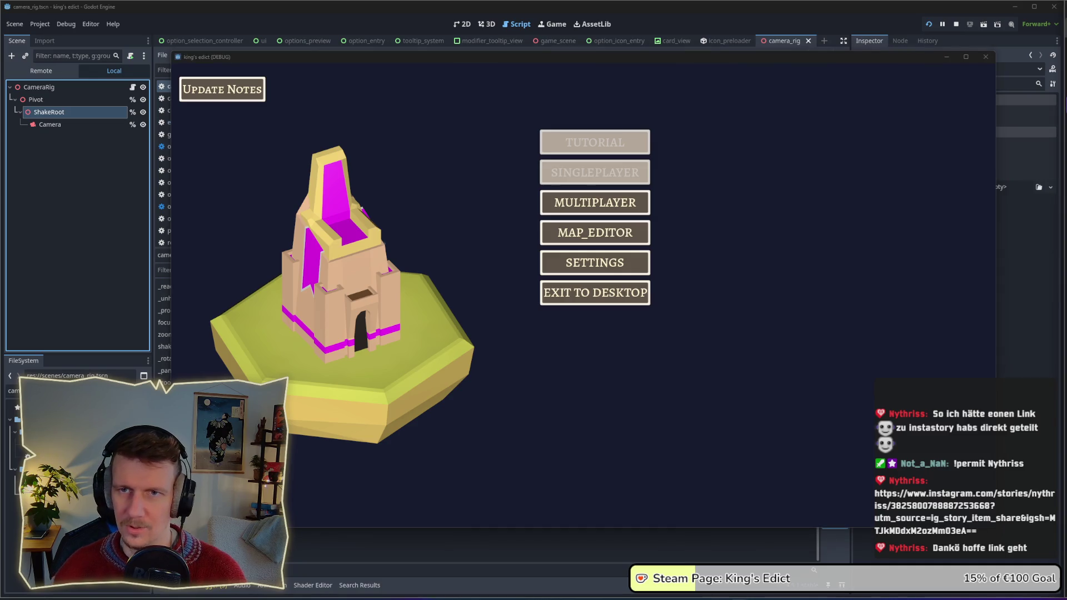
- Look through the Instagram story and poster's profile in the browser, then close the browser
{"action": "mouse_move", "coordinate": [673, 25]}
{"action": "left_mouse_down"}
{"action": "mouse_move", "coordinate": [456, 37]}
{"action": "mouse_move", "coordinate": [431, 20]}
{"action": "left_mouse_up"}
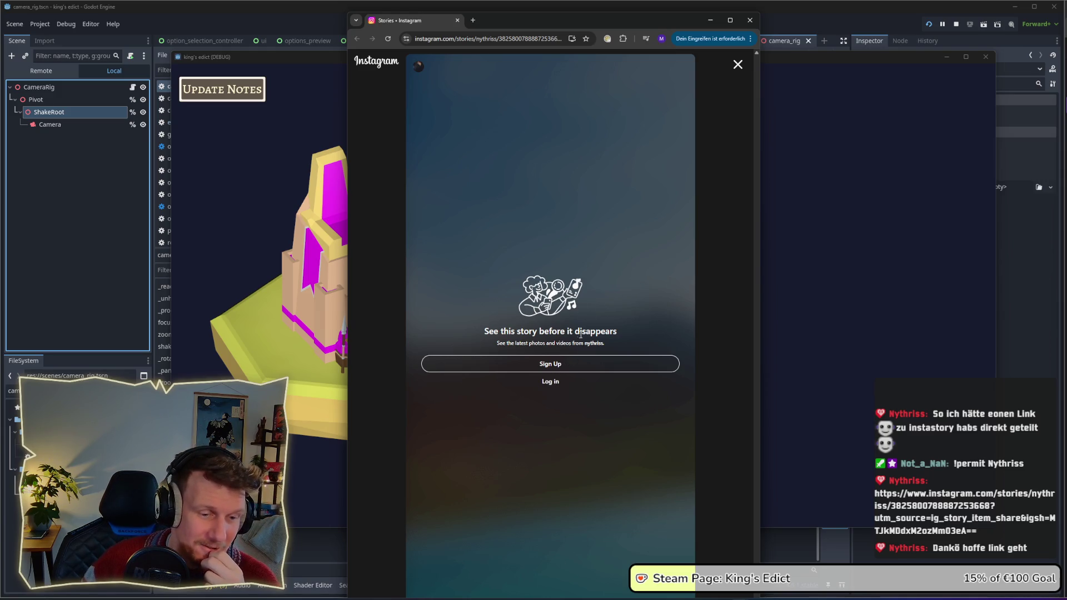
{"action": "left_click", "coordinate": [737, 65]}
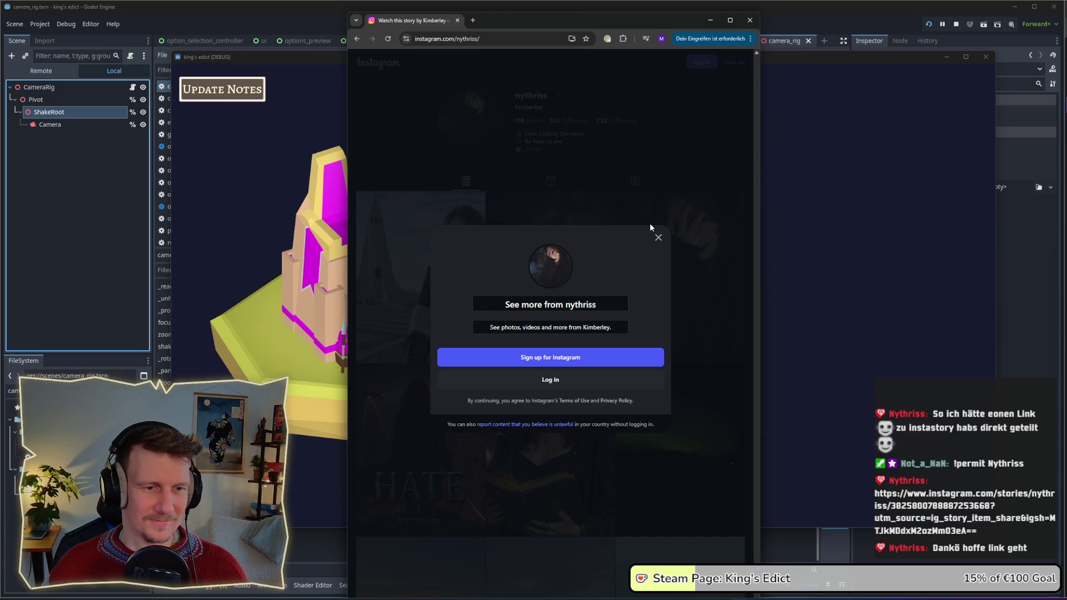
{"action": "left_click", "coordinate": [710, 20]}
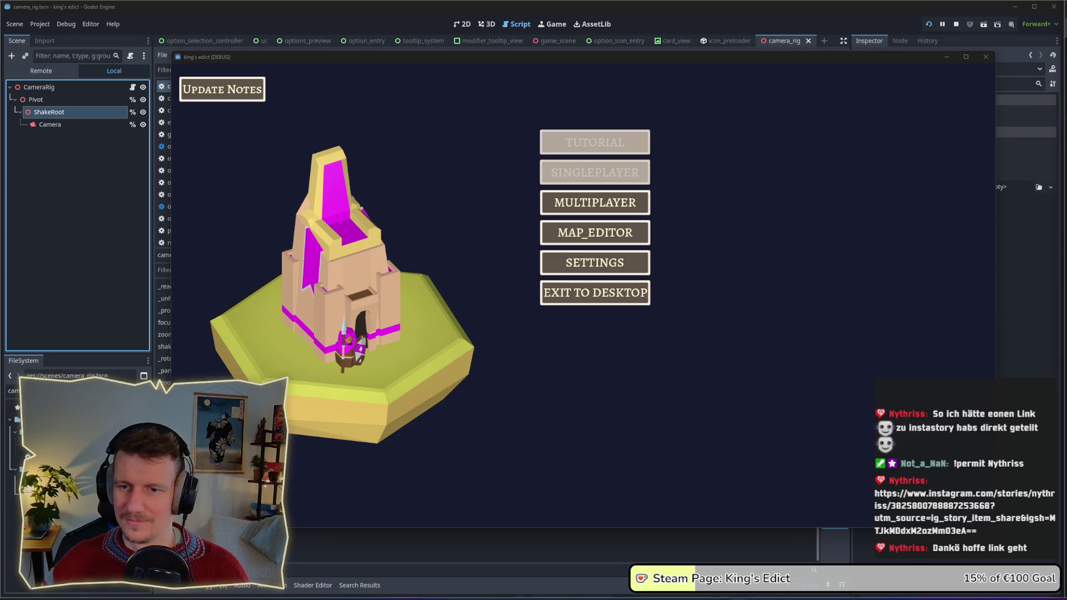
{"action": "key", "text": "alt+Tab"}
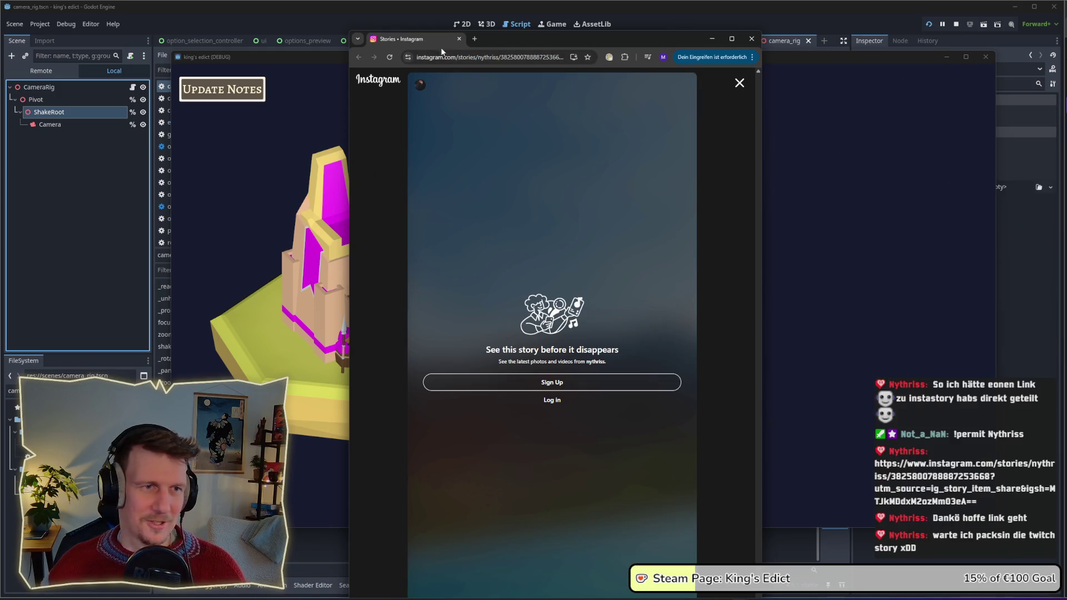
{"action": "left_click", "coordinate": [459, 39]}
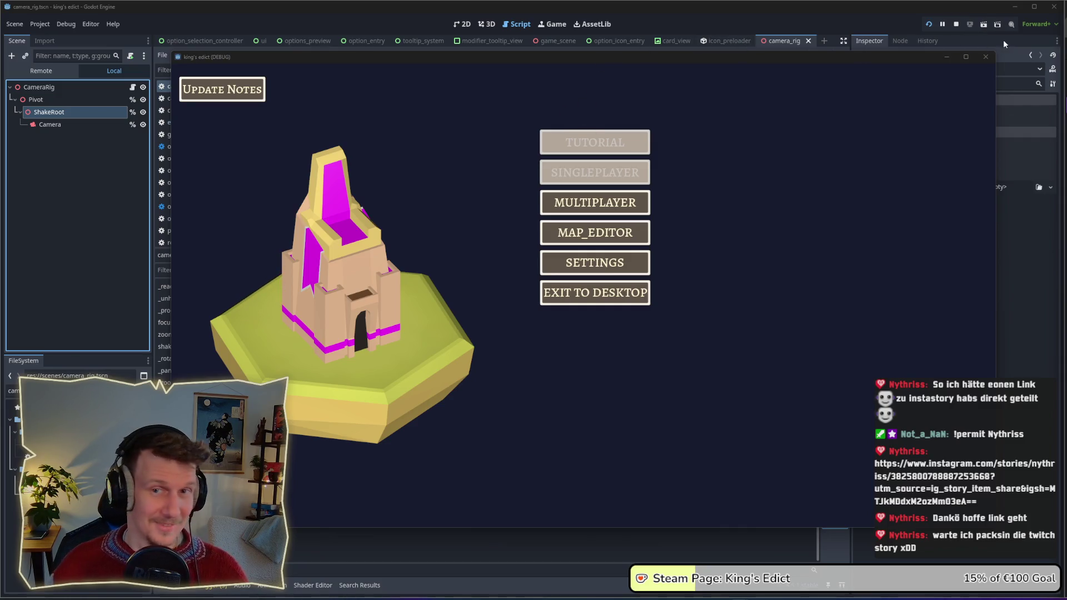
- Start a new multiplayer test match on i_know_this_place.map
{"action": "left_click", "coordinate": [833, 91]}
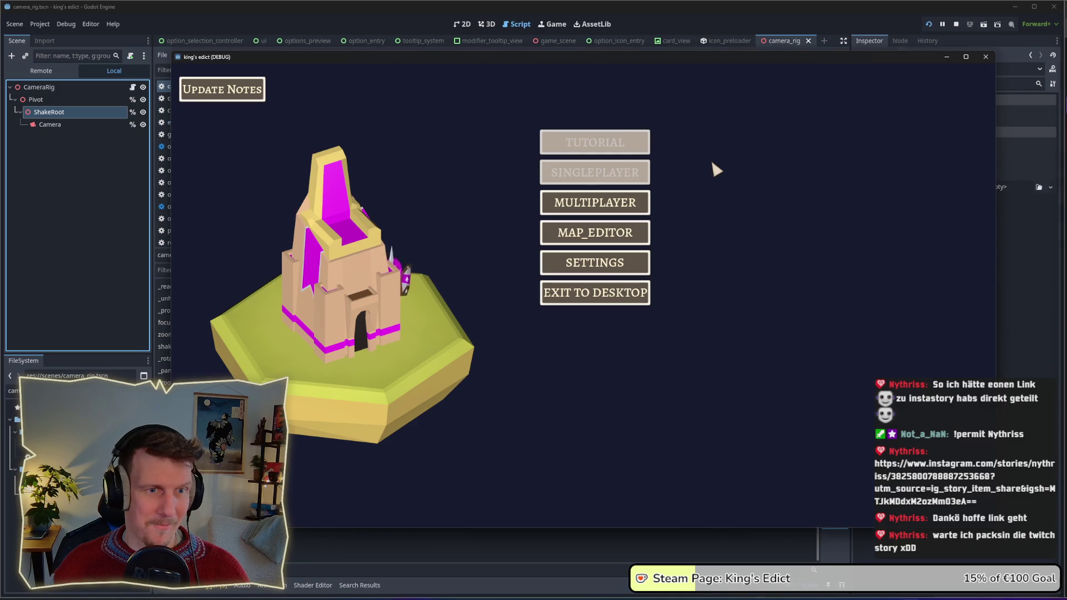
{"action": "left_click", "coordinate": [595, 202]}
{"action": "left_click", "coordinate": [674, 204]}
{"action": "left_click", "coordinate": [691, 111]}
{"action": "left_click", "coordinate": [670, 170]}
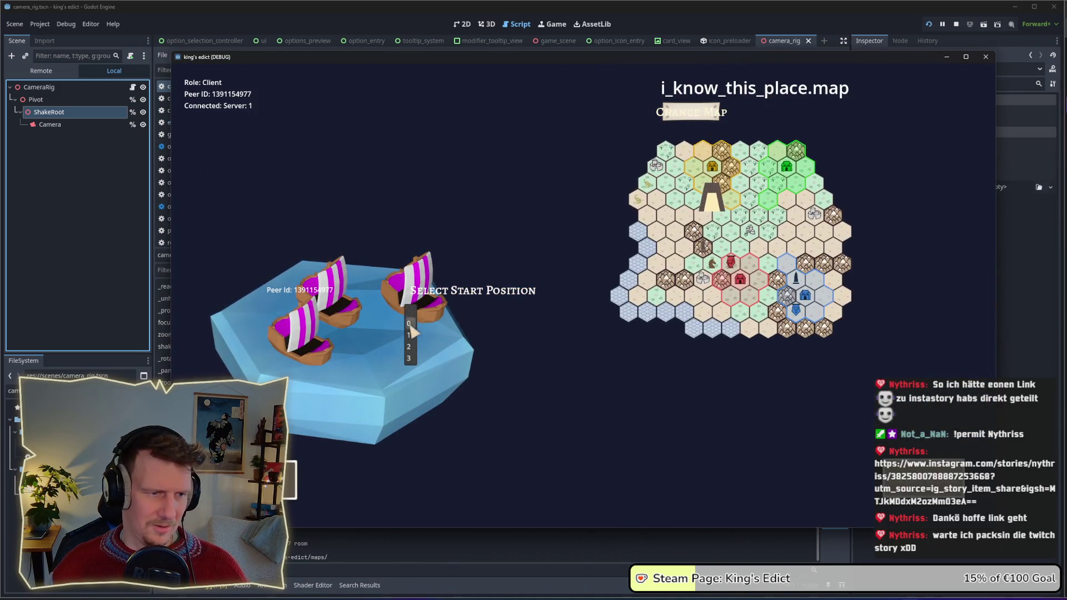
{"action": "left_click", "coordinate": [480, 291]}
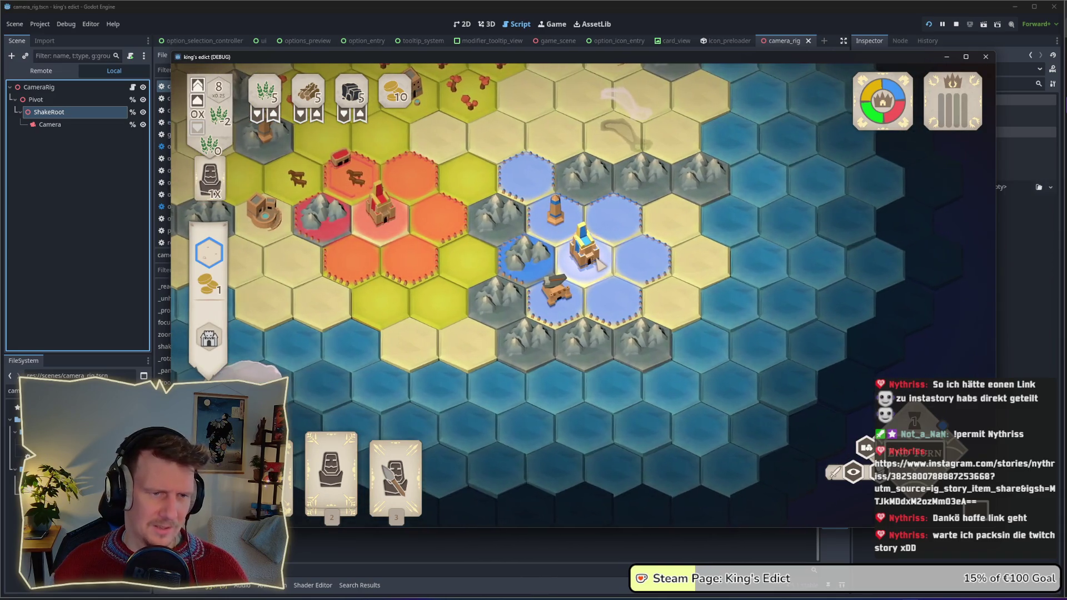
- Play a serf card onto a mountain tile, then stop the game
{"action": "mouse_move", "coordinate": [365, 470]}
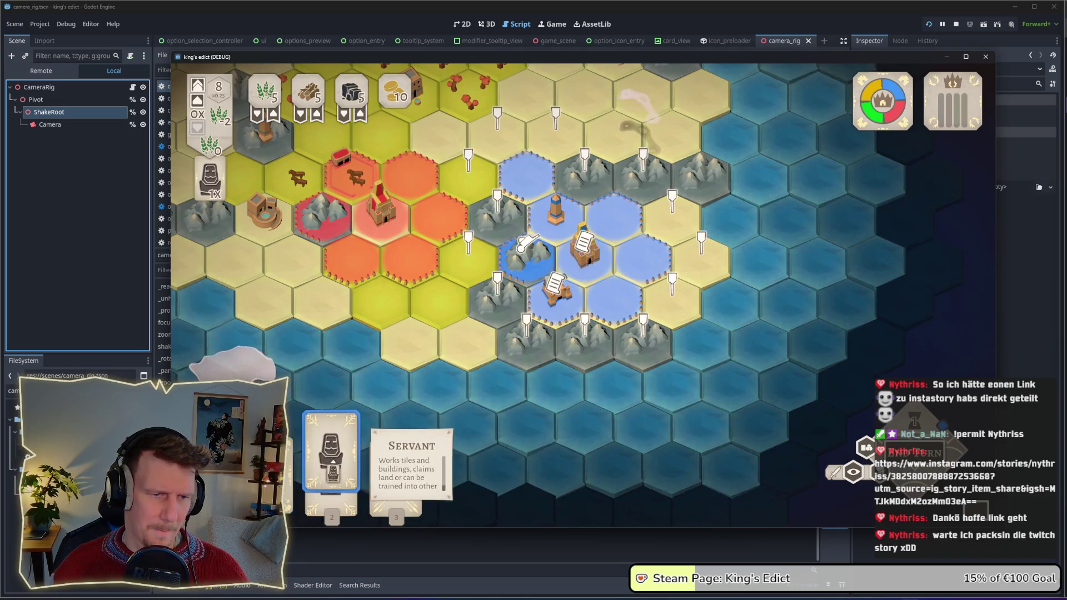
{"action": "left_click_drag", "start_coordinate": [331, 472], "coordinate": [528, 253]}
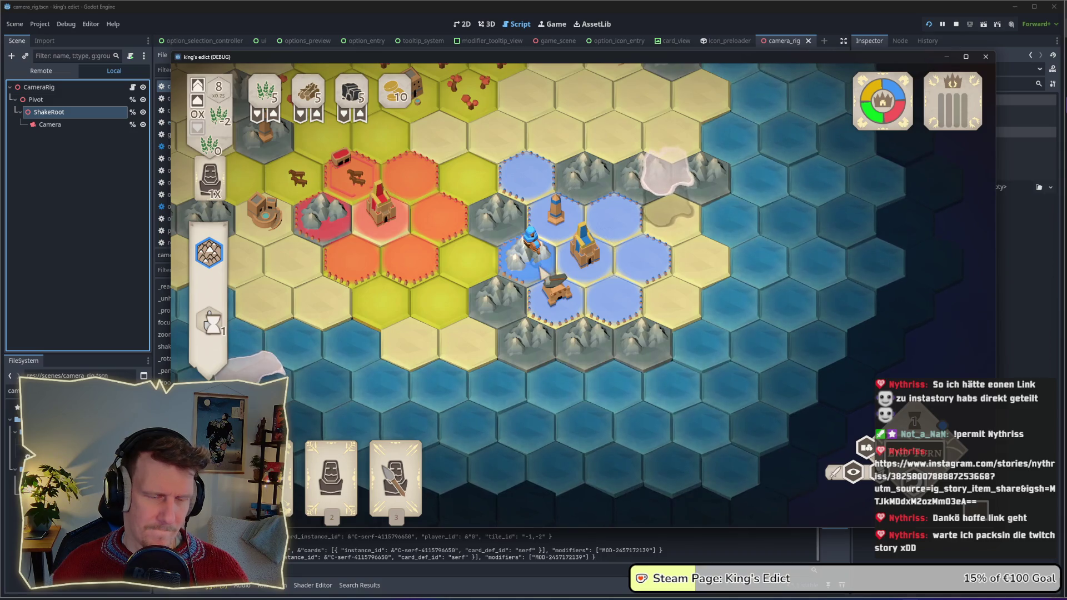
{"action": "left_click", "coordinate": [956, 24]}
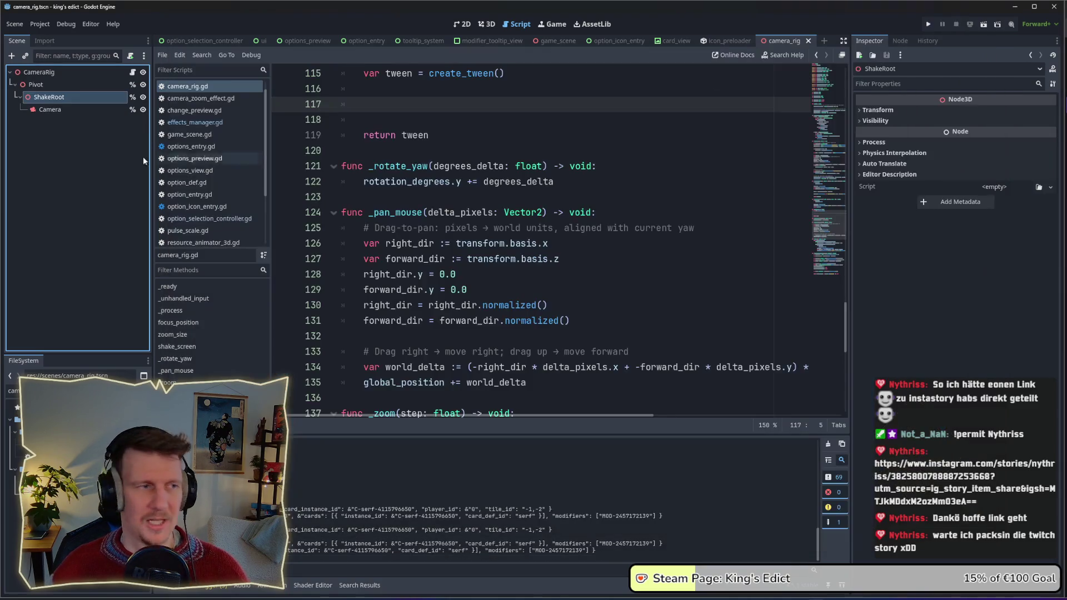
- Add 'var shake_tween: Tween' on a new line directly below the move_tween declaration
{"action": "scroll", "coordinate": [402, 215], "scroll_direction": "up", "scroll_amount": 6}
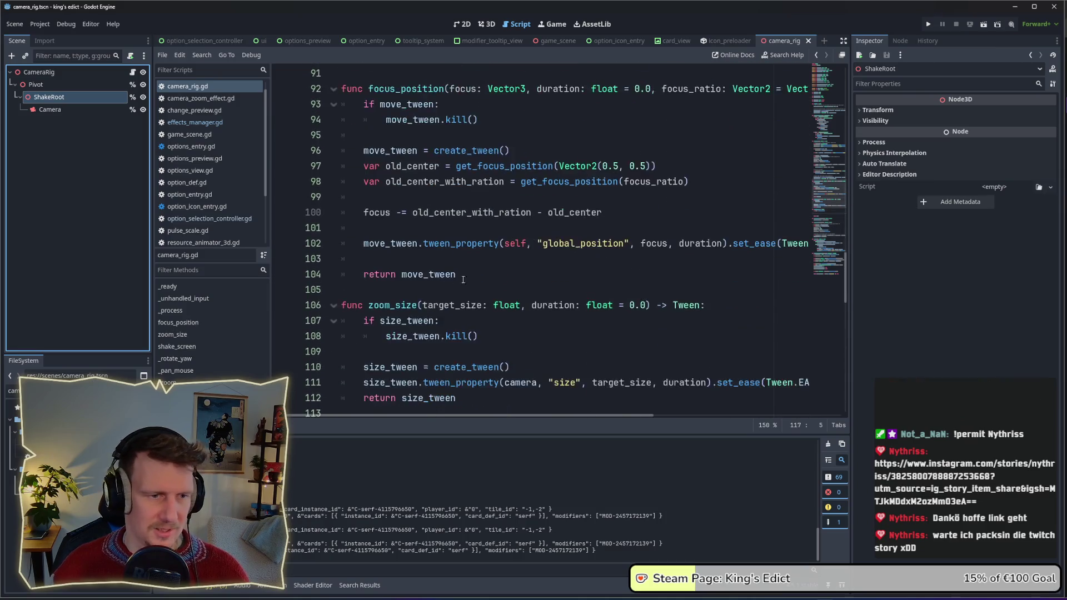
{"action": "scroll", "coordinate": [402, 278], "scroll_direction": "down", "scroll_amount": 2}
{"action": "left_click", "coordinate": [402, 307]}
{"action": "left_click_drag", "start_coordinate": [845, 288], "coordinate": [843, 103]}
{"action": "scroll", "coordinate": [476, 223], "scroll_direction": "down", "scroll_amount": 2}
{"action": "left_click", "coordinate": [475, 216]}
{"action": "key", "text": "Return"}
{"action": "type", "text": "var shal"}
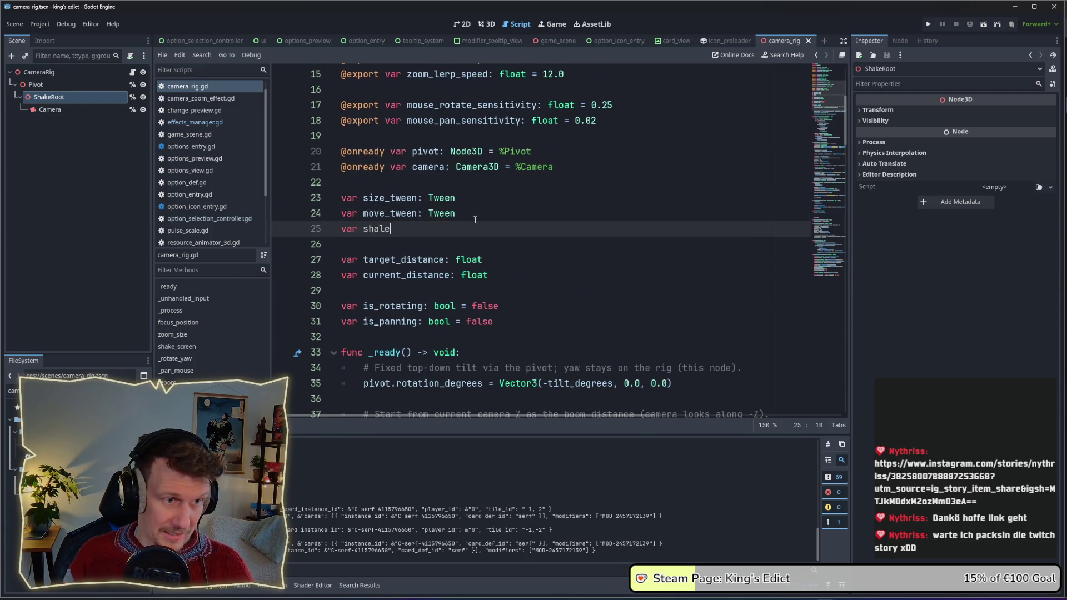
{"action": "key", "text": "BackSpace"}
{"action": "type", "text": "ke_twe"}
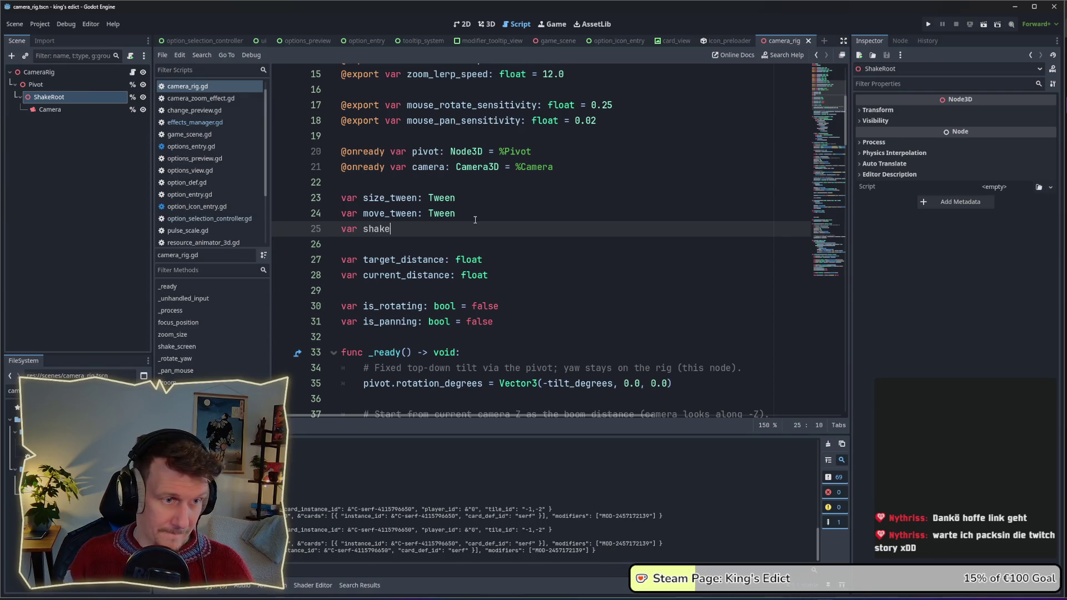
{"action": "type", "text": "en: Tween"}
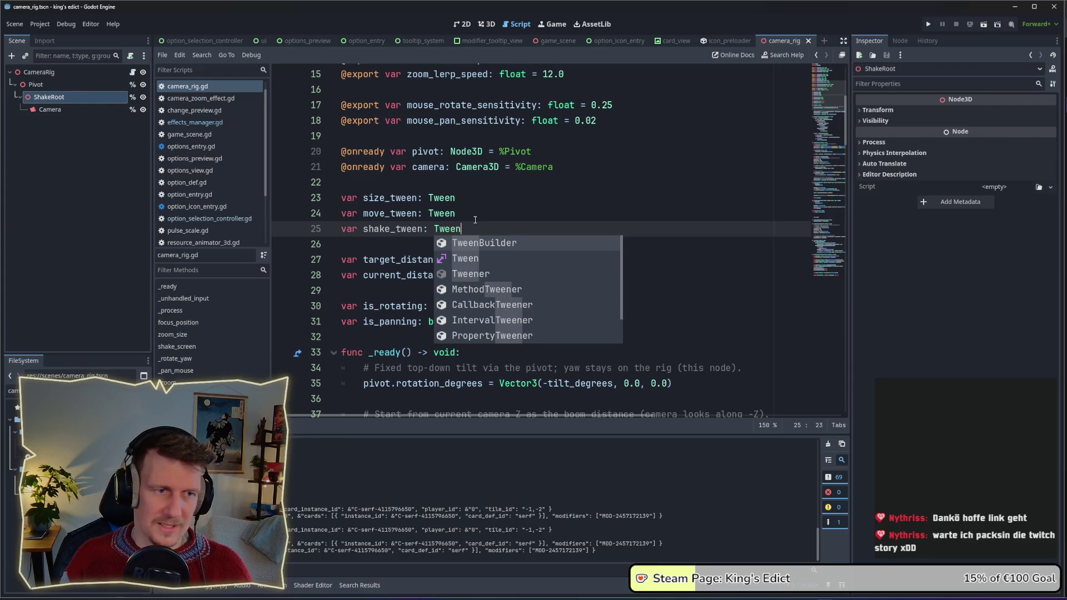
{"action": "key", "text": "Escape"}
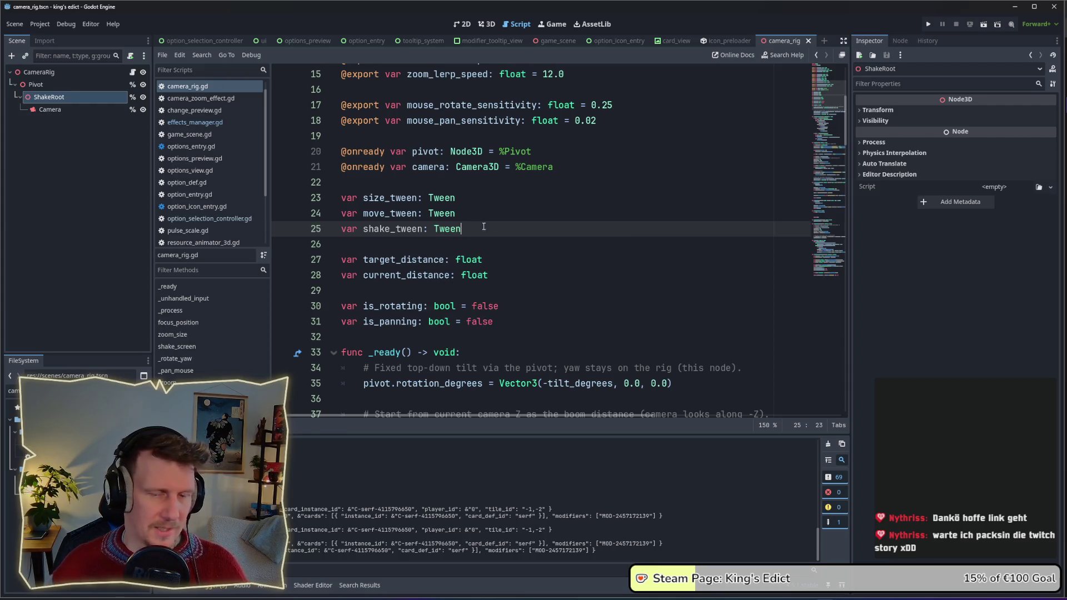
{"action": "left_click", "coordinate": [823, 228]}
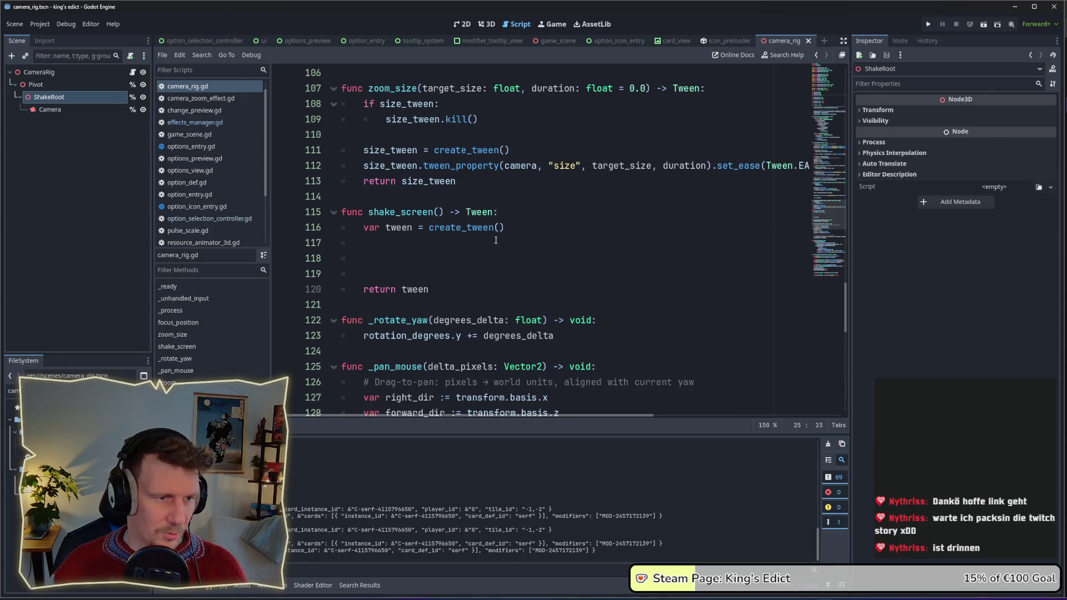
- Put the caret on shake_screen's empty line 118, then bring the Twitch stream manager over the editor
{"action": "left_click", "coordinate": [449, 245]}
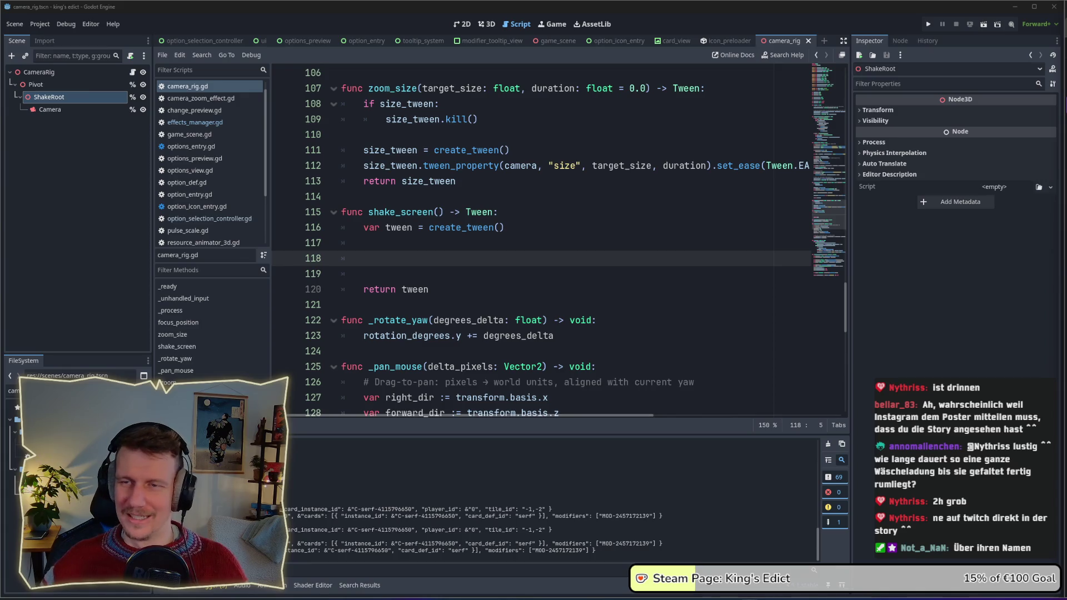
{"action": "left_click_drag", "start_coordinate": [1066, 8], "coordinate": [681, 8]}
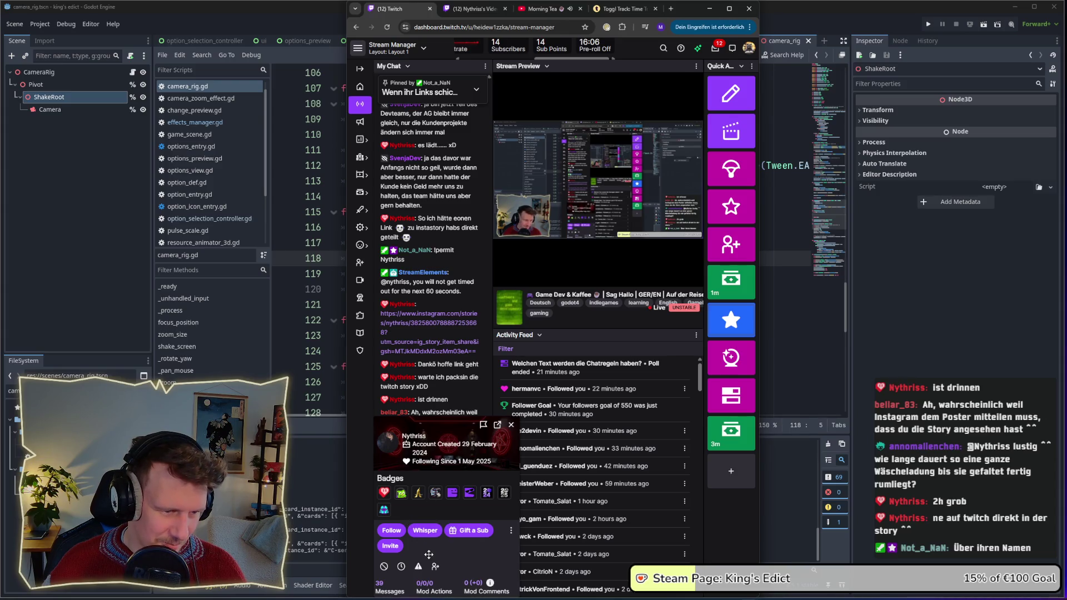
- Open and close chatters' user cards and their block/report options, then snap the Twitch window aside
{"action": "left_click", "coordinate": [510, 424]}
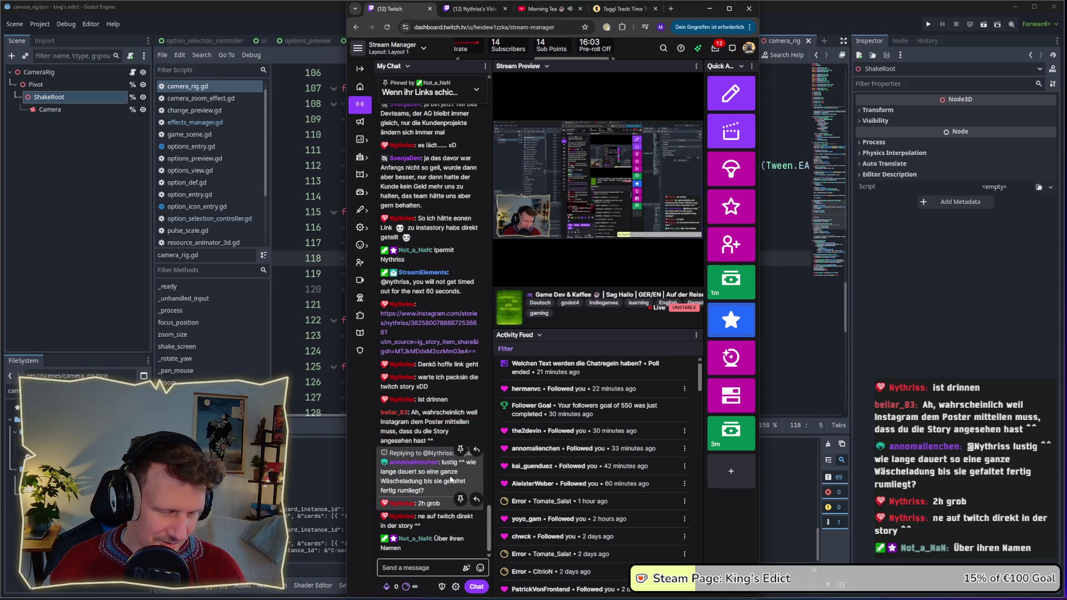
{"action": "left_click", "coordinate": [399, 514]}
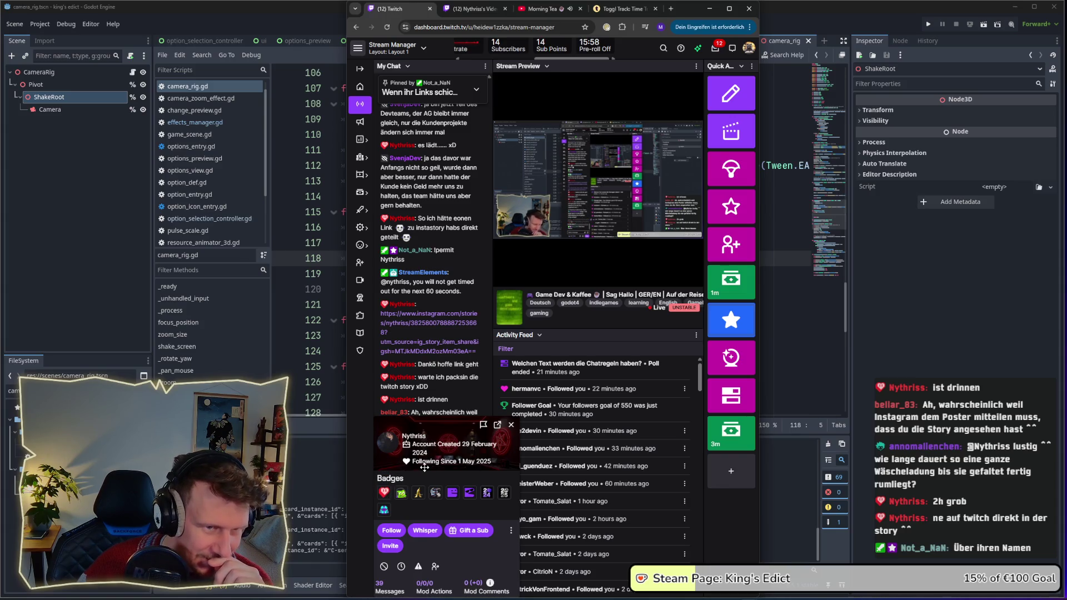
{"action": "left_click", "coordinate": [510, 531]}
{"action": "left_click", "coordinate": [511, 533]}
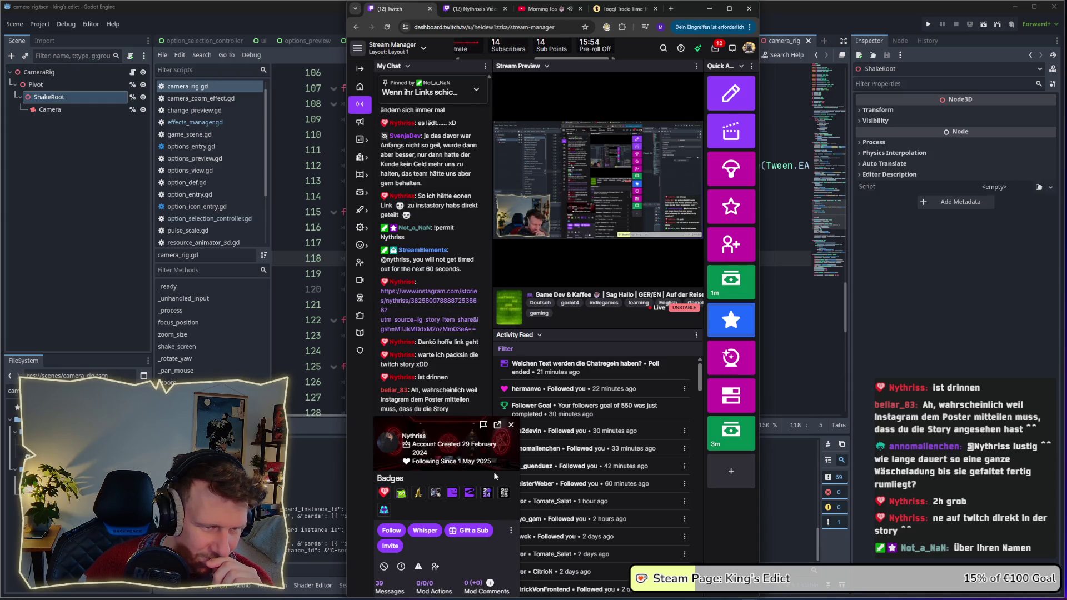
{"action": "left_click", "coordinate": [512, 424]}
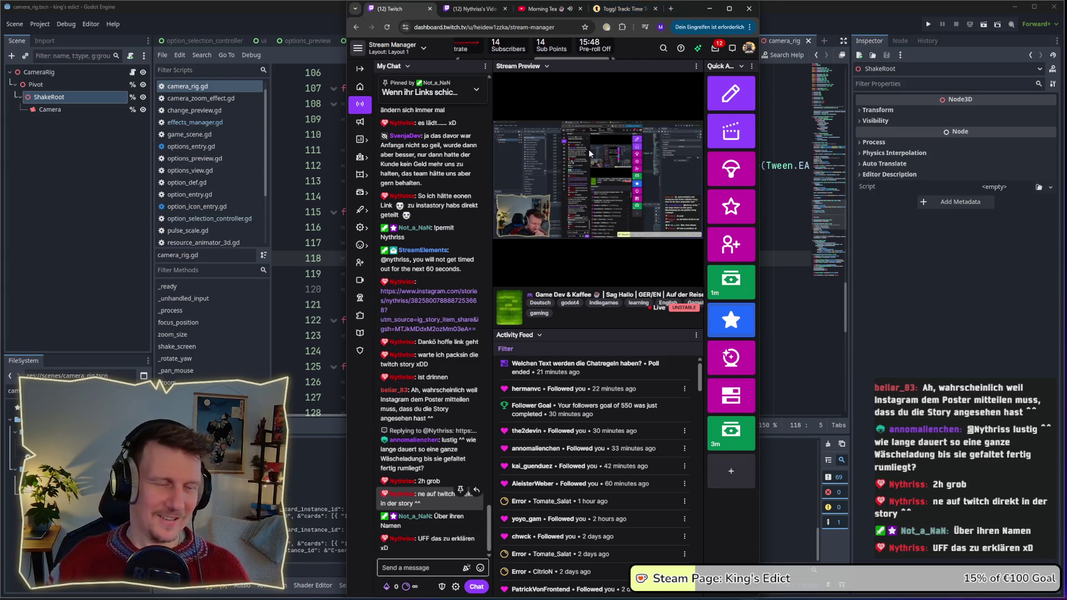
{"action": "left_click", "coordinate": [390, 495]}
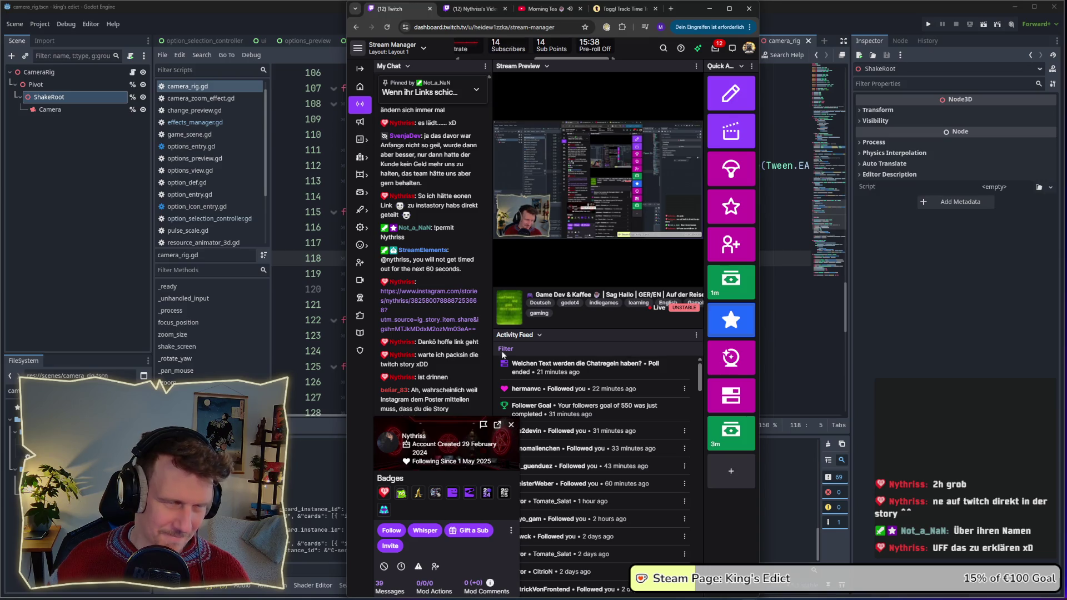
{"action": "key", "text": "super+Right"}
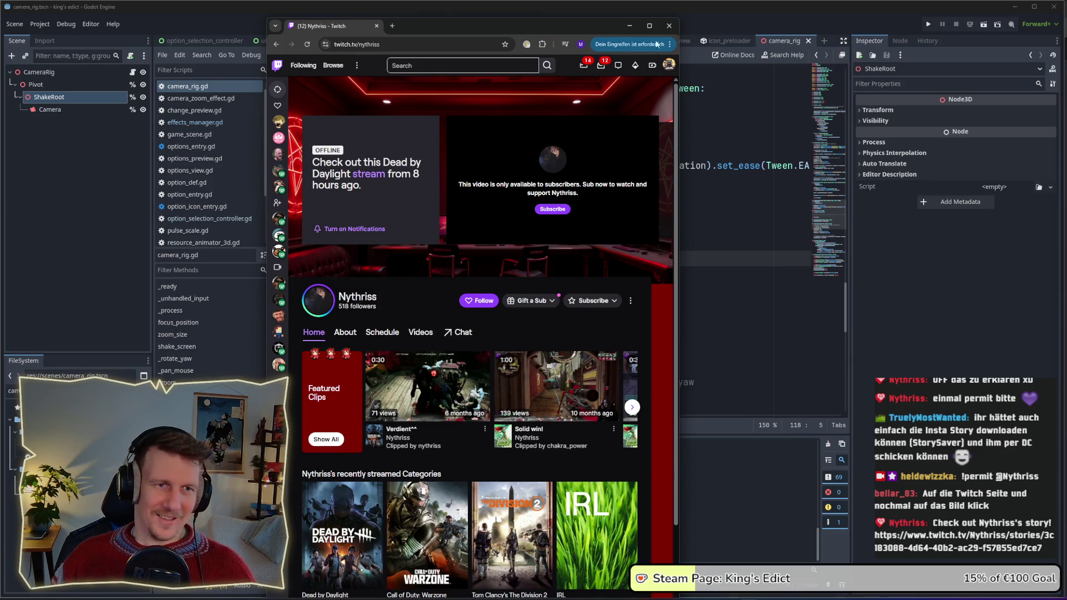
- Close the Twitch channel window, nudge the story window up-left, then close the Twitch browser
{"action": "left_click", "coordinate": [670, 26]}
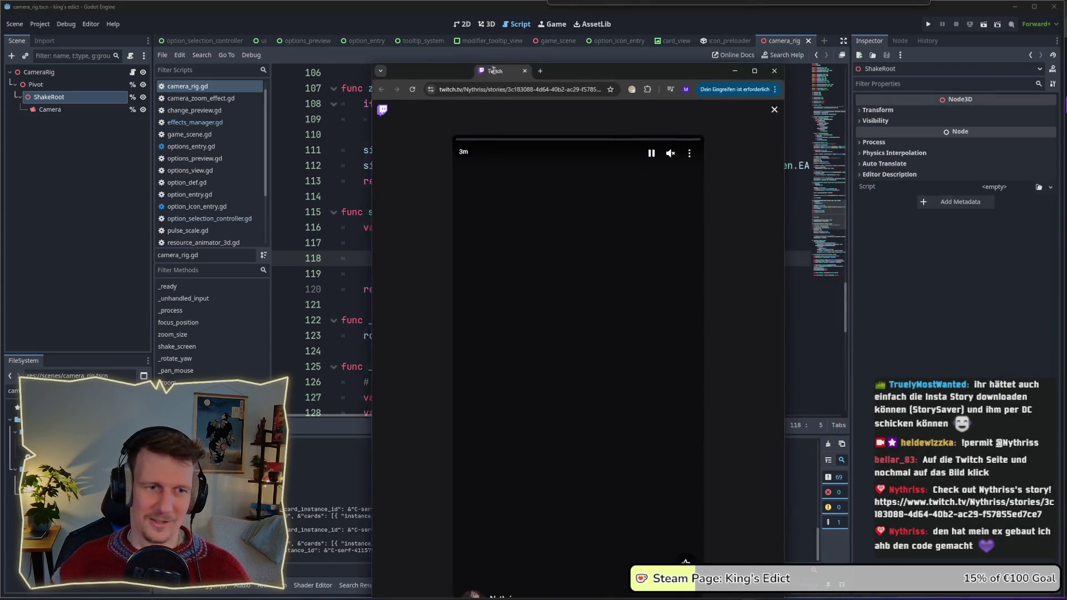
{"action": "left_click_drag", "start_coordinate": [461, 31], "coordinate": [450, 22]}
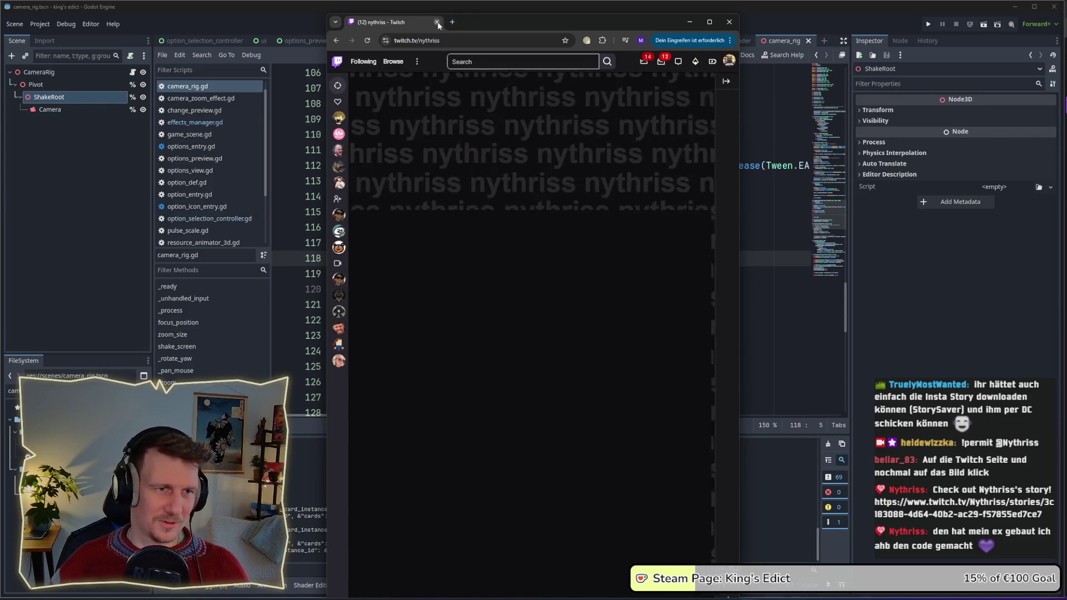
{"action": "left_click", "coordinate": [438, 22]}
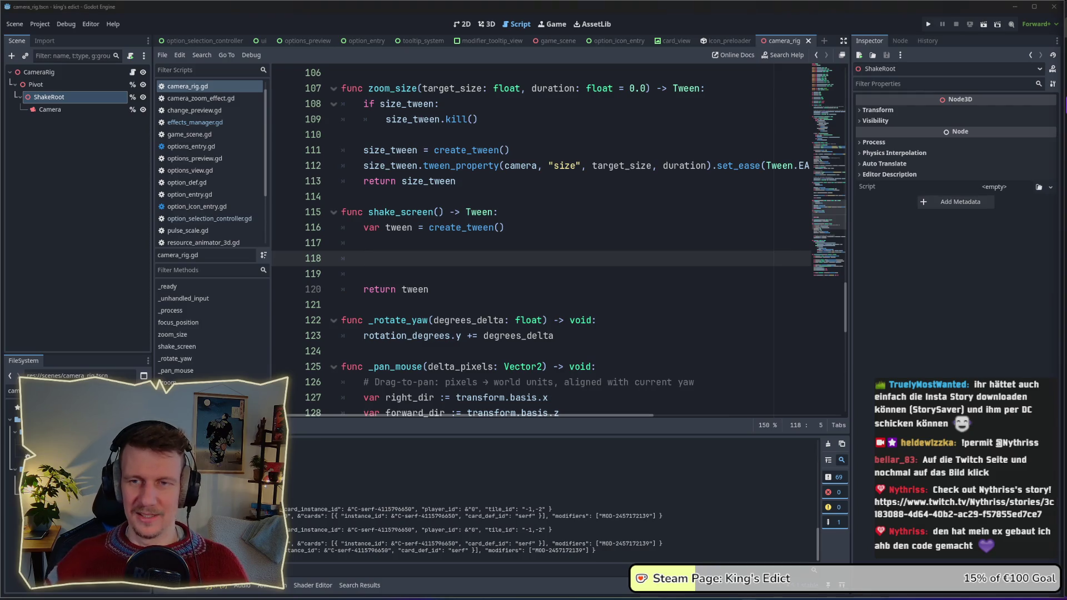
{"action": "left_click", "coordinate": [420, 262]}
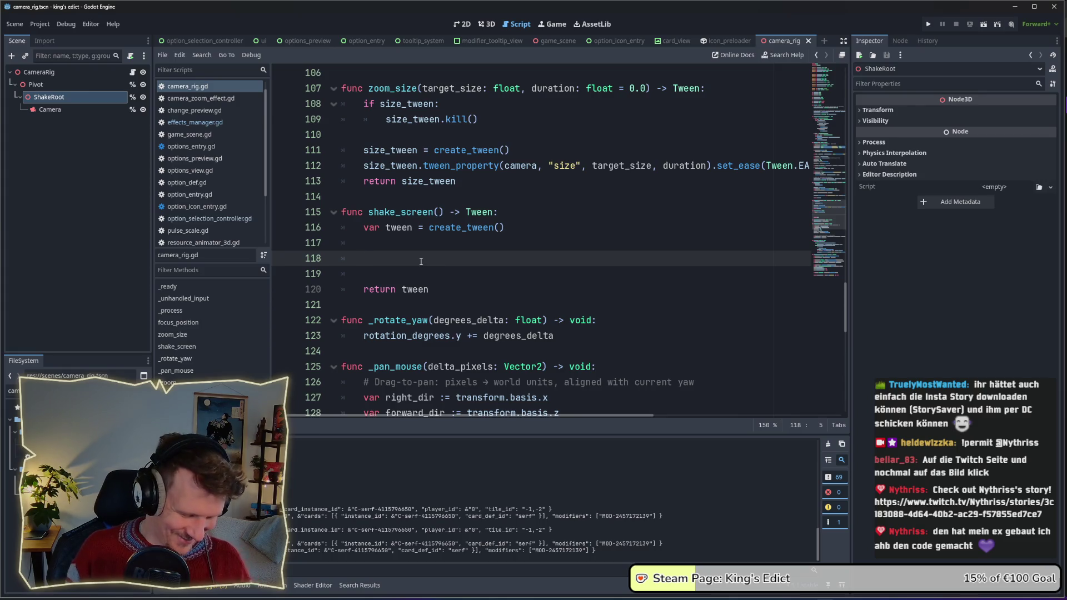
{"action": "left_click_drag", "start_coordinate": [846, 309], "coordinate": [852, 74]}
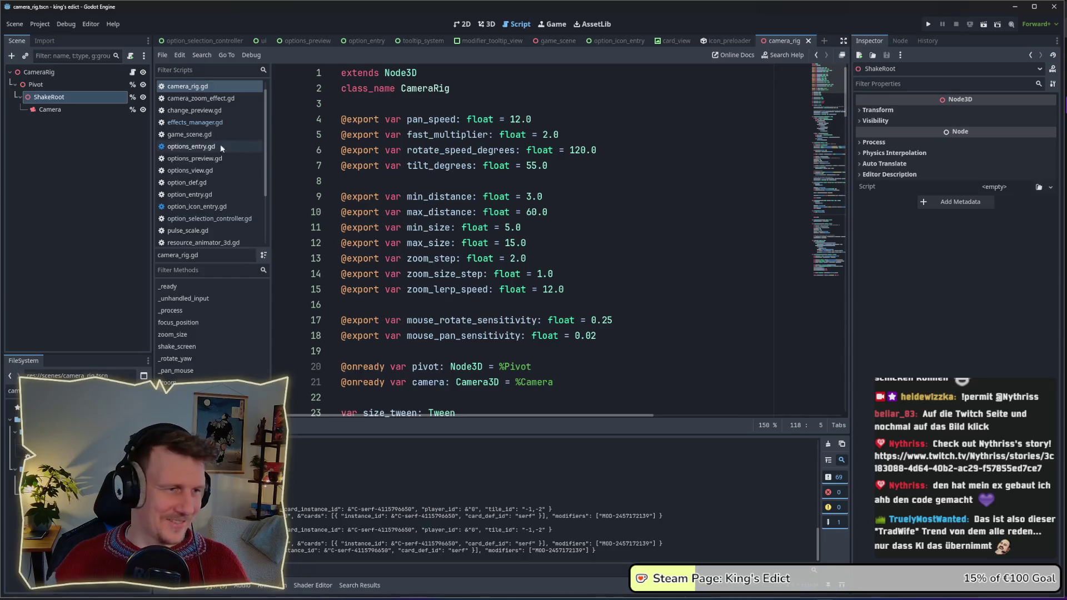
{"action": "mouse_move", "coordinate": [241, 146]}
{"action": "left_mouse_down"}
{"action": "mouse_move", "coordinate": [485, 134]}
{"action": "mouse_move", "coordinate": [445, 120]}
{"action": "mouse_move", "coordinate": [430, 347]}
{"action": "left_mouse_up"}
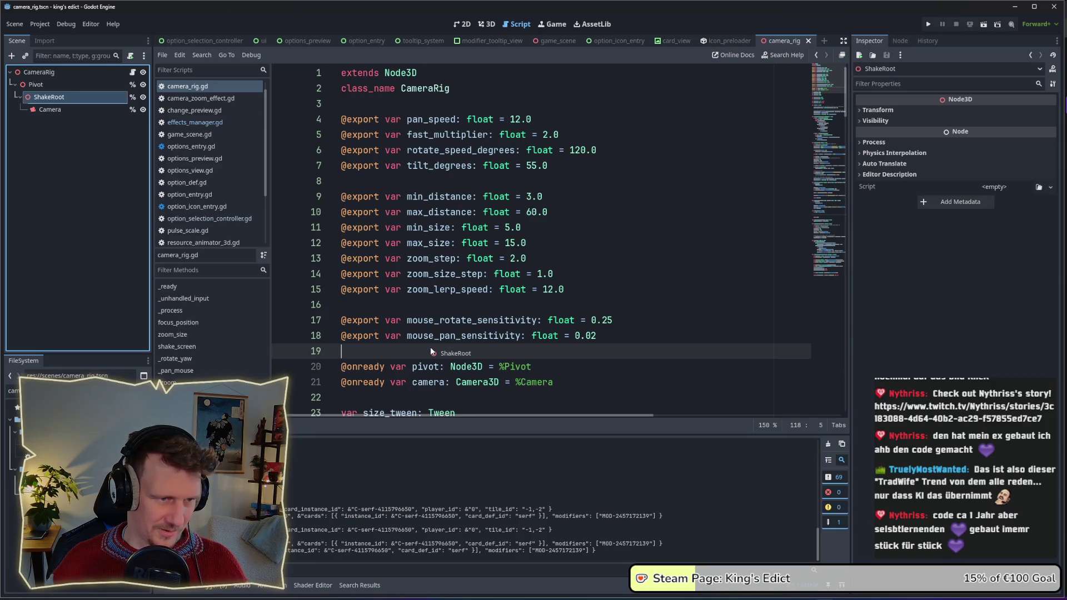
{"action": "left_click_drag", "start_coordinate": [430, 347], "coordinate": [430, 347]}
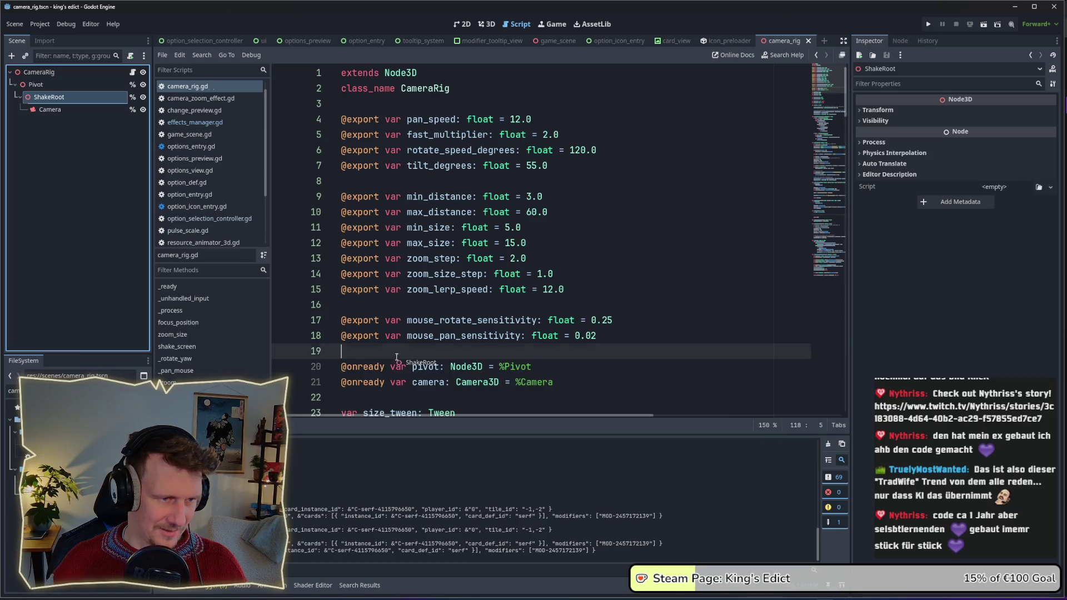
{"action": "left_click", "coordinate": [591, 353]}
{"action": "key", "text": "alt+Down"}
{"action": "key", "text": "Down"}
{"action": "key", "text": "Up"}
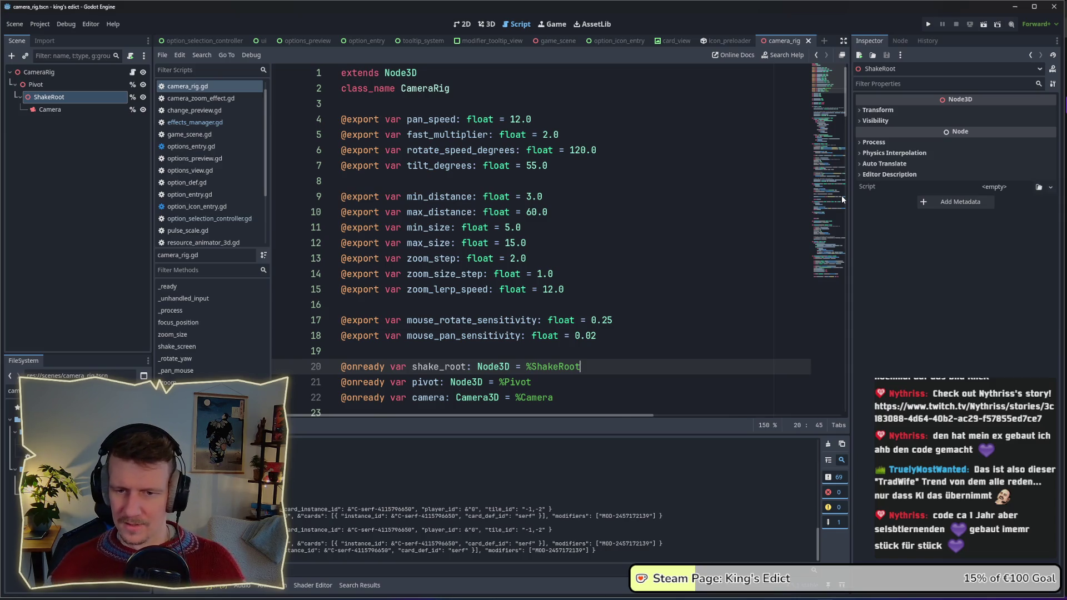
- On line 119 of shake_screen(), start a tween.tween_property( call using autocomplete
{"action": "left_click_drag", "start_coordinate": [848, 97], "coordinate": [852, 299]}
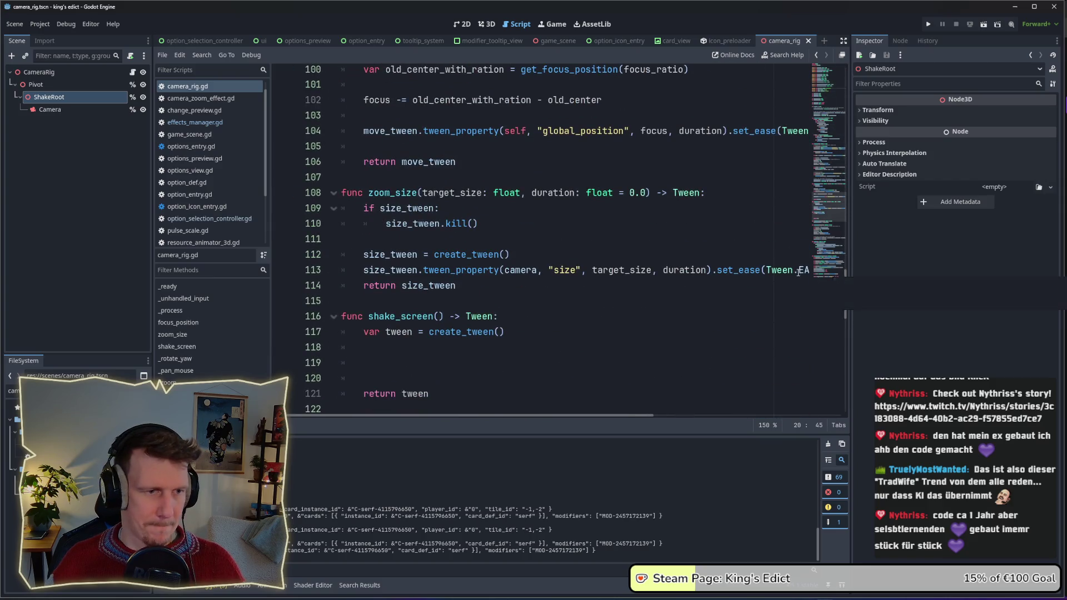
{"action": "scroll", "coordinate": [484, 231], "scroll_direction": "down", "scroll_amount": 3}
{"action": "left_click", "coordinate": [484, 231]}
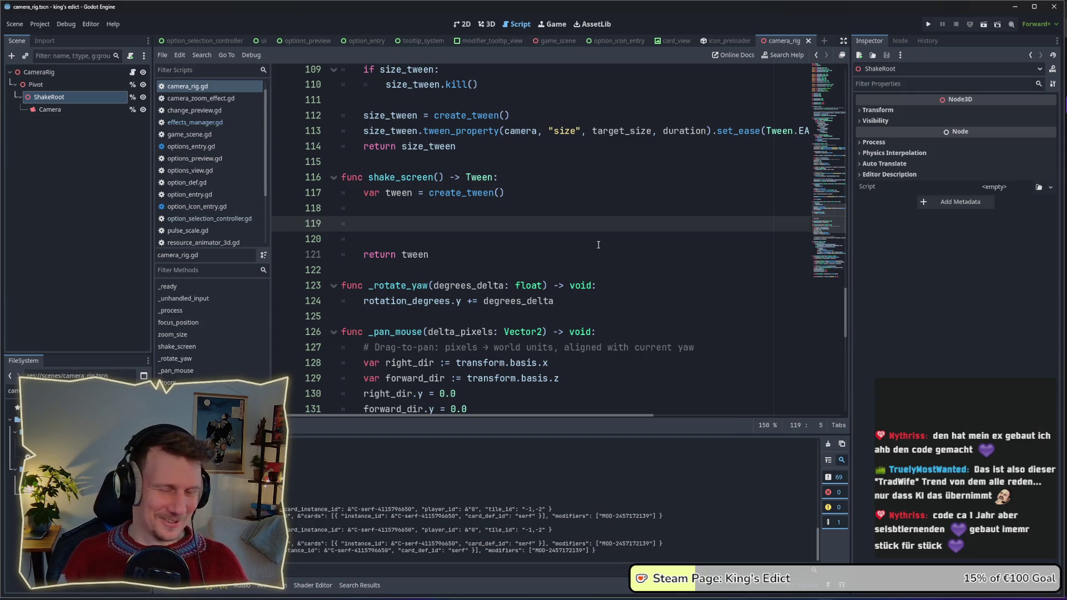
{"action": "key", "text": "ctrl+space"}
{"action": "key", "text": "Escape"}
{"action": "key", "text": "ctrl+space"}
{"action": "type", "text": "ha"}
{"action": "key", "text": "Return"}
{"action": "type", "text": "."}
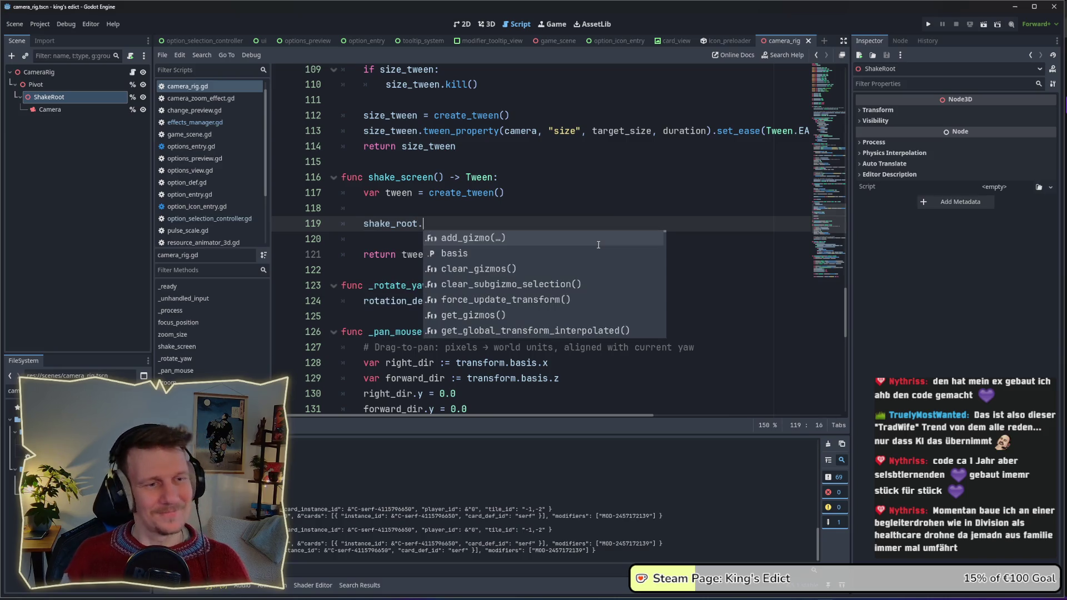
{"action": "key", "text": "BackSpace"}
{"action": "key", "text": "BackSpace"}
{"action": "key", "text": "BackSpace"}
{"action": "type", "text": "t"}
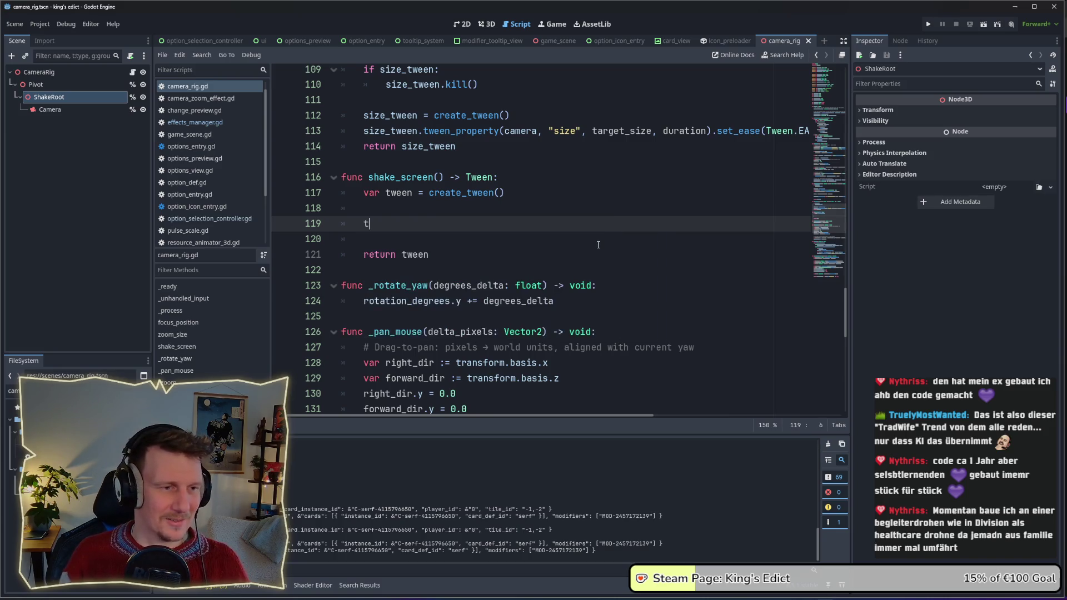
{"action": "key", "text": "BackSpace"}
{"action": "type", "text": "ene"}
{"action": "key", "text": "BackSpace"}
{"action": "key", "text": "BackSpace"}
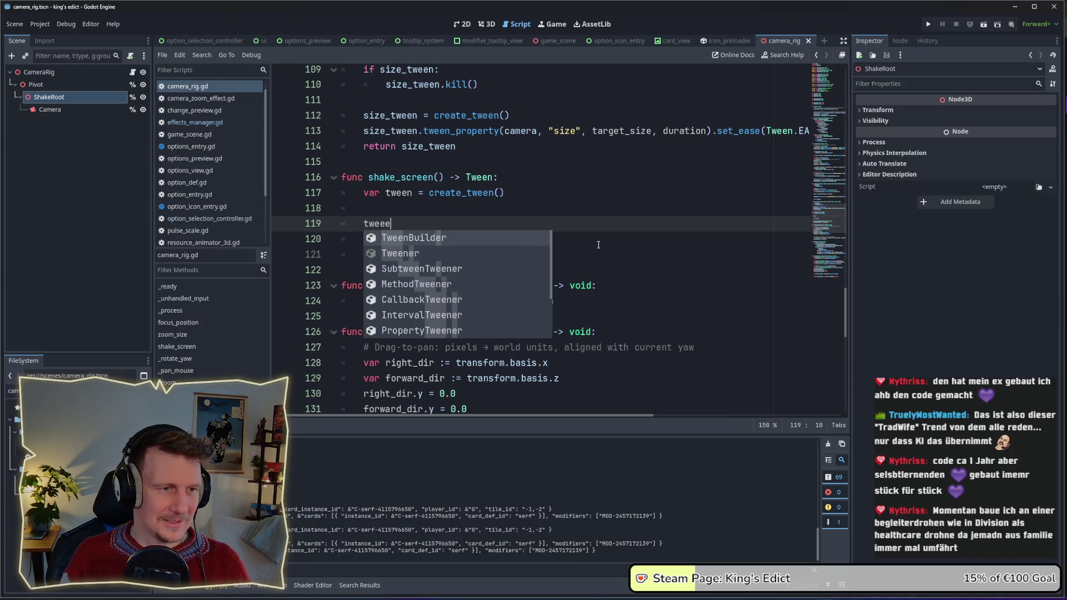
{"action": "type", "text": "n.tw"}
{"action": "key", "text": "Down"}
{"action": "key", "text": "Down"}
{"action": "key", "text": "Down"}
{"action": "key", "text": "Return"}
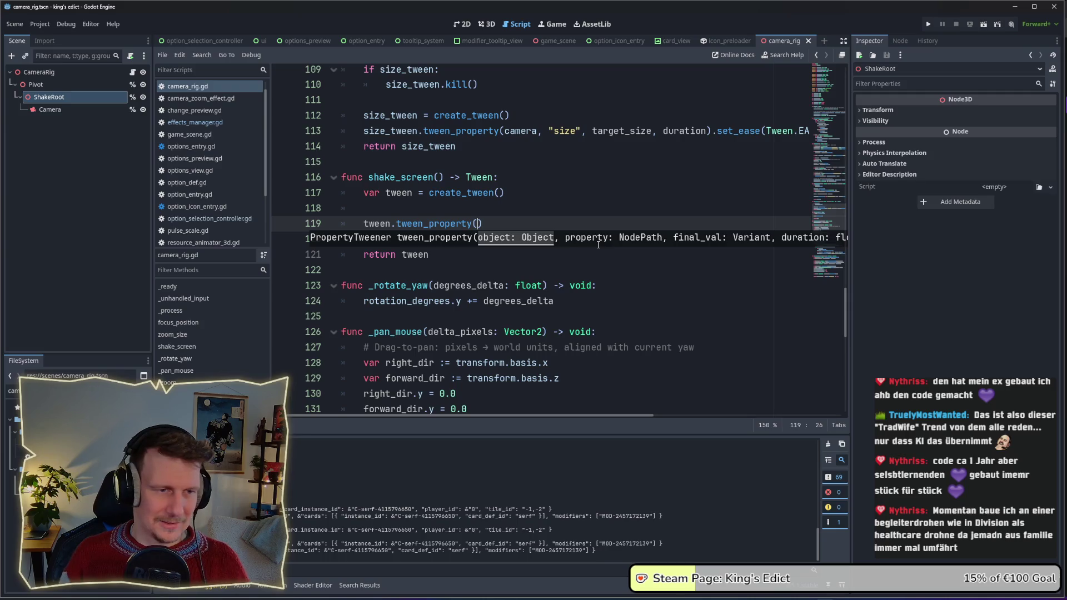
- Complete tween_property(shake_root, "rotation", TAU / 360.0 * 1.0, 0.1) on line 119
{"action": "type", "text": "shak"}
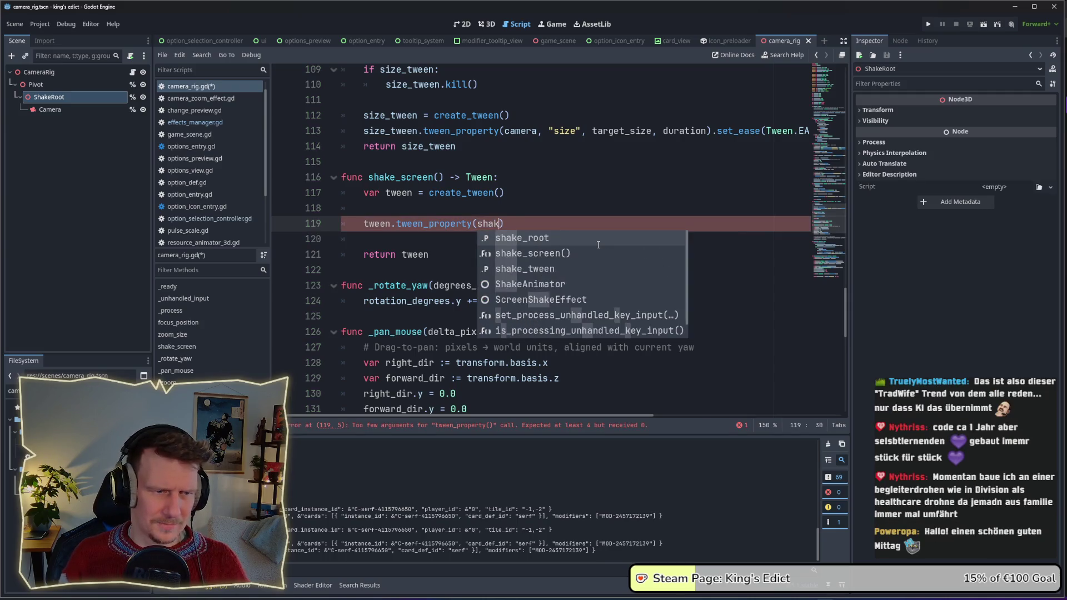
{"action": "key", "text": "Return"}
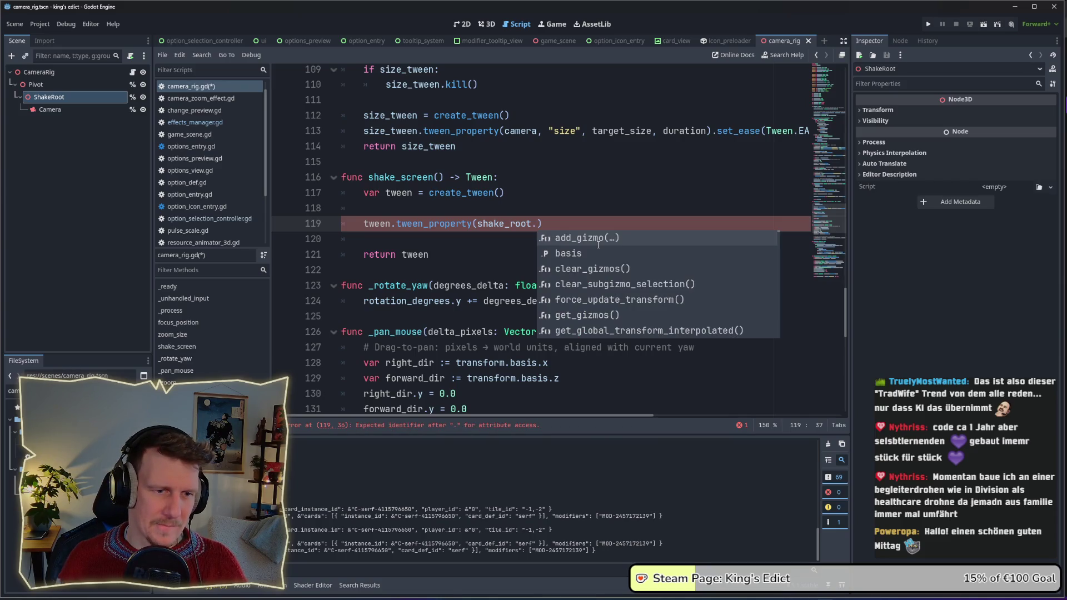
{"action": "key", "text": "BackSpace"}
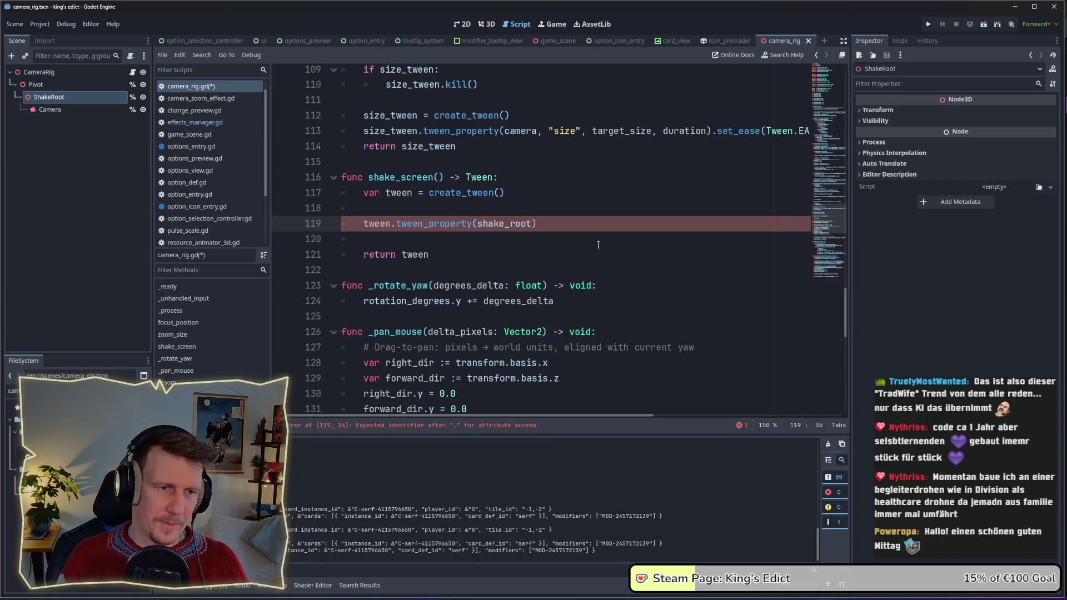
{"action": "type", "text": ", \"roat"}
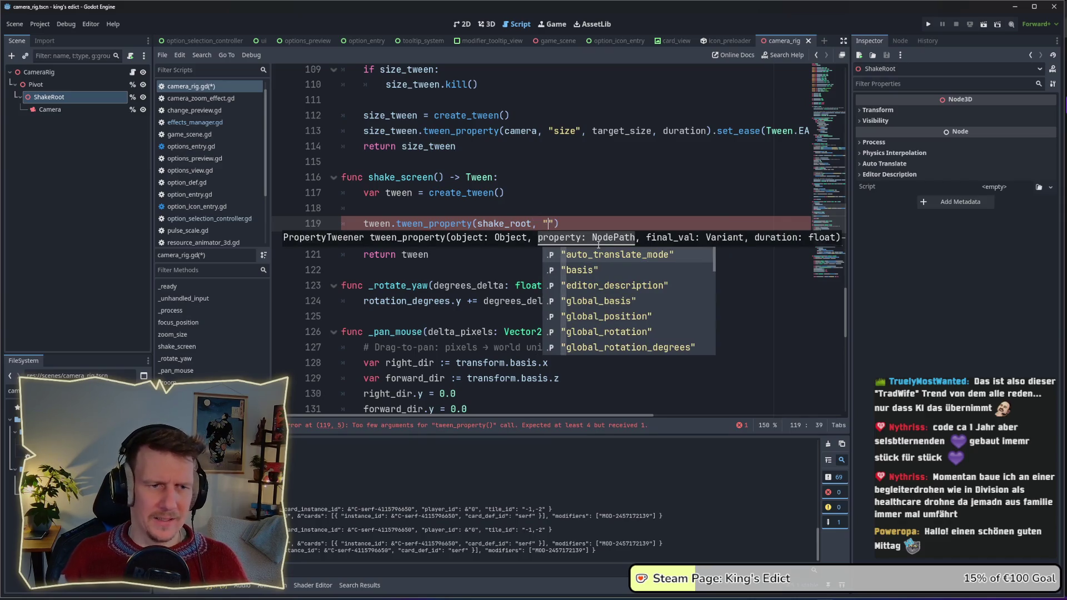
{"action": "key", "text": "Return"}
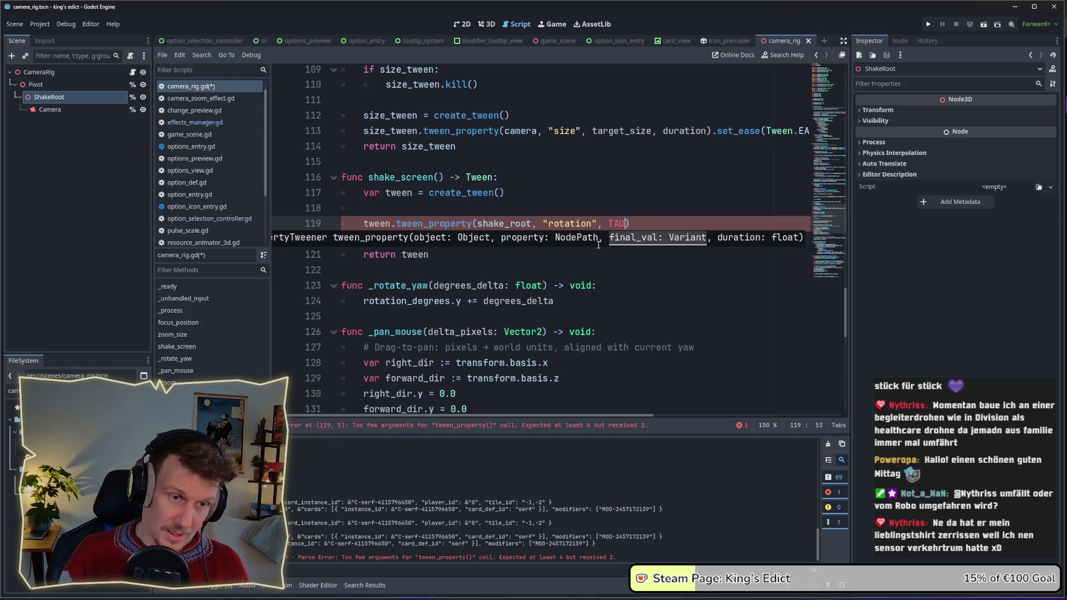
{"action": "type", "text": "TAU "}
{"action": "type", "text": "/ 3"}
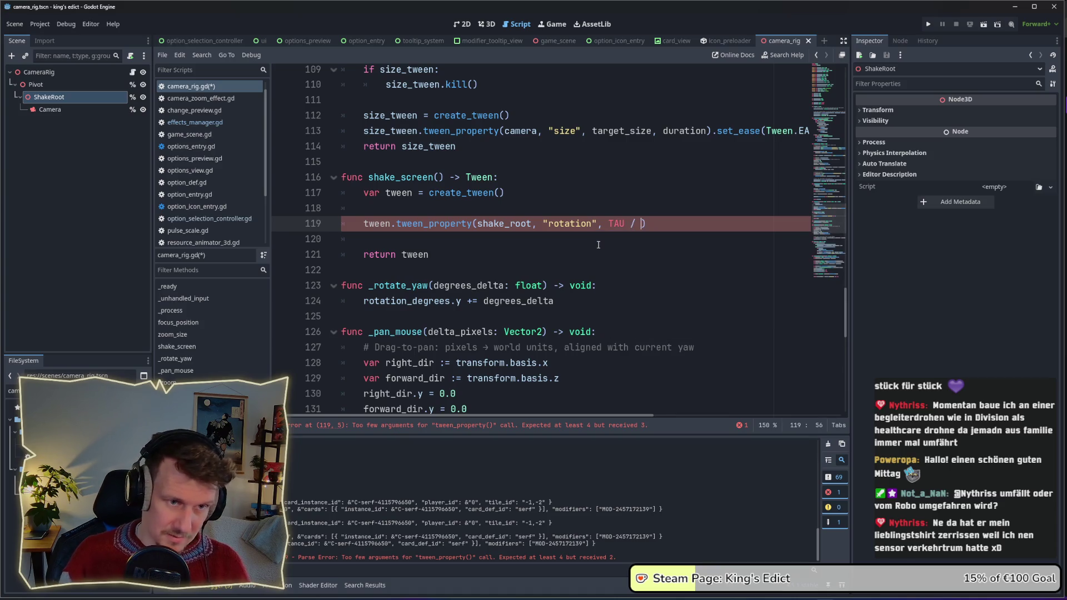
{"action": "type", "text": "450"}
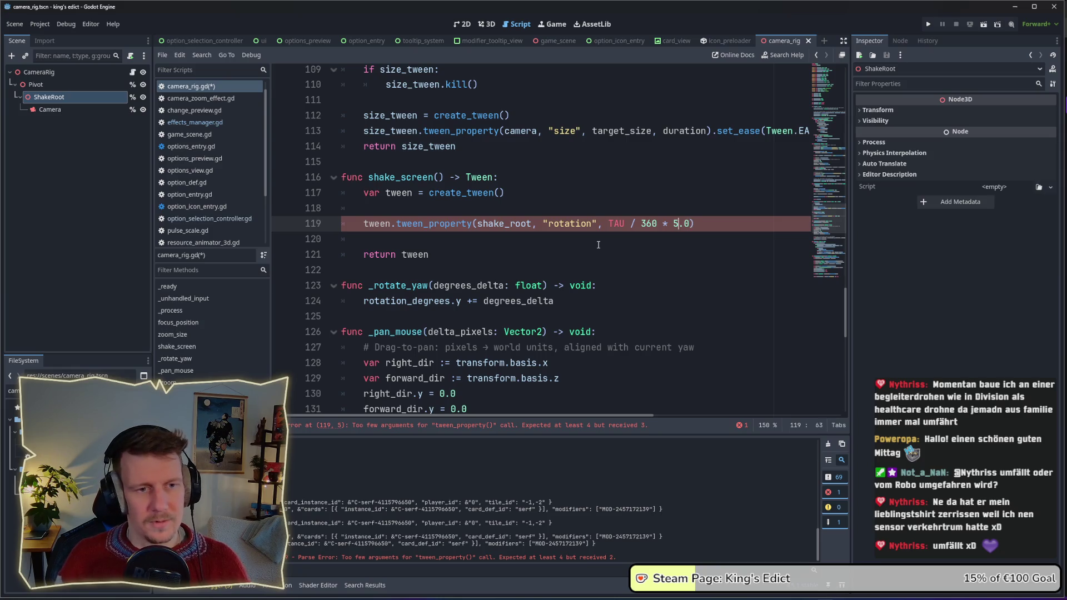
{"action": "type", "text": "."}
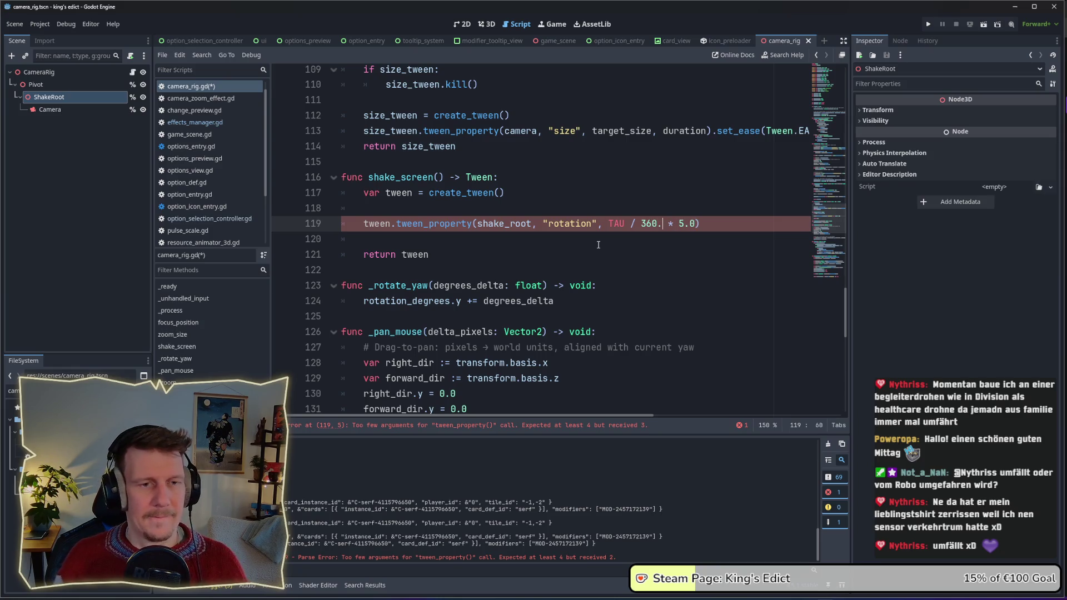
{"action": "type", "text": "0"}
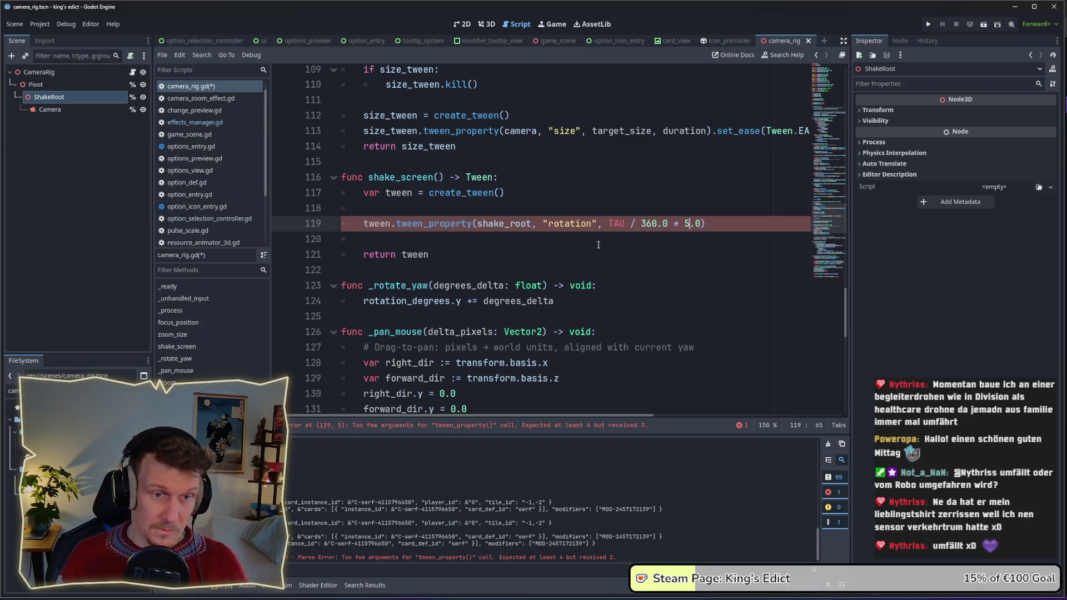
{"action": "type", "text": ", 0"}
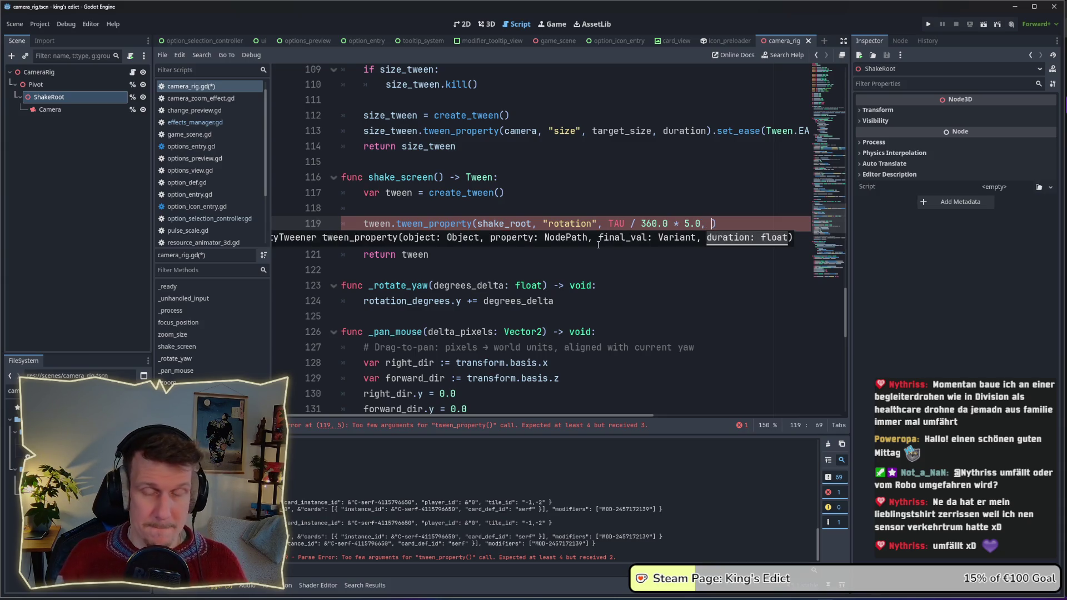
{"action": "type", "text": "."}
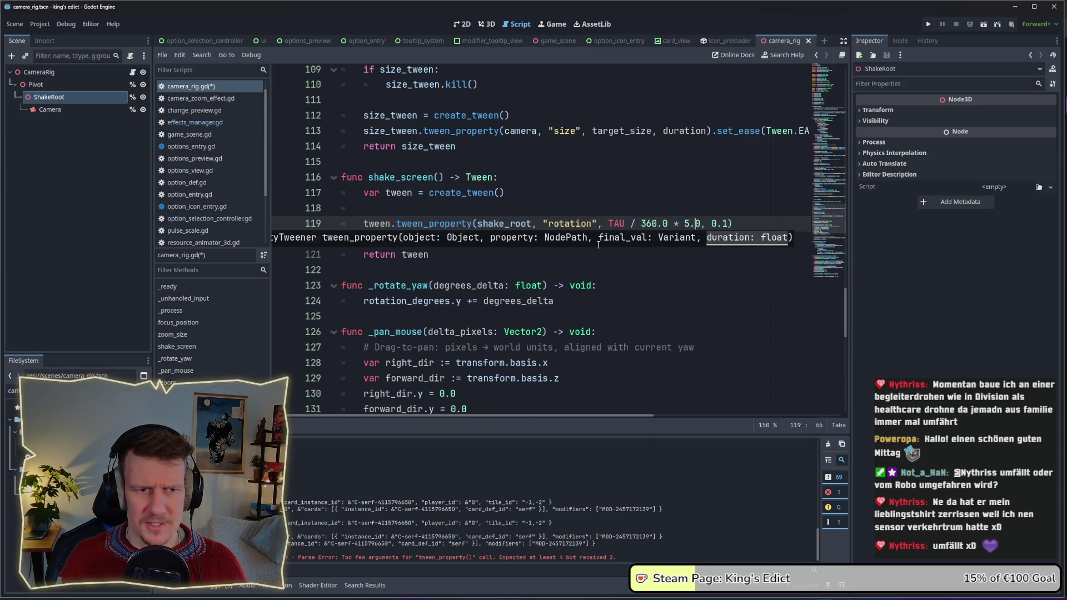
{"action": "key", "text": "BackSpace"}
{"action": "type", "text": "1"}
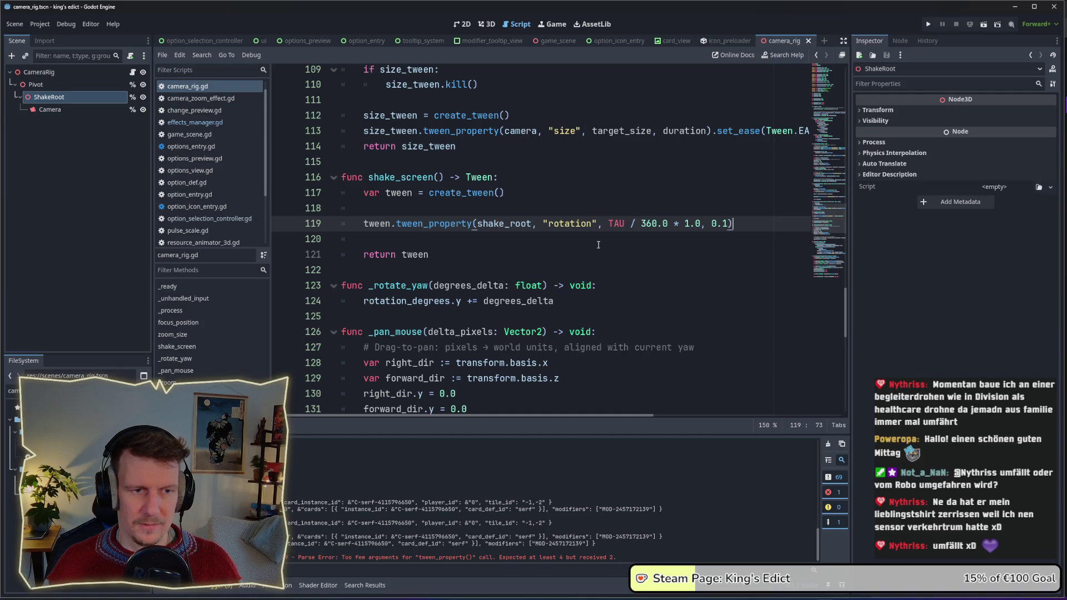
- Duplicate the rotation tween line with 0 as its target and save the script
{"action": "key", "text": "ctrl+shift+d"}
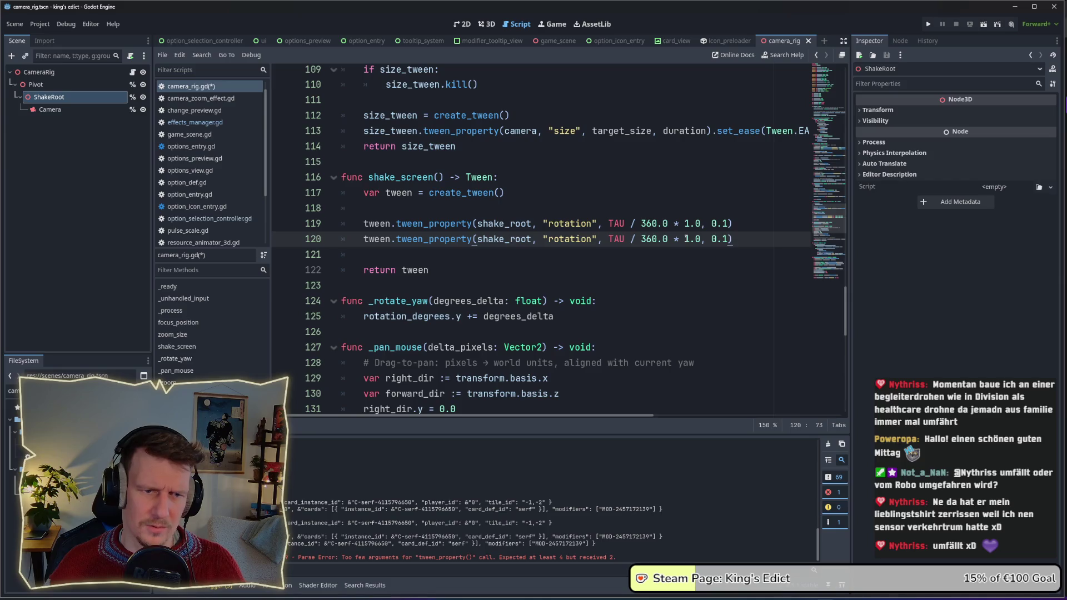
{"action": "left_click_drag", "start_coordinate": [702, 239], "coordinate": [609, 239]}
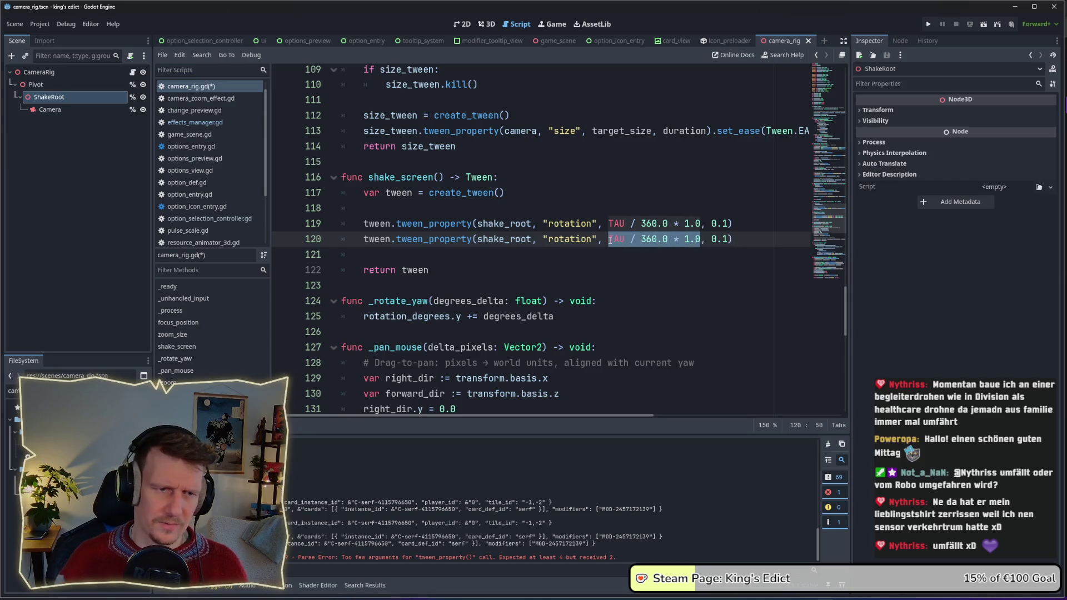
{"action": "type", "text": "0"}
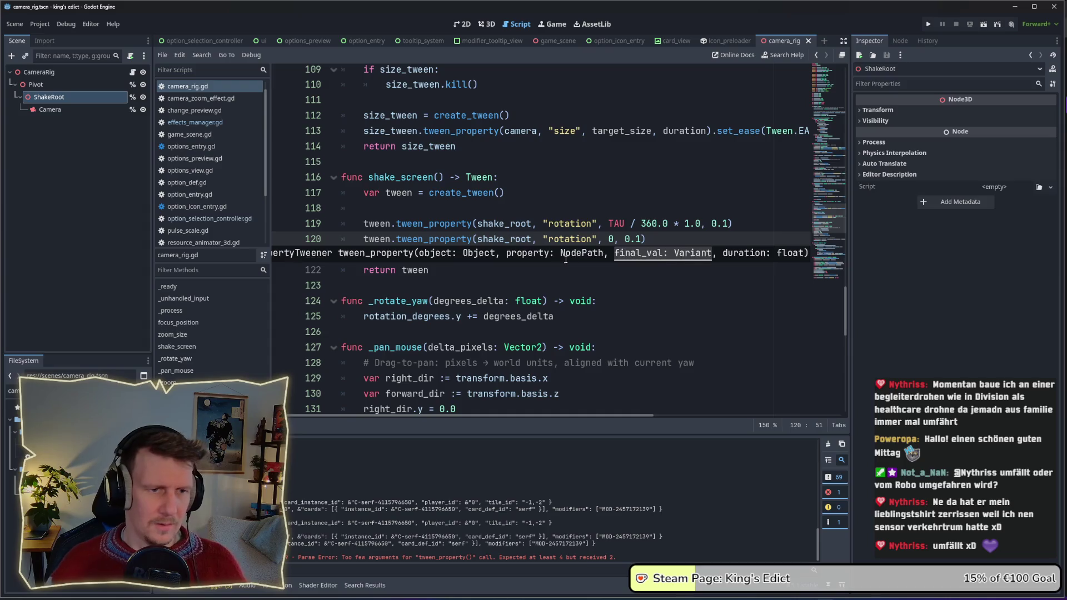
{"action": "left_click", "coordinate": [552, 267]}
{"action": "key", "text": "ctrl+s"}
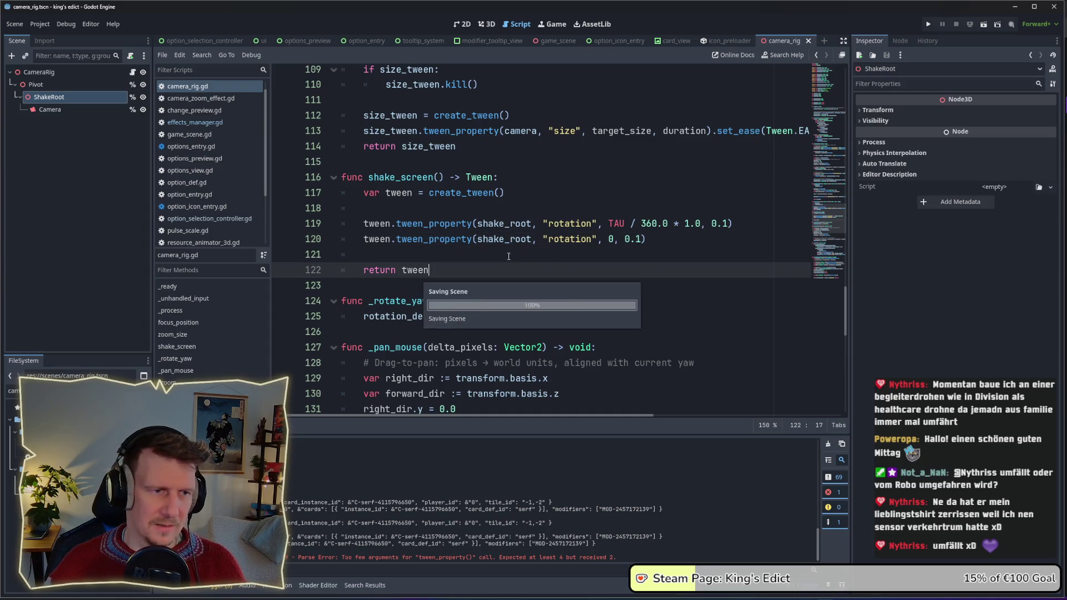
- Launch the game and start a multiplayer match on i_know_this_place.map
{"action": "left_click", "coordinate": [928, 25]}
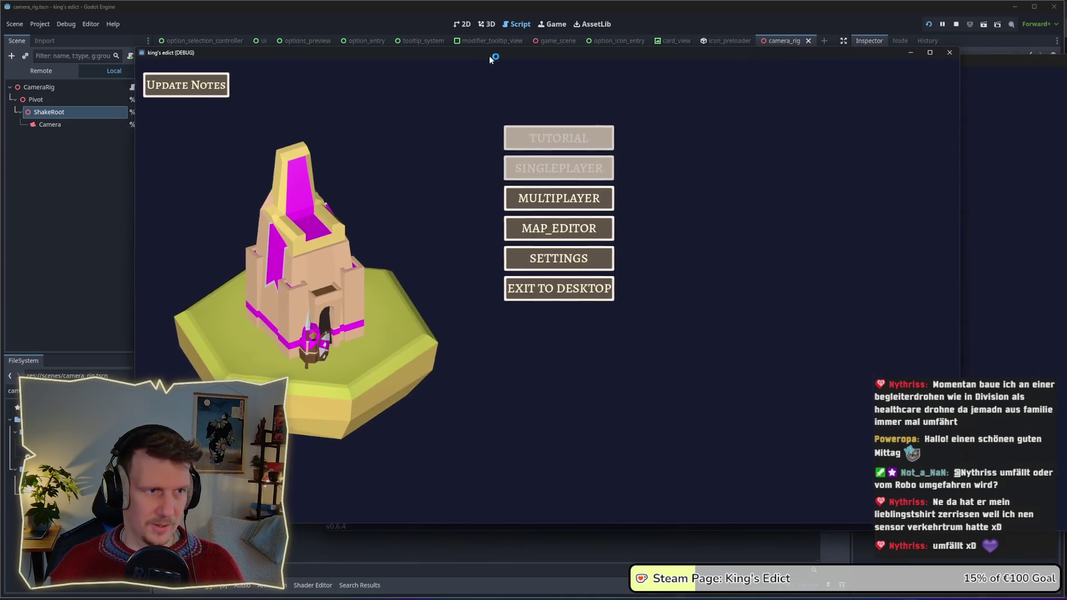
{"action": "left_click", "coordinate": [555, 198]}
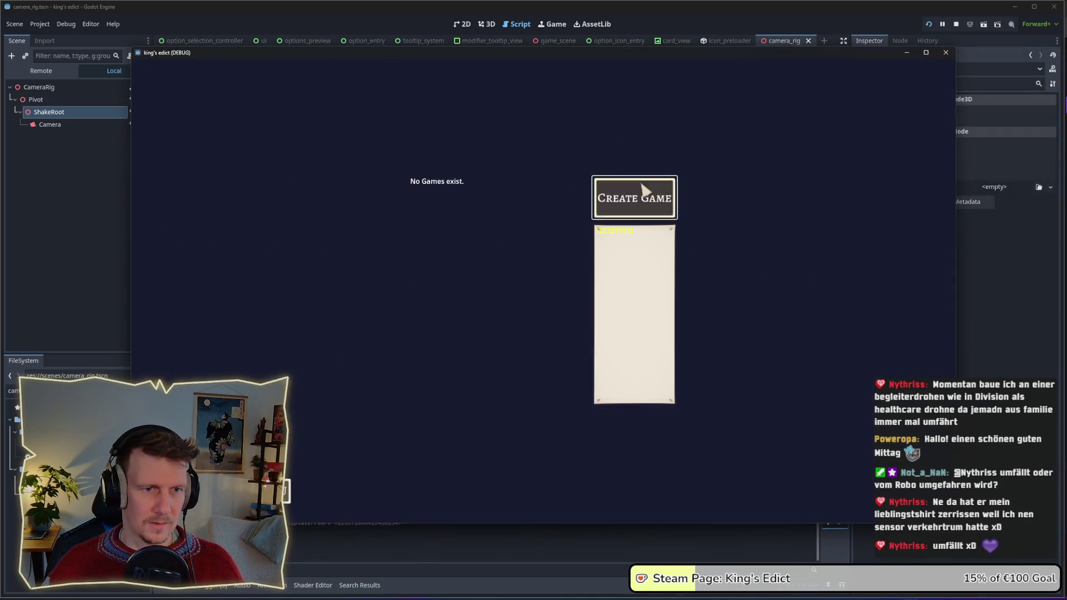
{"action": "left_click", "coordinate": [638, 190]}
{"action": "left_click", "coordinate": [639, 165]}
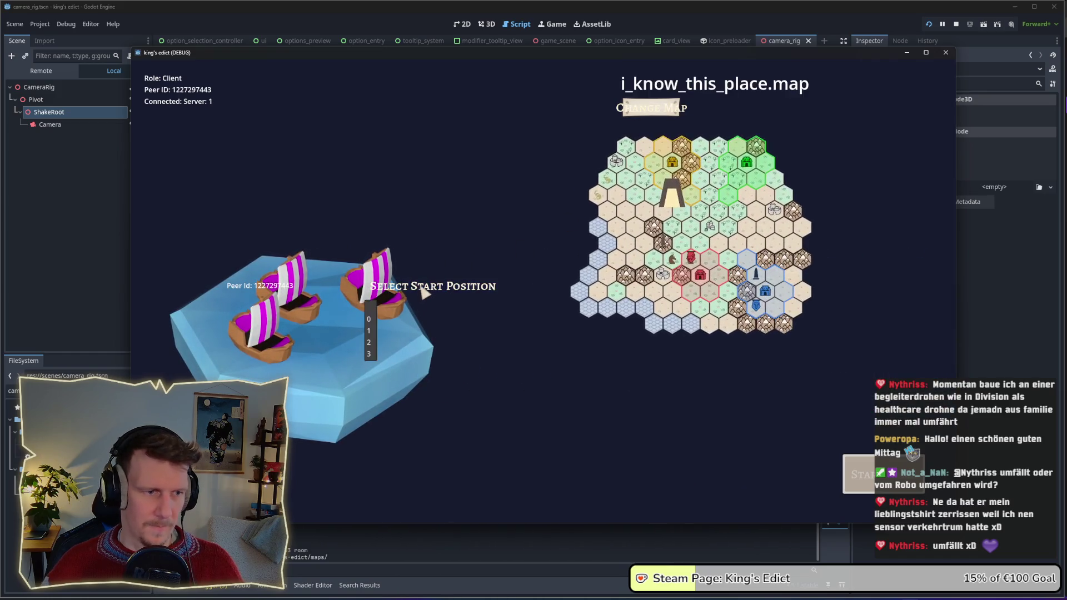
{"action": "left_click", "coordinate": [639, 167]}
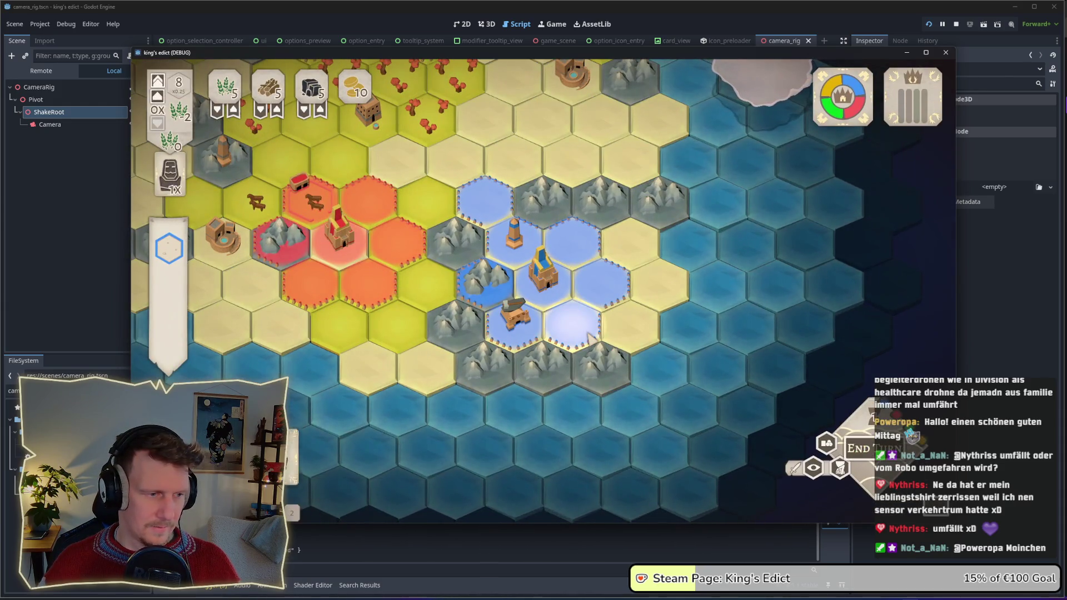
- Place a serf on a mountain tile, build a saw mill with the builder card, then stop with F8
{"action": "left_click", "coordinate": [488, 286]}
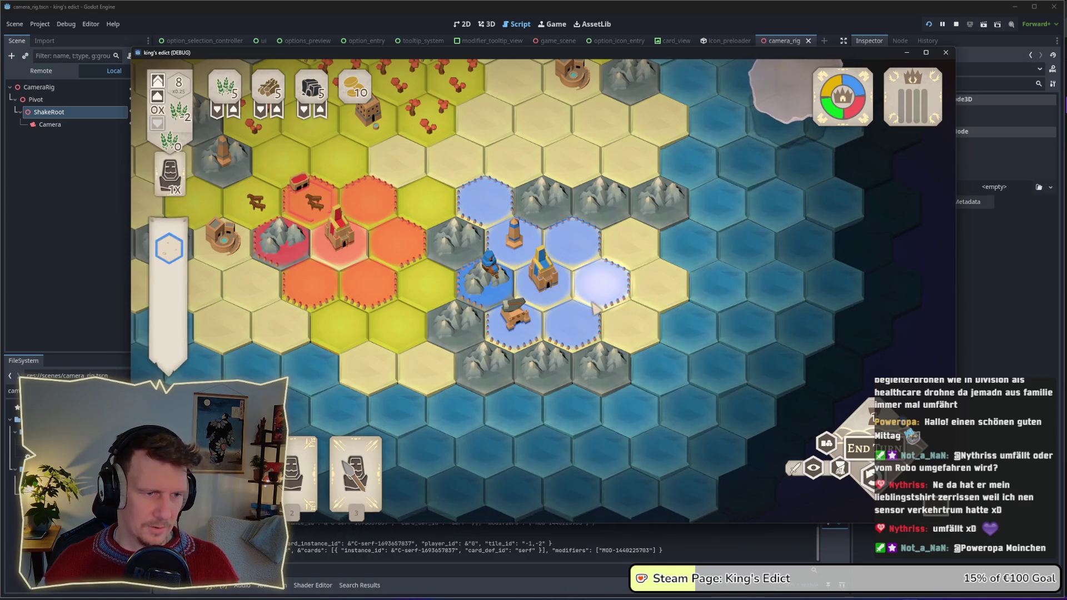
{"action": "left_click", "coordinate": [355, 473]}
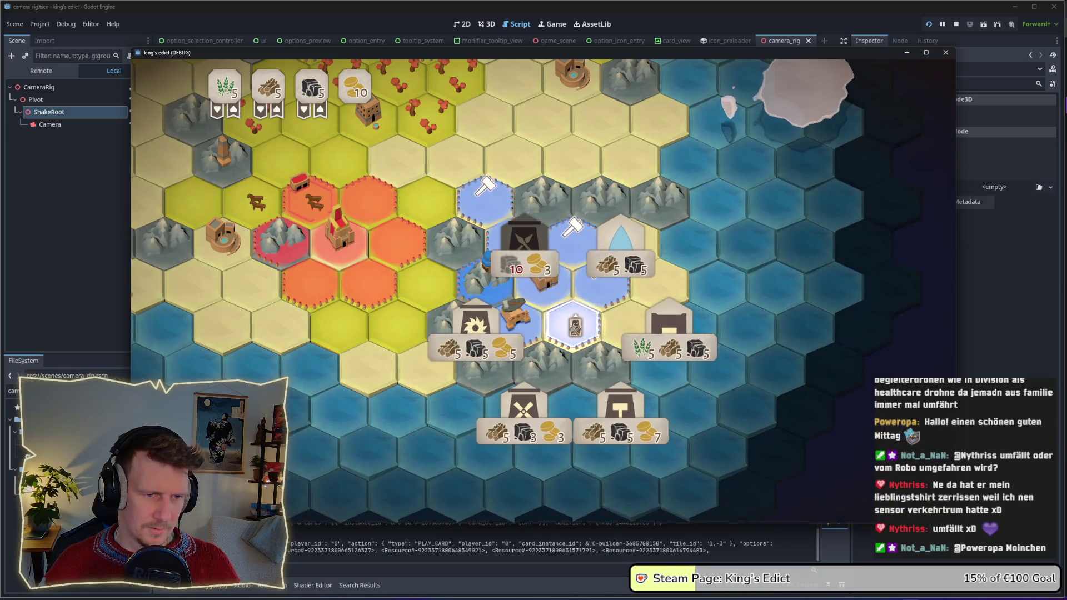
{"action": "left_click", "coordinate": [475, 325]}
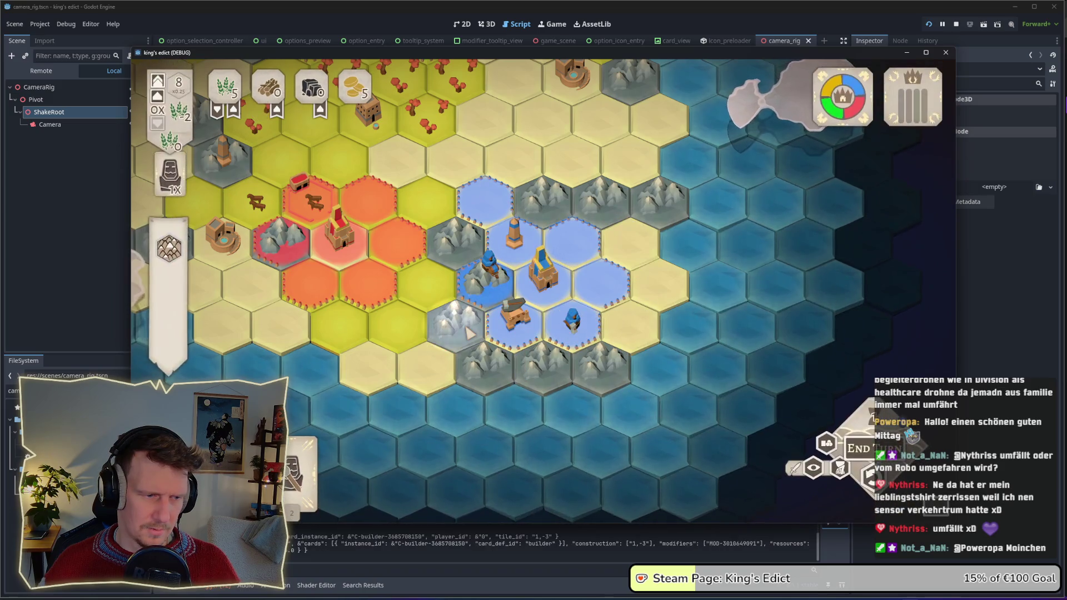
{"action": "key", "text": "F8"}
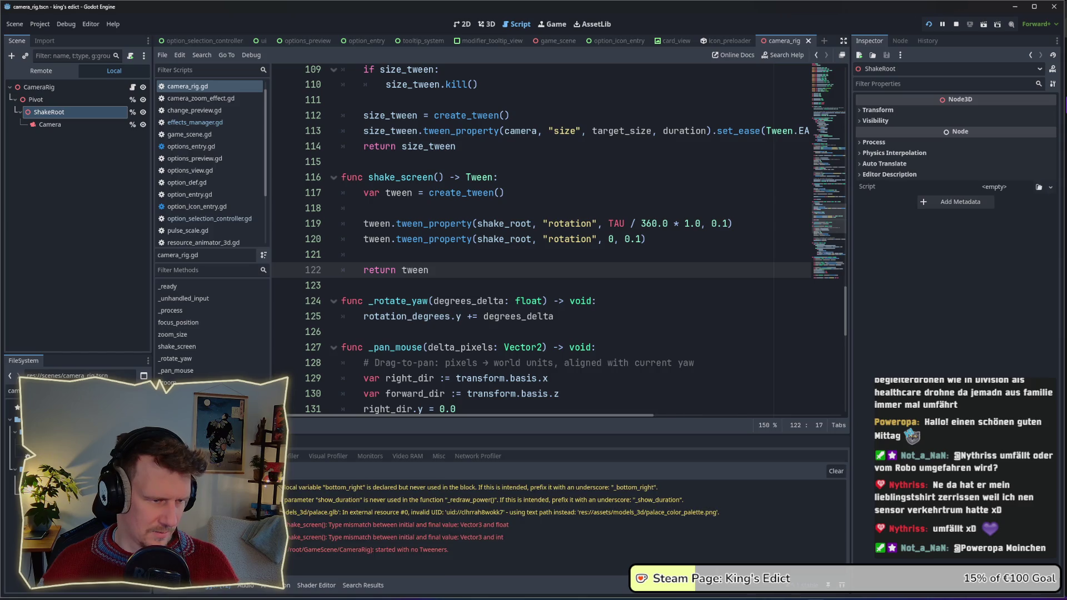
- Jump to the shake_screen type-mismatch error and select line 119's rotation amount
{"action": "left_click", "coordinate": [298, 526]}
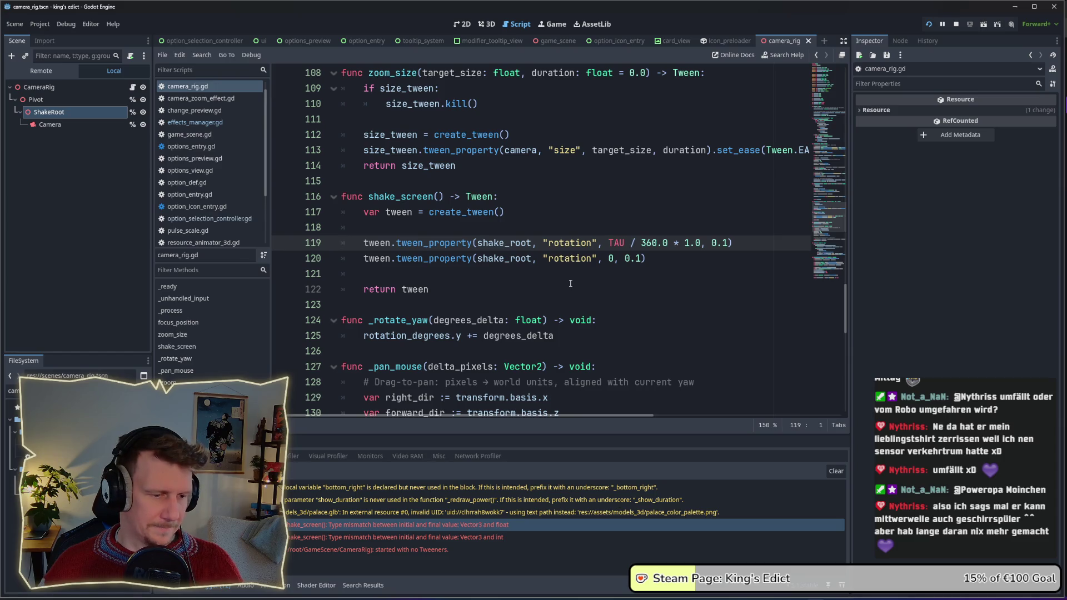
{"action": "left_click", "coordinate": [679, 243]}
{"action": "left_click_drag", "start_coordinate": [703, 242], "coordinate": [612, 244]}
{"action": "left_click", "coordinate": [611, 243]}
- Wrap the rotation amount in Vector3(TAU / 360.0 * 1.0) and switch to the 3D workspace
{"action": "type", "text": "Vectro"}
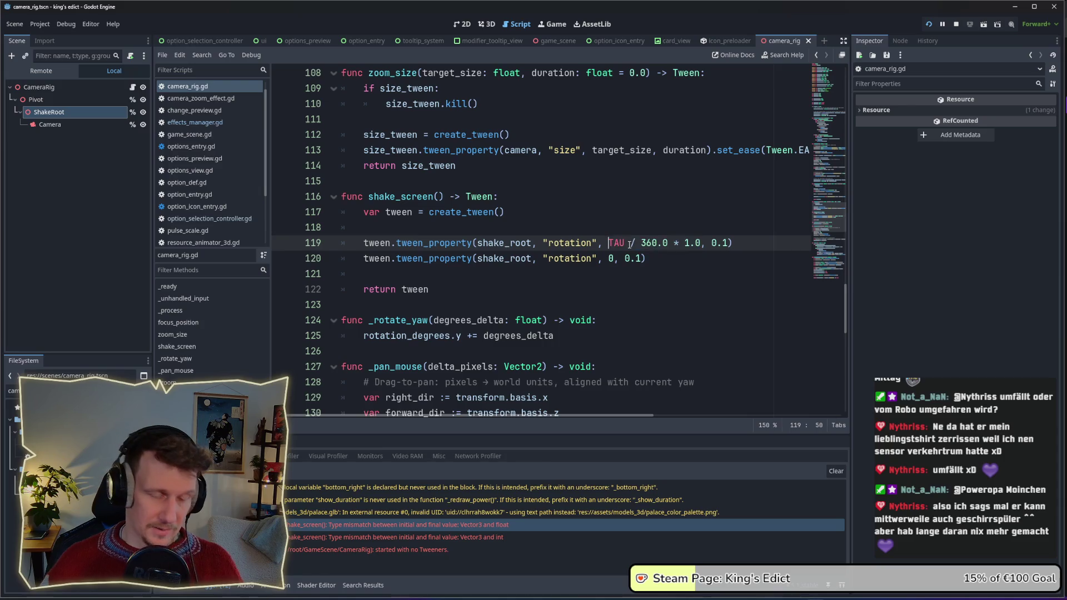
{"action": "key", "text": "BackSpace"}
{"action": "key", "text": "BackSpace"}
{"action": "type", "text": "or2"}
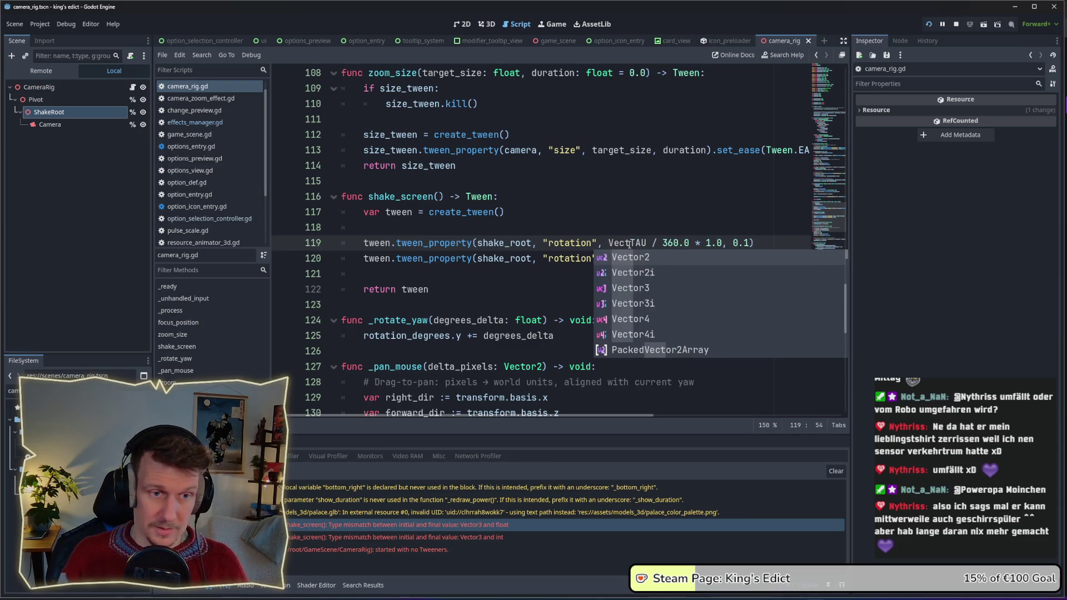
{"action": "key", "text": "BackSpace"}
{"action": "type", "text": "3("}
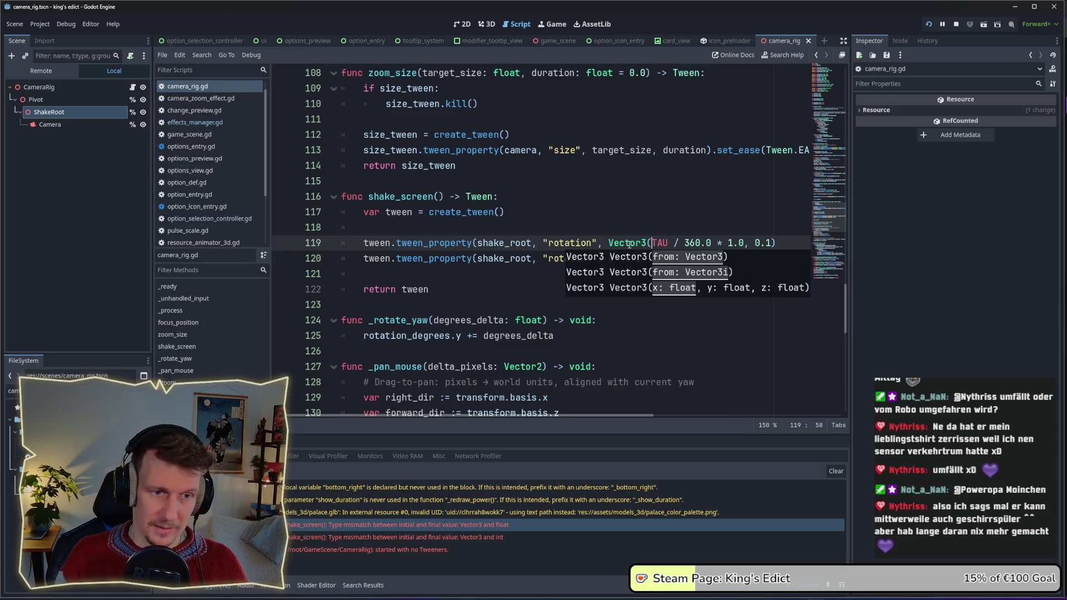
{"action": "key", "text": "ctrl+Right"}
{"action": "key", "text": "ctrl+Right"}
{"action": "key", "text": "ctrl+Right"}
{"action": "key", "text": "Right"}
{"action": "key", "text": "Right"}
{"action": "key", "text": "Right"}
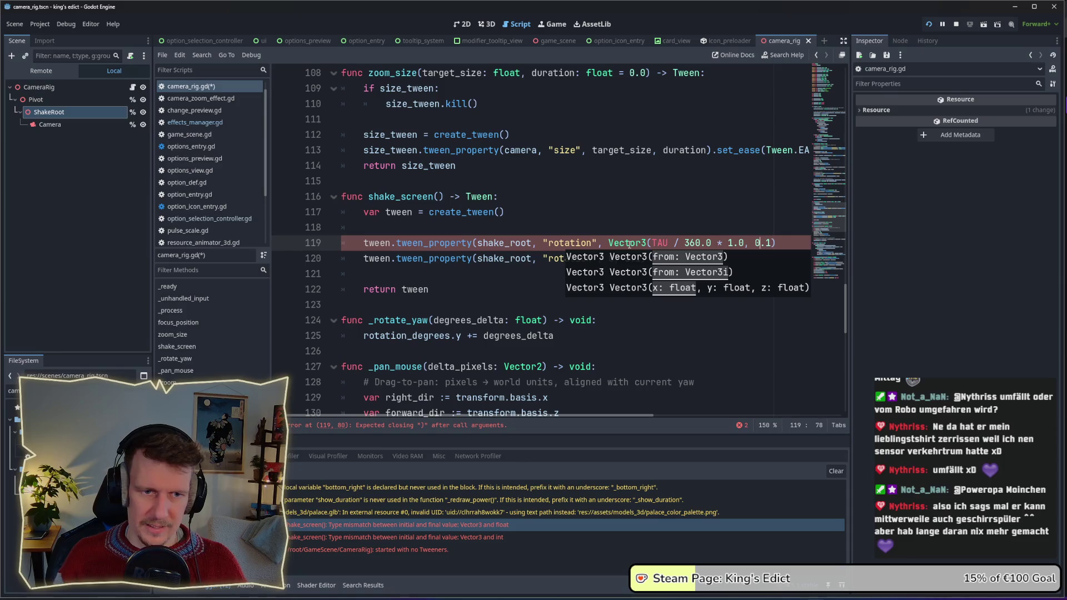
{"action": "type", "text": ")"}
{"action": "key", "text": "ctrl+Left"}
{"action": "key", "text": "ctrl+Left"}
{"action": "key", "text": "ctrl+Left"}
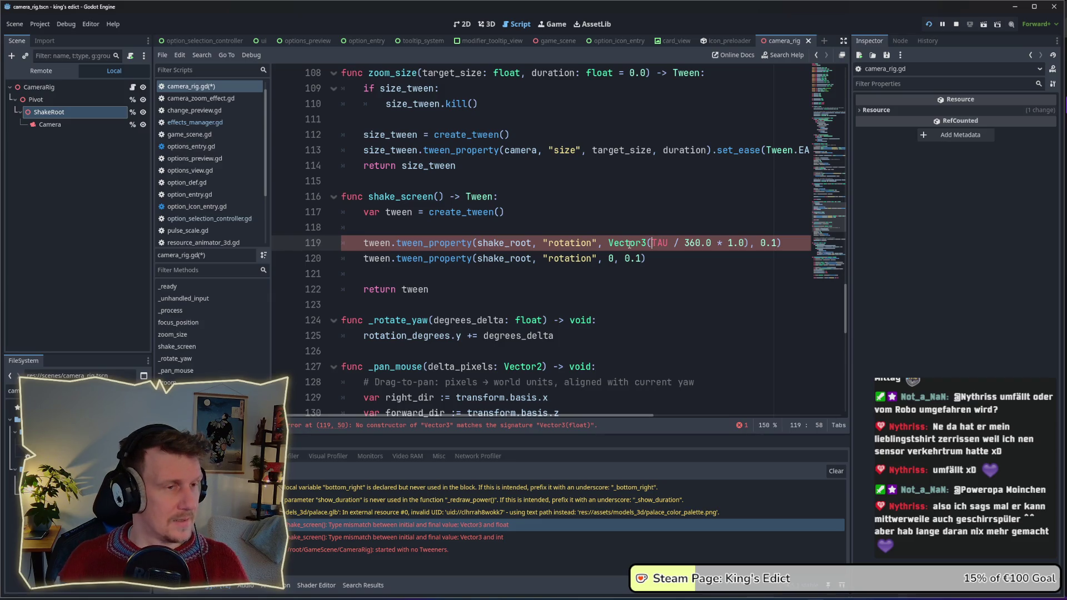
{"action": "left_click", "coordinate": [481, 24]}
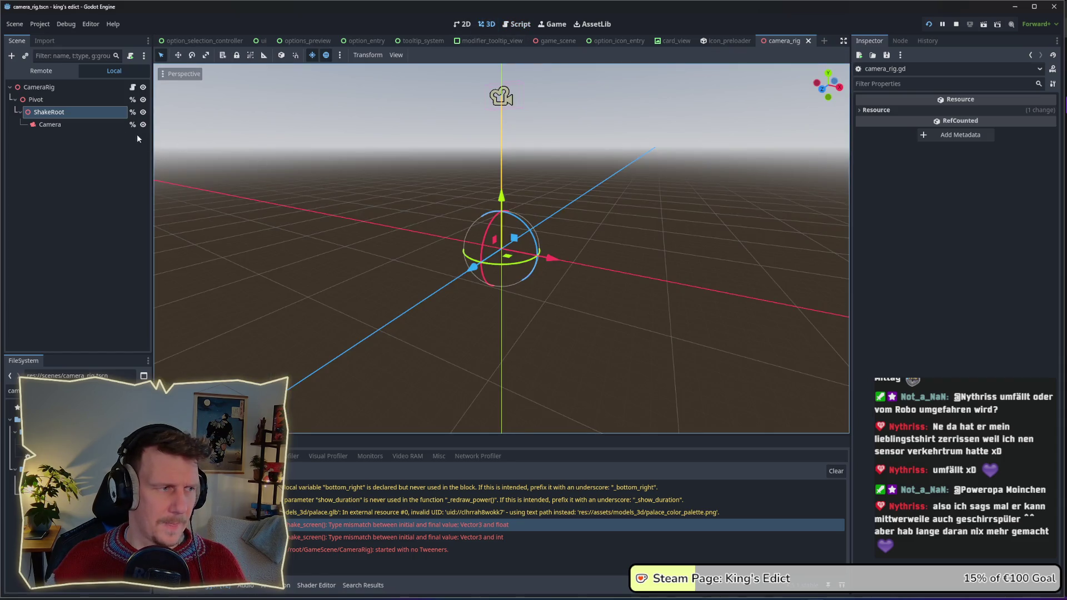
- Select Camera, Pivot and ShakeRoot in the Scene dock and orbit the 3D view around the rig
{"action": "left_click", "coordinate": [65, 125]}
{"action": "scroll", "coordinate": [406, 151], "scroll_direction": "down", "scroll_amount": 5}
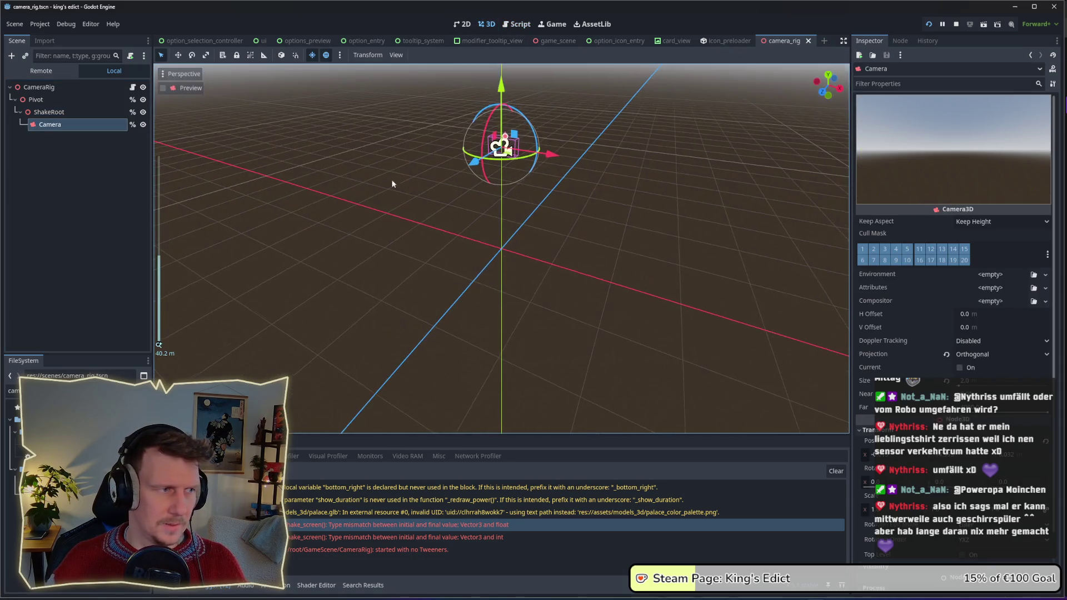
{"action": "left_click", "coordinate": [72, 113]}
{"action": "left_click", "coordinate": [57, 103]}
{"action": "left_click", "coordinate": [59, 113]}
{"action": "left_click", "coordinate": [63, 125]}
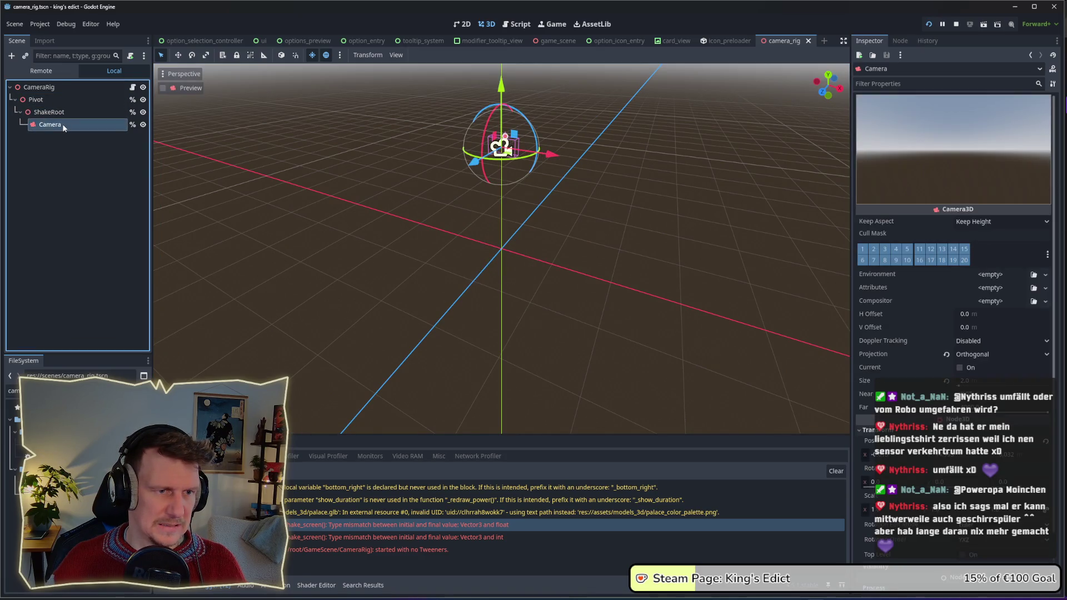
{"action": "left_click_drag", "start_coordinate": [489, 192], "coordinate": [539, 199]}
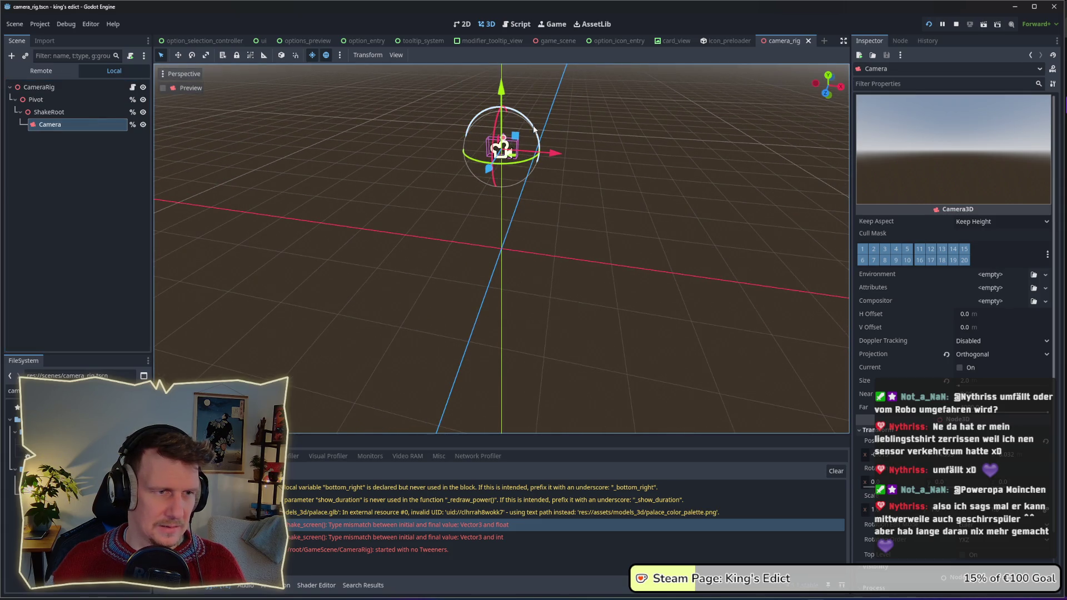
{"action": "mouse_move", "coordinate": [585, 132]}
{"action": "left_mouse_down"}
{"action": "mouse_move", "coordinate": [503, 125]}
{"action": "mouse_move", "coordinate": [489, 105]}
{"action": "left_mouse_up"}
{"action": "left_click_drag", "start_coordinate": [608, 201], "coordinate": [629, 199]}
- Glance at the running game, then return to camera_rig.gd with the caret at line 120's end
{"action": "key", "text": "alt+Tab"}
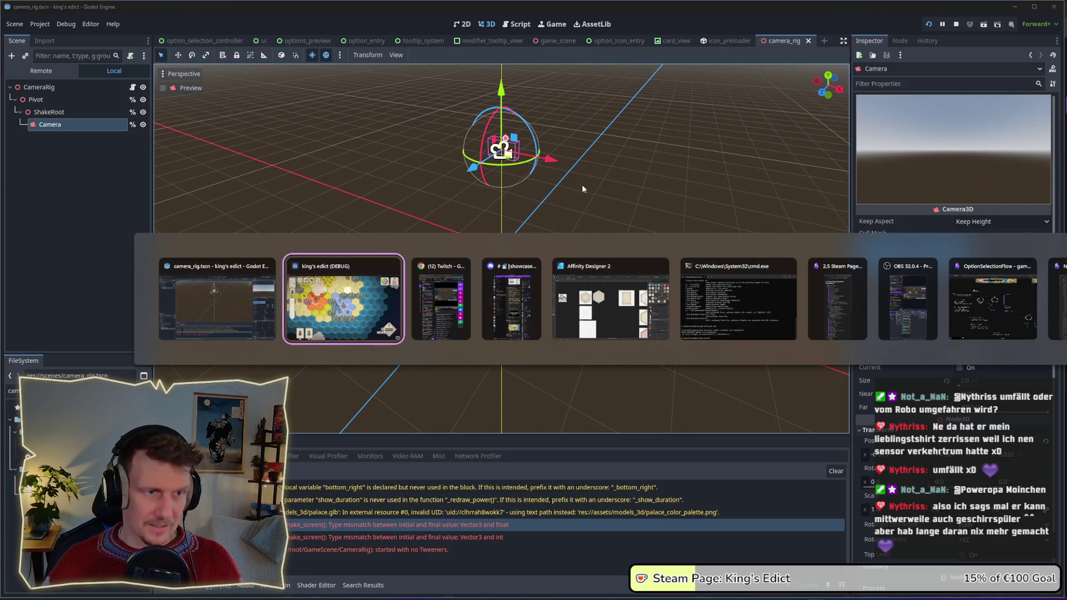
{"action": "key", "text": "alt+Tab"}
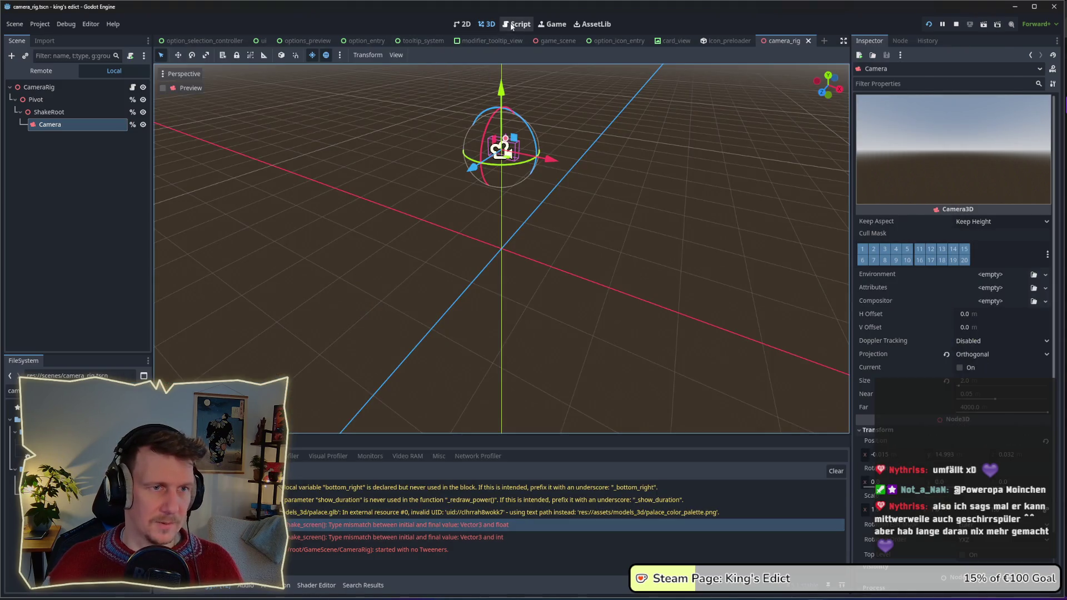
{"action": "left_click", "coordinate": [511, 26]}
{"action": "left_click", "coordinate": [654, 256]}
- Change line 119's rotation target to Vector3(0, 0, TAU / 360.0 * 1.0) and save
{"action": "left_click", "coordinate": [653, 243]}
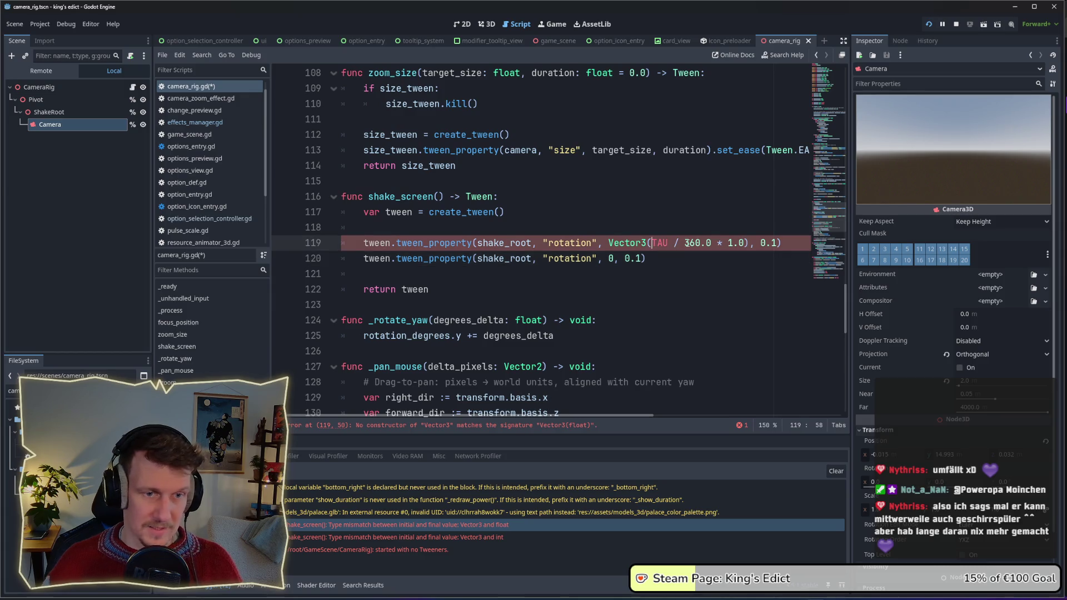
{"action": "type", "text": "0"}
{"action": "key", "text": "BackSpace"}
{"action": "type", "text": ", "}
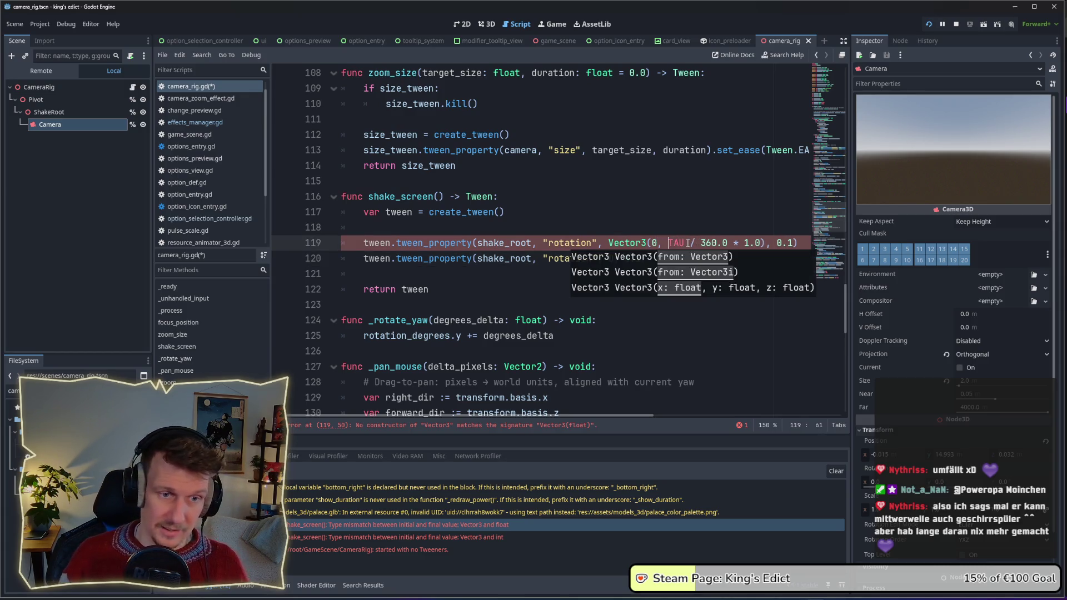
{"action": "type", "text": "0,"}
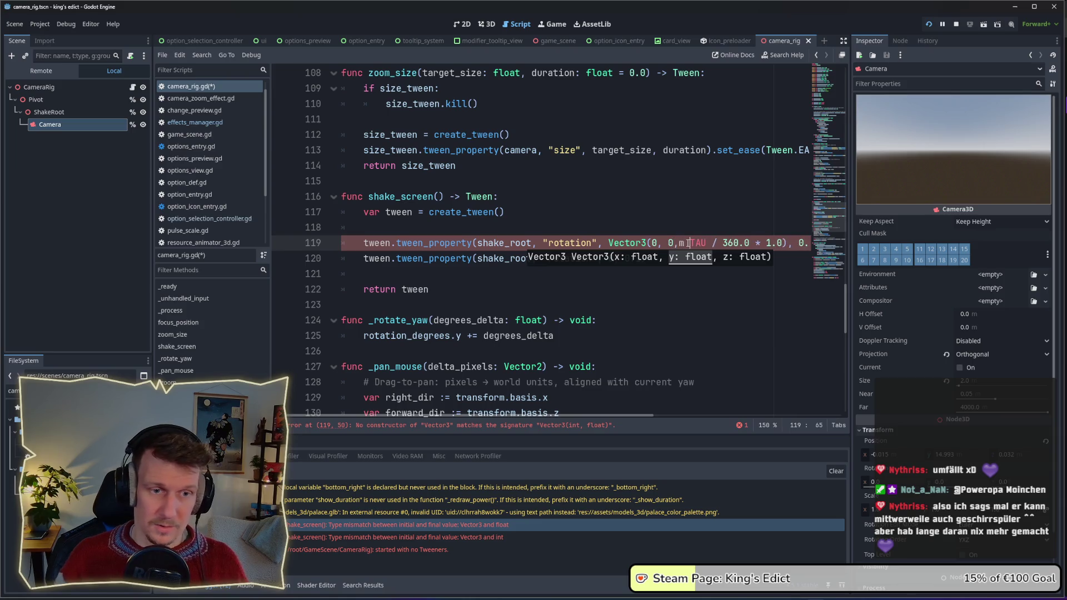
{"action": "key", "text": "ctrl+s"}
- Copy that Vector3 onto line 120, change it to Vector3.ZERO, and save camera_rig.gd
{"action": "left_click_drag", "start_coordinate": [782, 243], "coordinate": [609, 243]}
{"action": "key", "text": "ctrl+c"}
{"action": "double_click", "coordinate": [612, 258]}
{"action": "key", "text": "ctrl+v"}
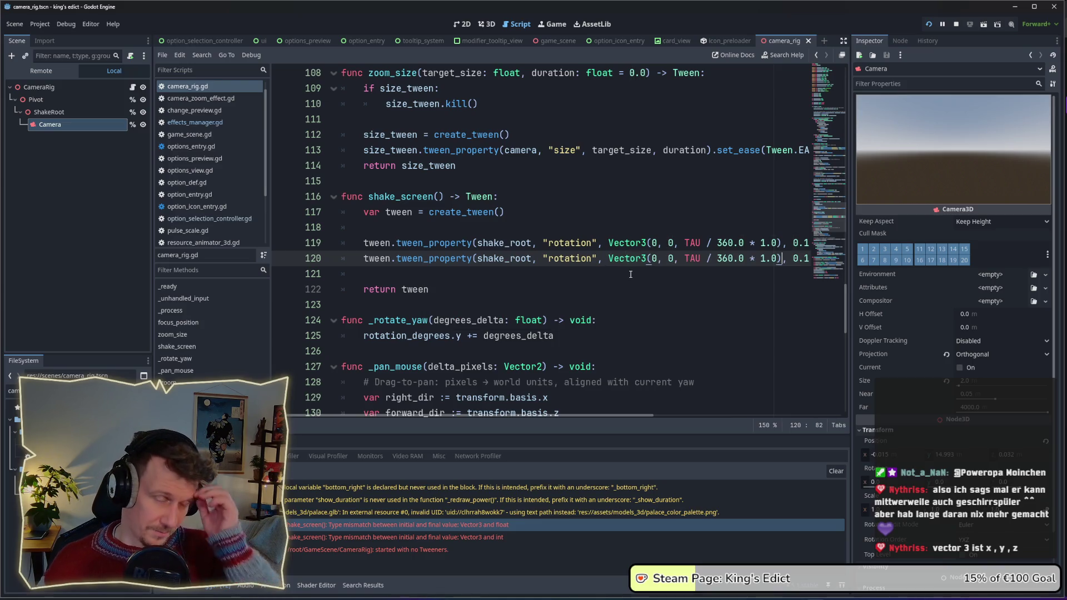
{"action": "left_click_drag", "start_coordinate": [782, 259], "coordinate": [683, 259]}
{"action": "left_click", "coordinate": [683, 259]}
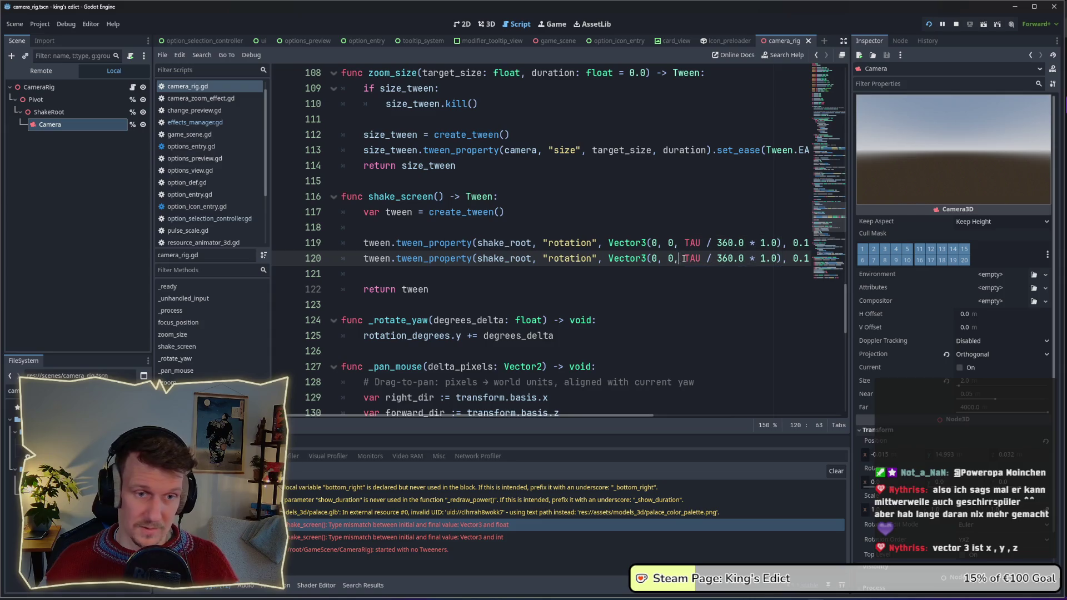
{"action": "left_click_drag", "start_coordinate": [782, 259], "coordinate": [648, 259]}
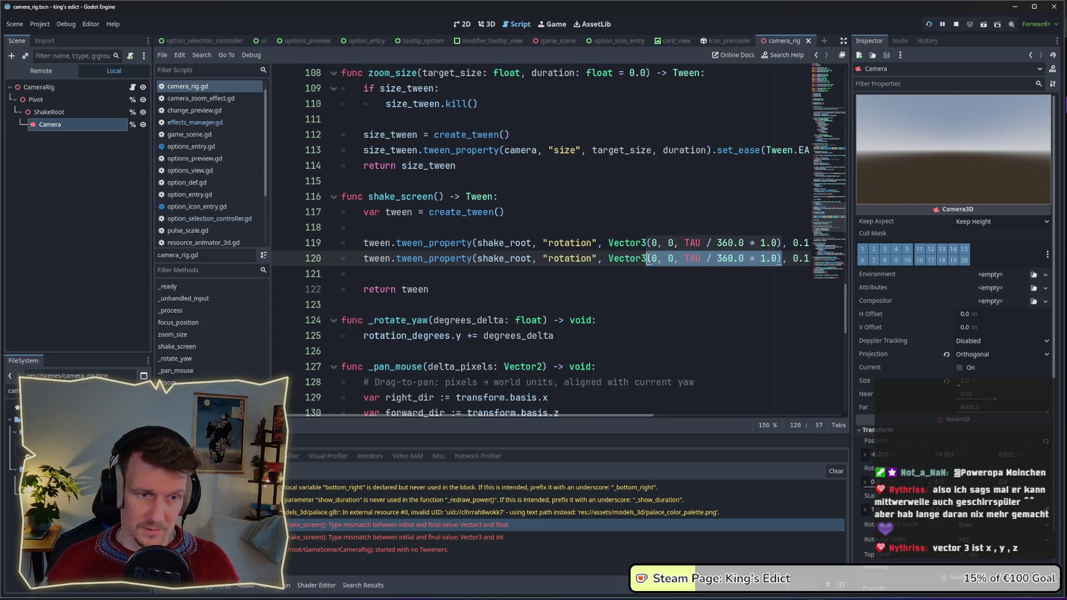
{"action": "type", "text": ".ZERO"}
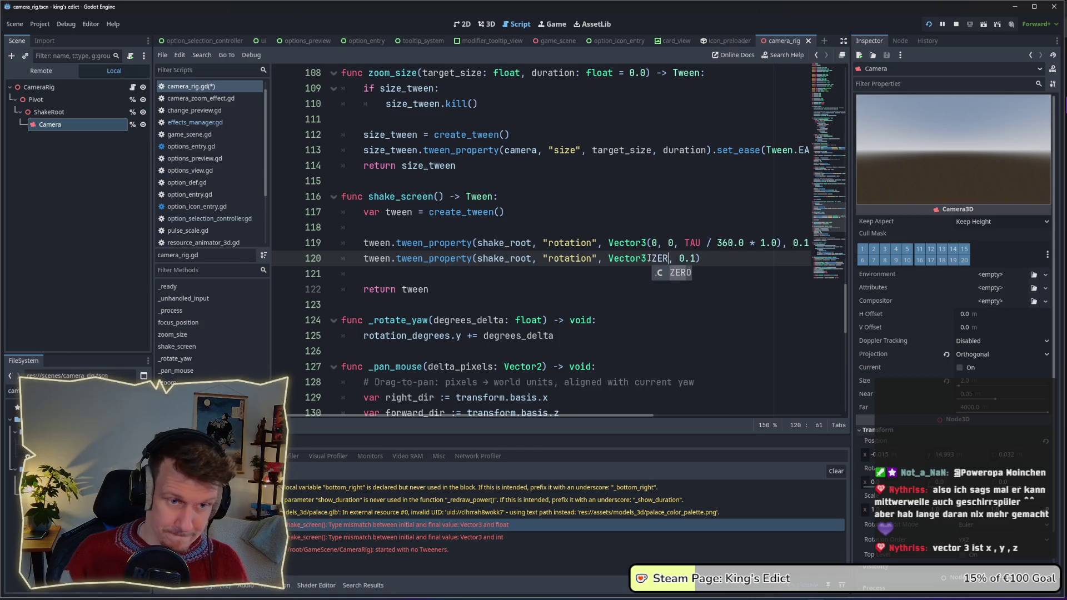
{"action": "key", "text": "ctrl+s"}
{"action": "left_click", "coordinate": [656, 278]}
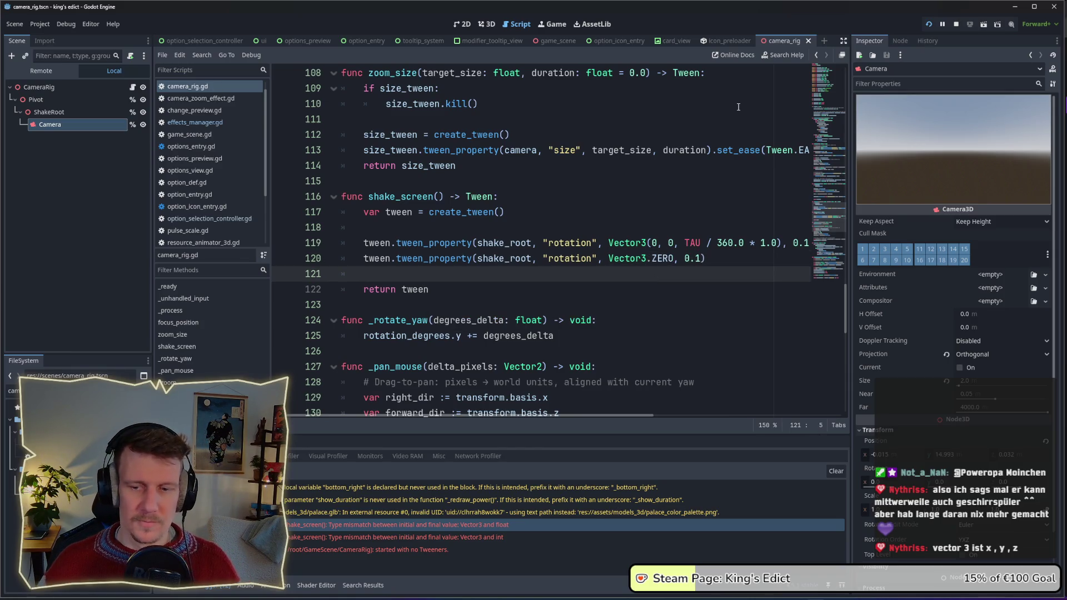
{"action": "left_click", "coordinate": [928, 25]}
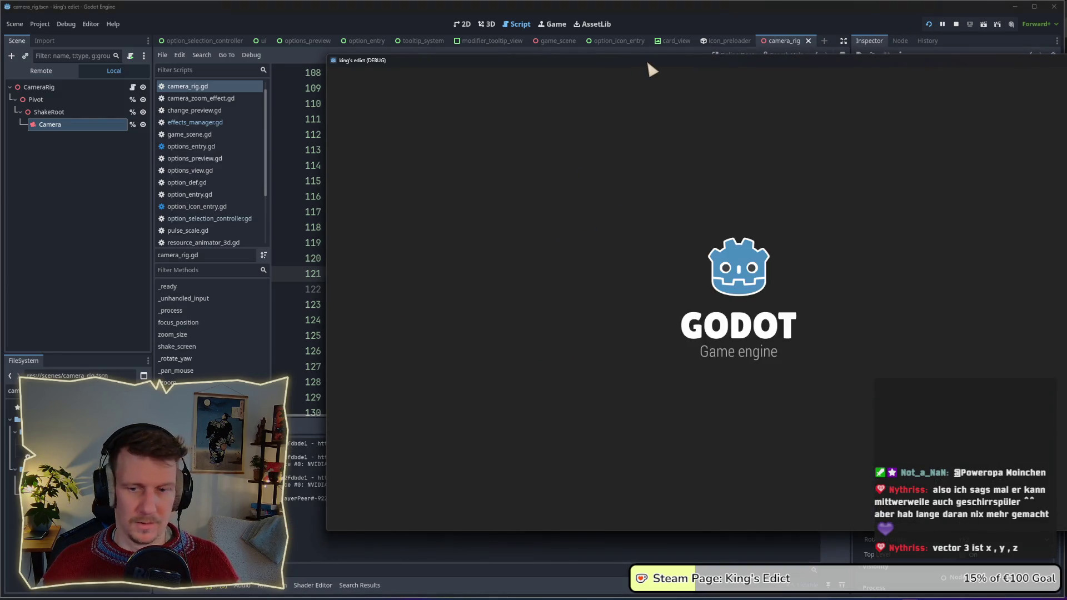
- In the relaunched game, create a multiplayer game on i_know_this_place.map and start it
{"action": "left_click_drag", "start_coordinate": [660, 65], "coordinate": [521, 66]}
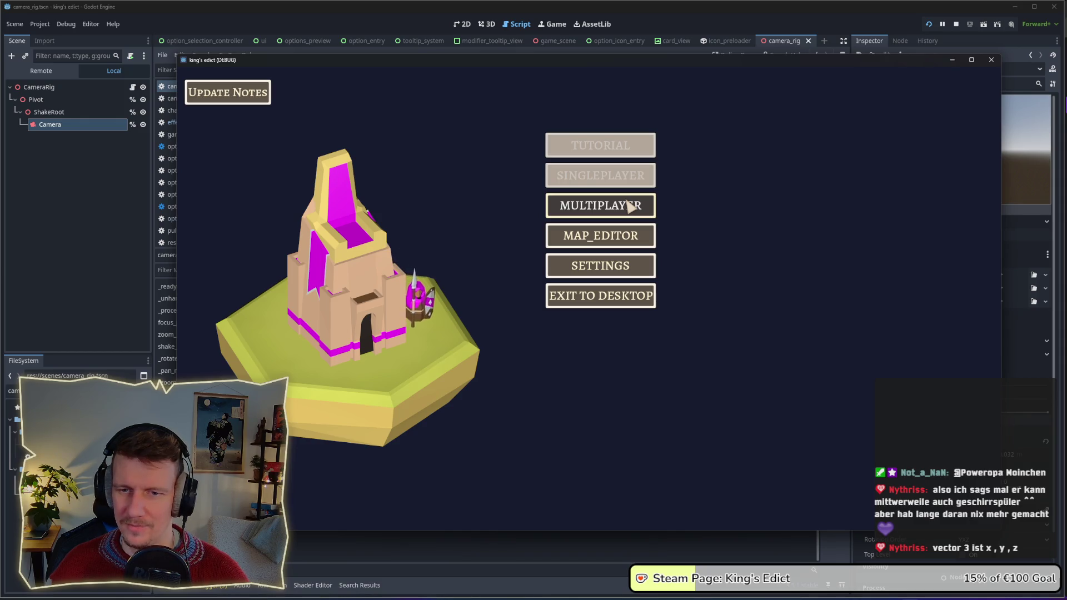
{"action": "left_click", "coordinate": [631, 207]}
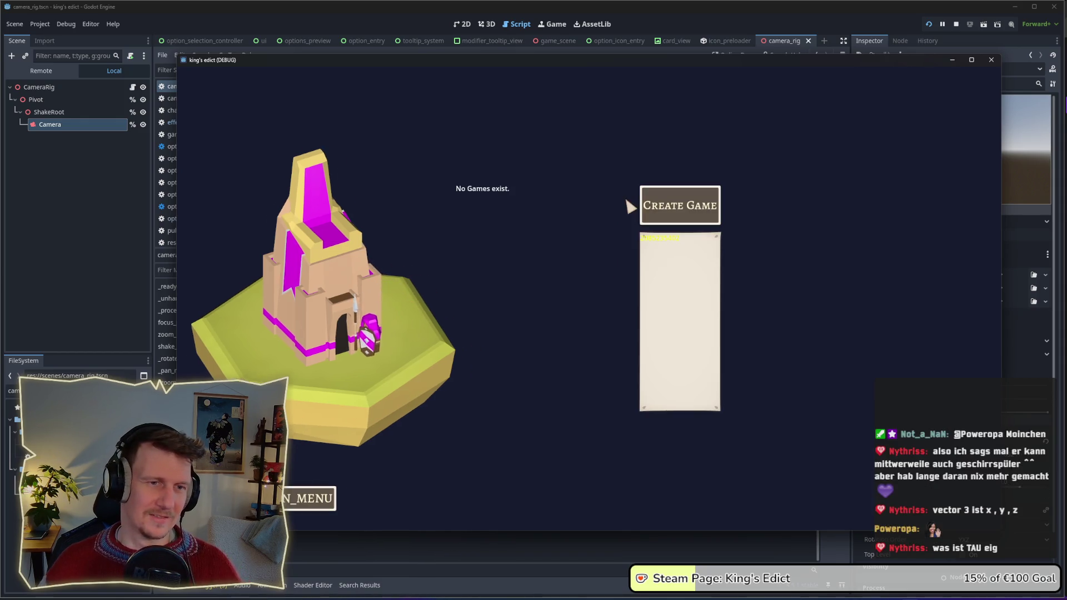
{"action": "left_click", "coordinate": [665, 210]}
{"action": "left_click", "coordinate": [695, 115]}
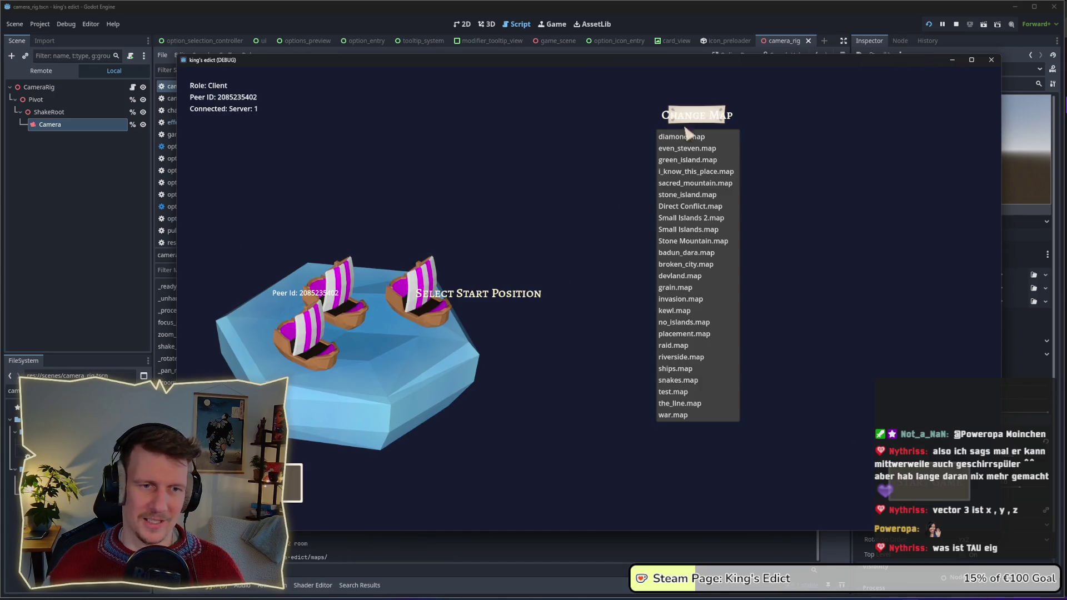
{"action": "left_click", "coordinate": [685, 173]}
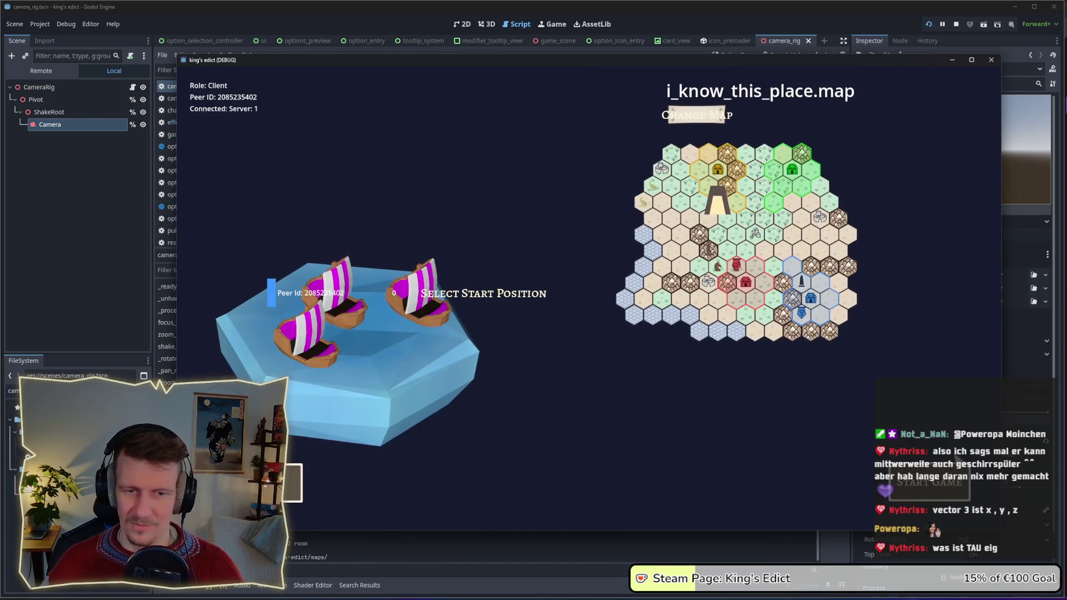
{"action": "left_click", "coordinate": [930, 482]}
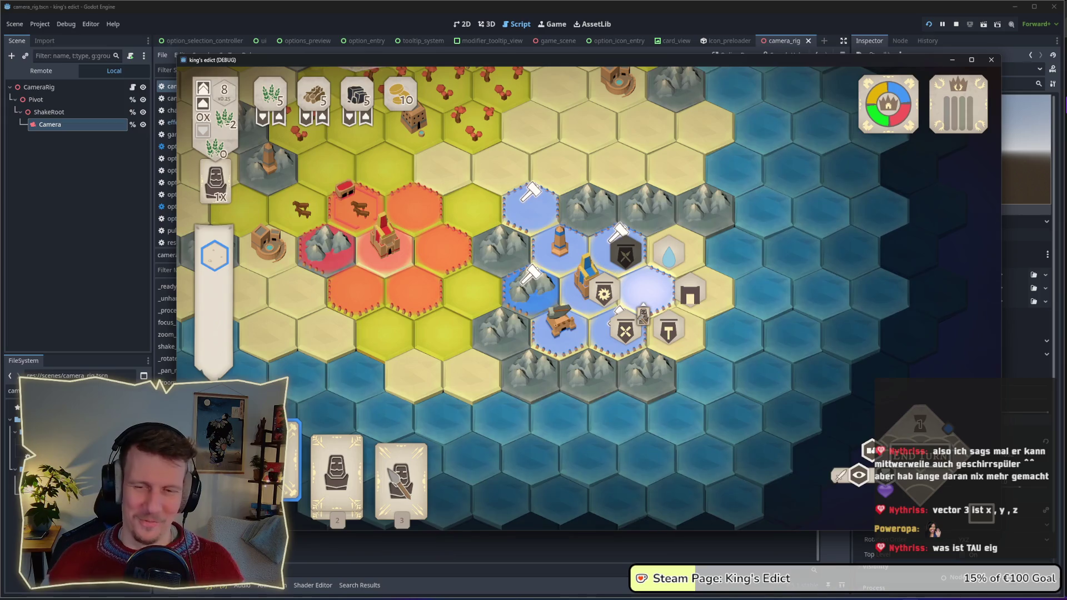
- Place a saw mill and a unit on blue hexes, select the unit, and pick a hand card
{"action": "left_click", "coordinate": [620, 311]}
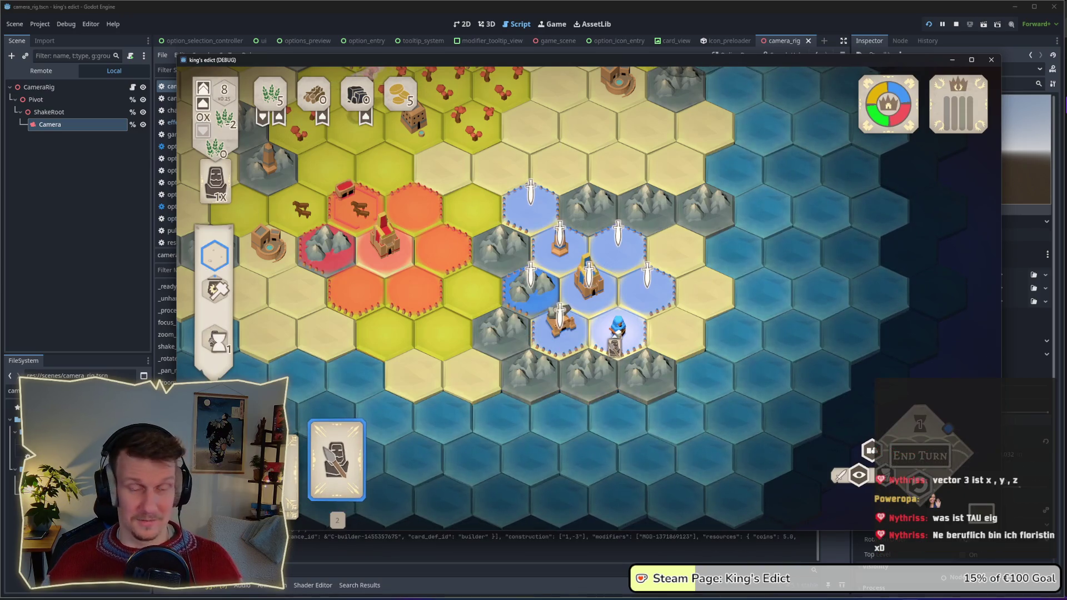
{"action": "left_click", "coordinate": [543, 297]}
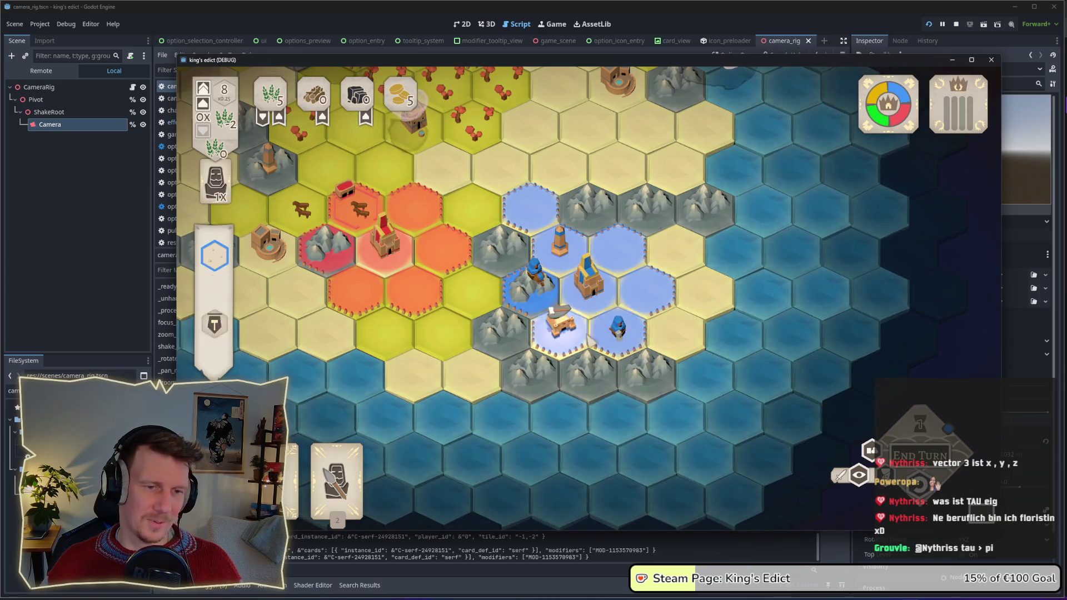
{"action": "left_click", "coordinate": [633, 336]}
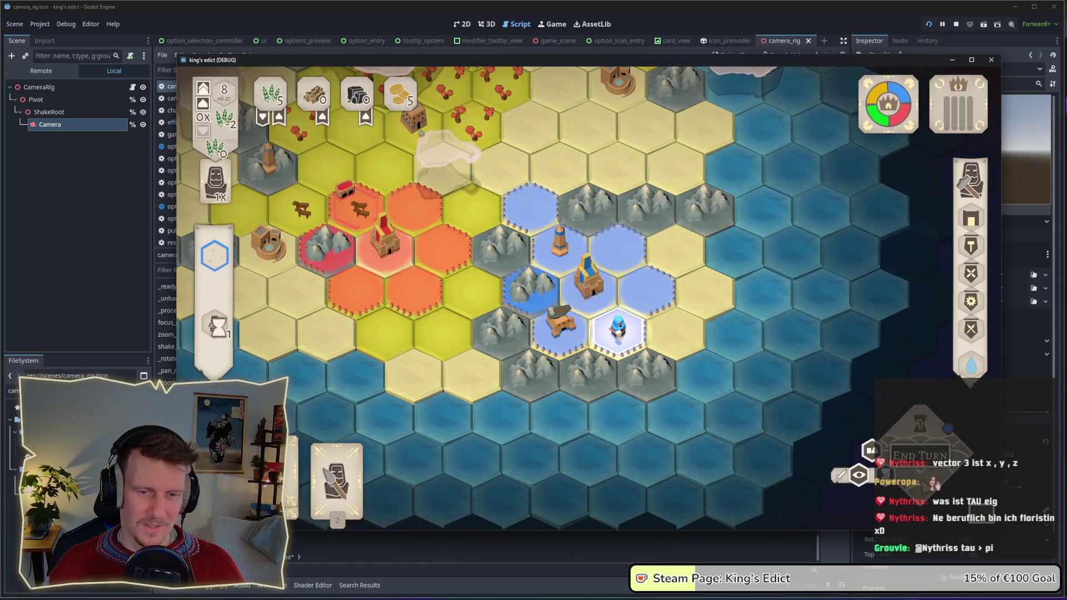
{"action": "left_click", "coordinate": [293, 467]}
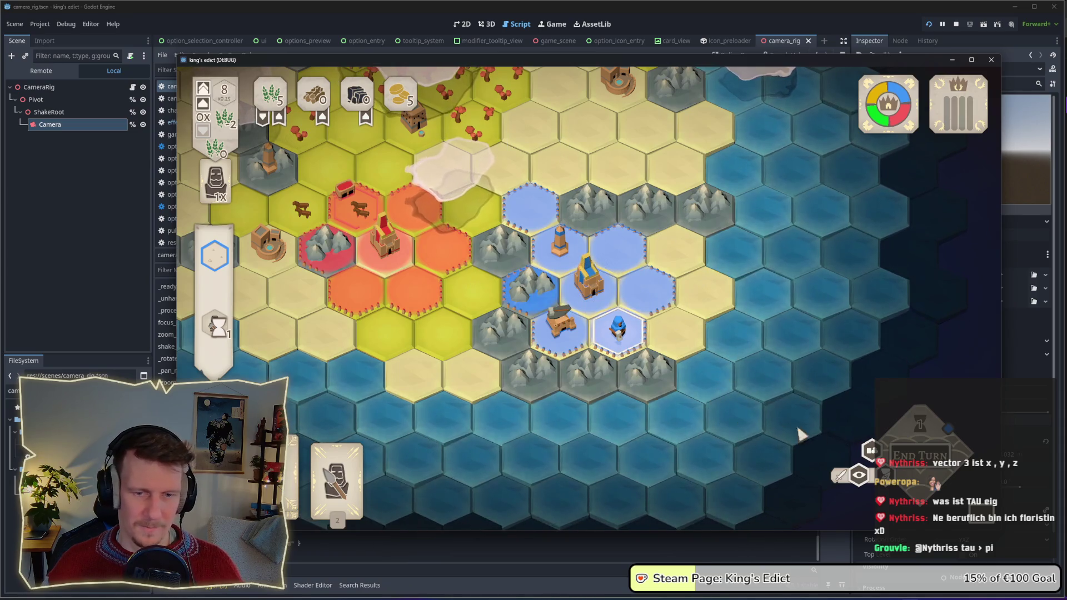
{"action": "key", "text": "Escape"}
- Go back to the main menu and start a fresh multiplayer game on i_know_this_place.map
{"action": "left_click", "coordinate": [591, 265]}
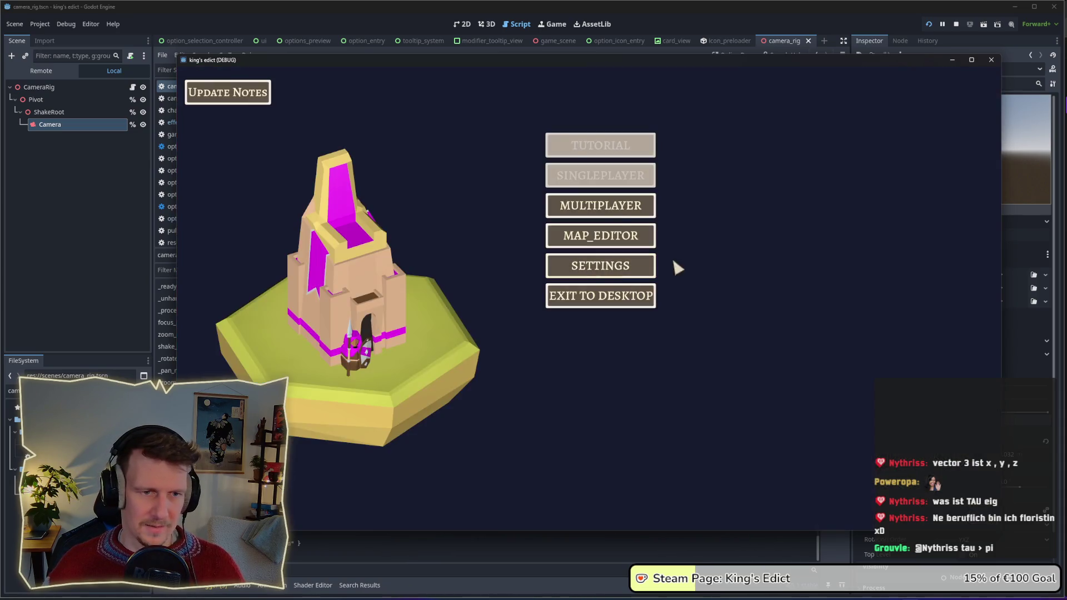
{"action": "left_click", "coordinate": [639, 205]}
{"action": "left_click", "coordinate": [670, 207]}
{"action": "left_click", "coordinate": [696, 115]}
{"action": "left_click", "coordinate": [675, 204]}
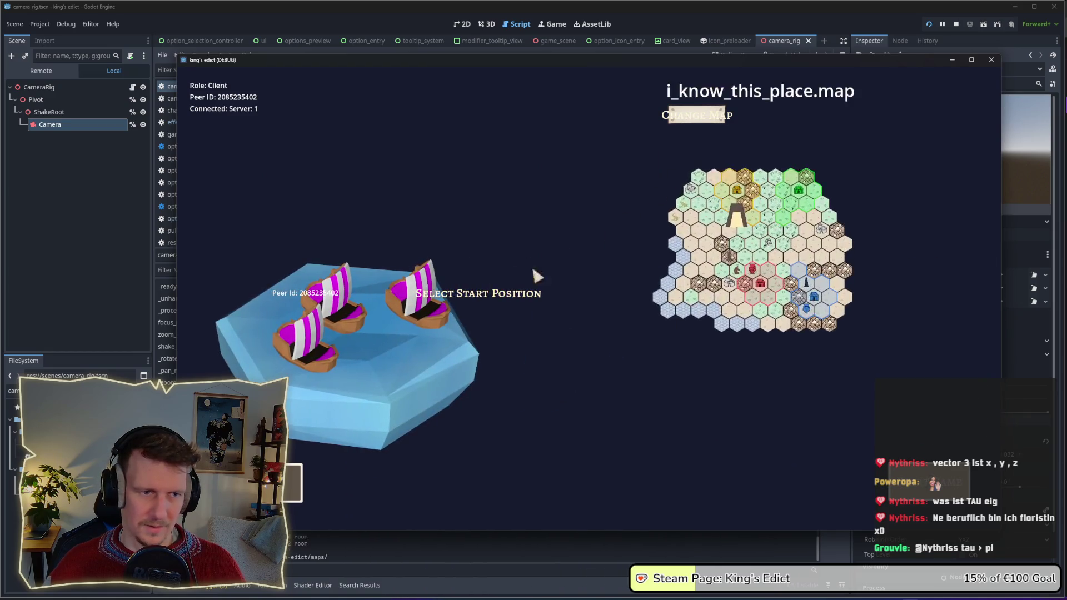
{"action": "left_click", "coordinate": [928, 483]}
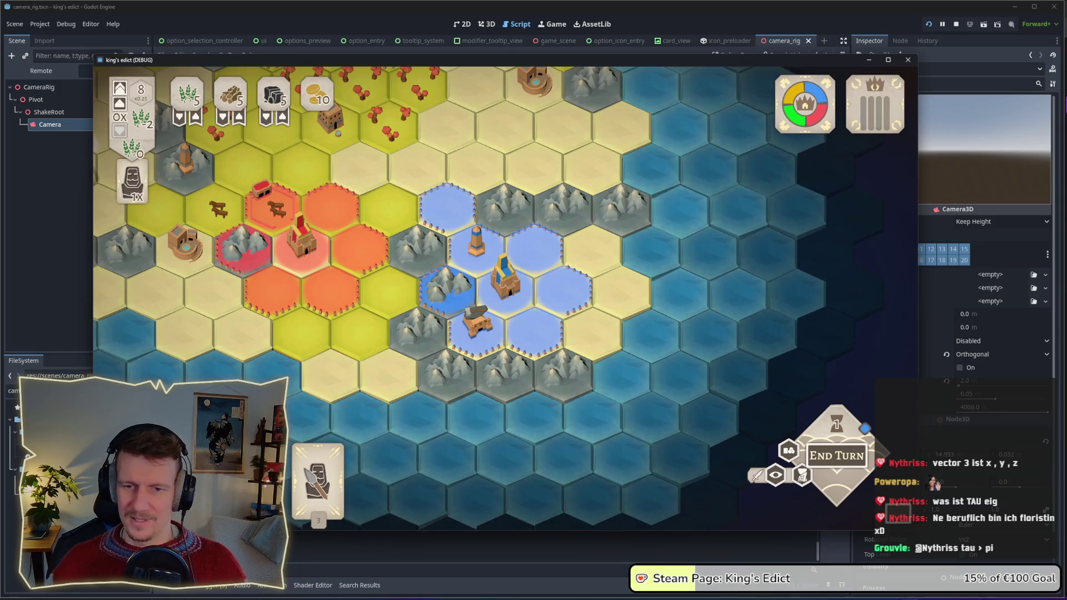
- Inspect board tiles, then play the builder card on the upper-left blue tile beside the castle
{"action": "left_click", "coordinate": [475, 334]}
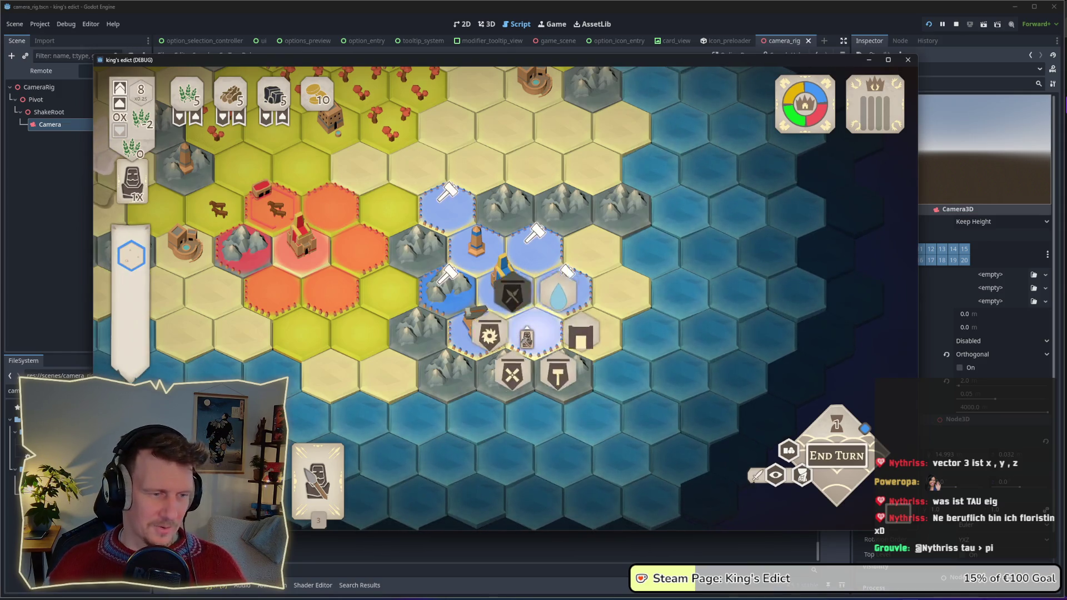
{"action": "left_click", "coordinate": [477, 331]}
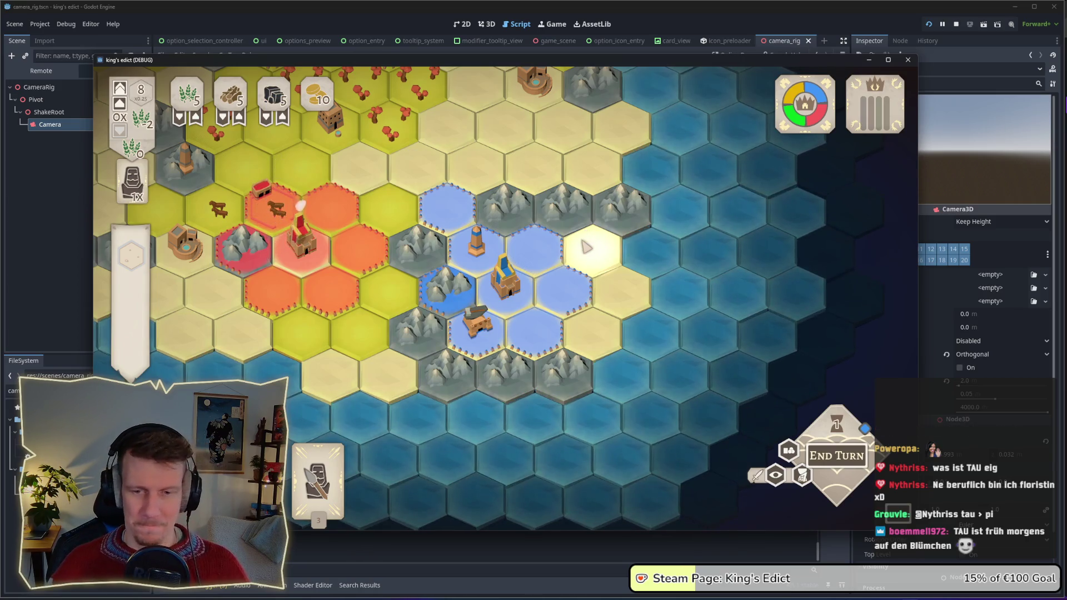
{"action": "left_click", "coordinate": [506, 278]}
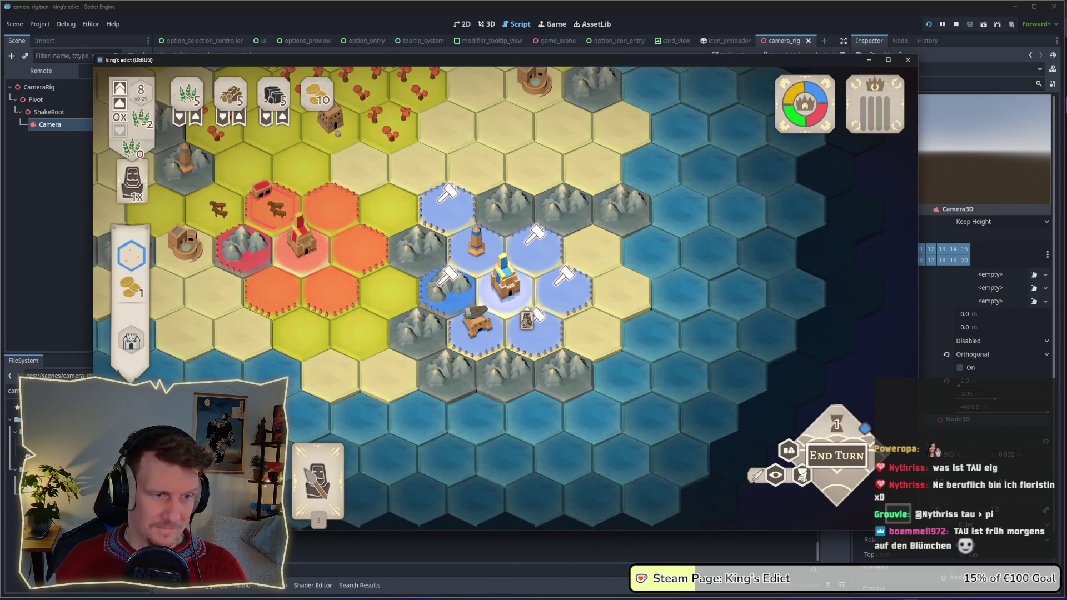
{"action": "right_click", "coordinate": [535, 315]}
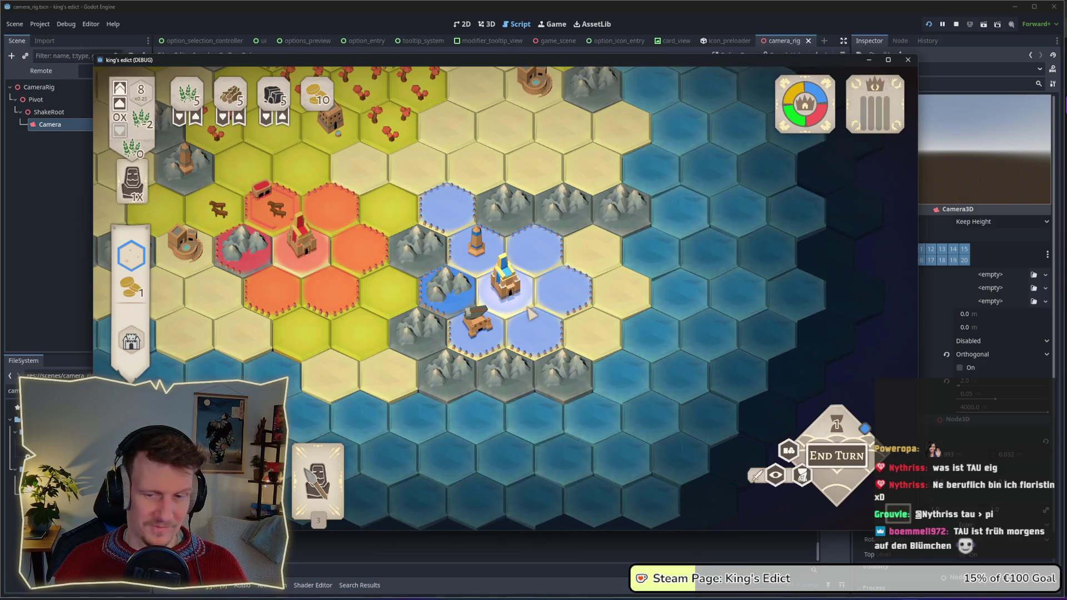
{"action": "left_click", "coordinate": [532, 315]}
{"action": "left_click", "coordinate": [532, 318]}
{"action": "left_click", "coordinate": [444, 225]}
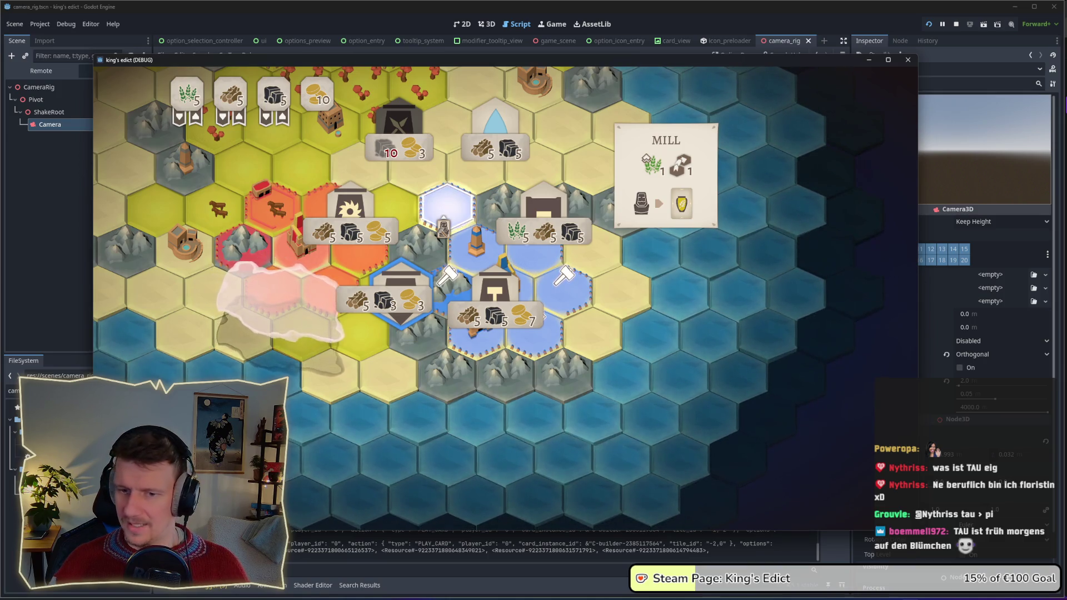
- Build a sawmill and another building on blue tiles, then end the turn
{"action": "key", "text": "Escape"}
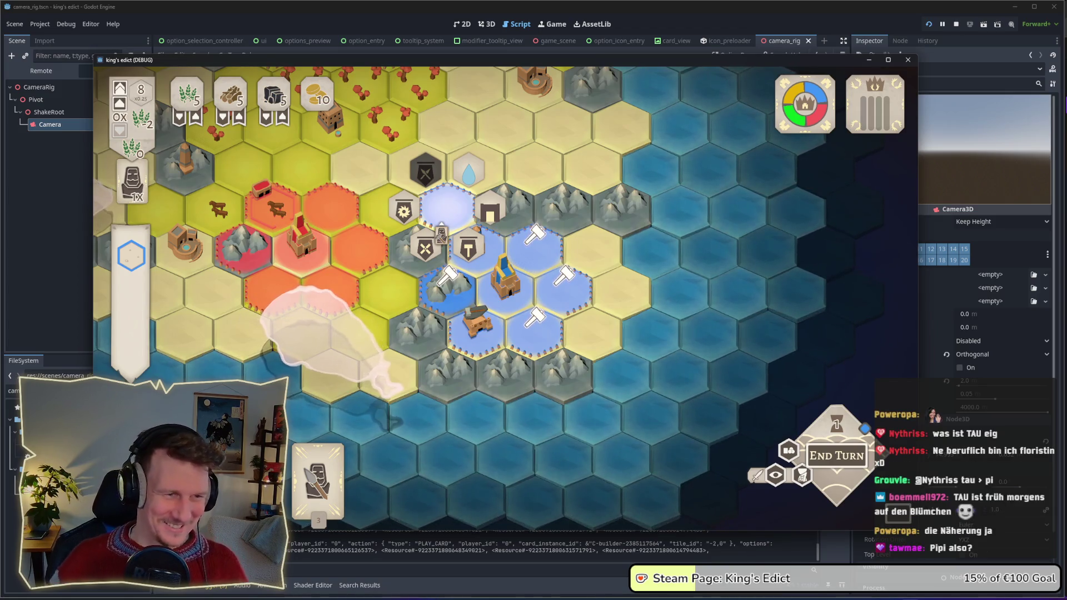
{"action": "left_click", "coordinate": [318, 480]}
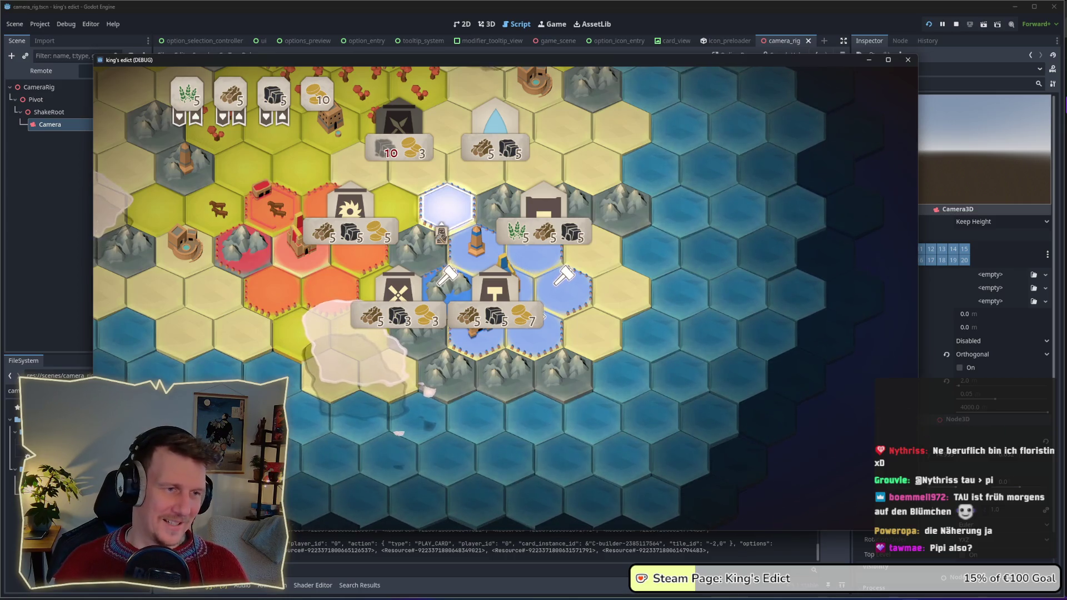
{"action": "mouse_move", "coordinate": [360, 227]}
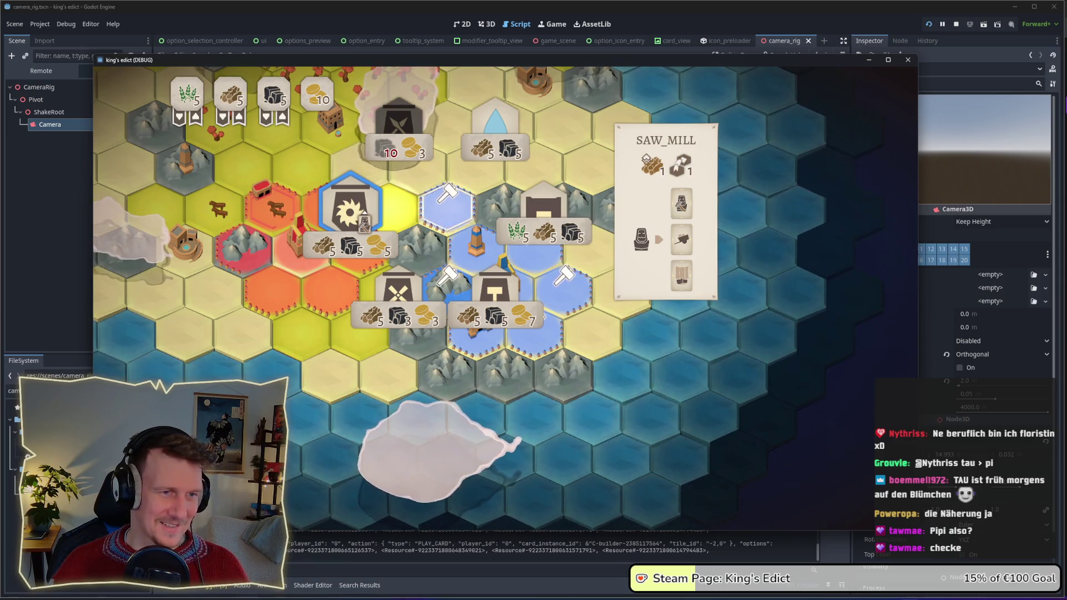
{"action": "left_click", "coordinate": [351, 211]}
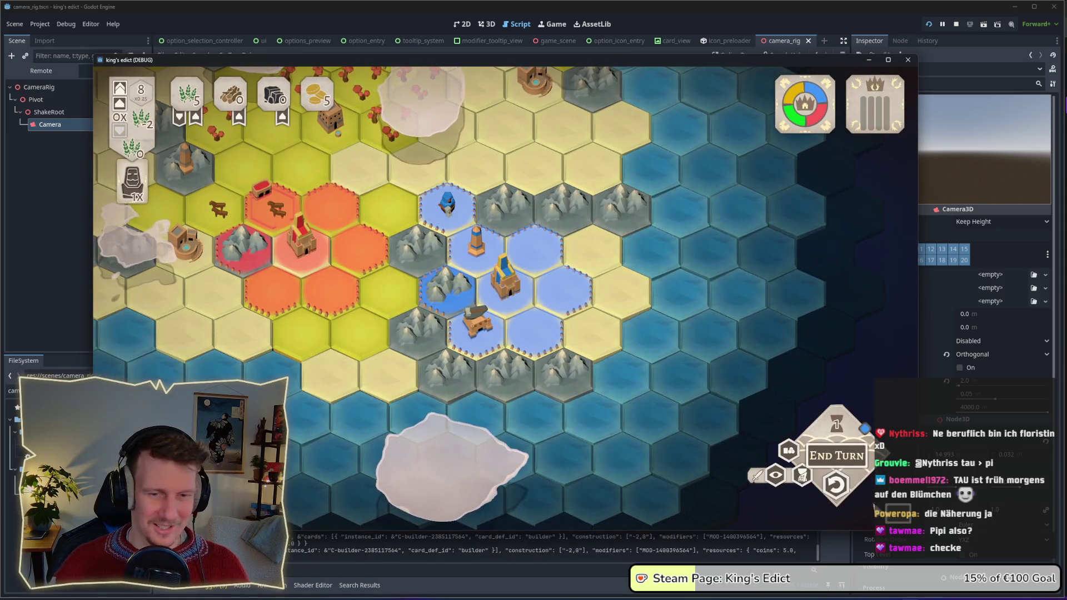
{"action": "left_click", "coordinate": [455, 301]}
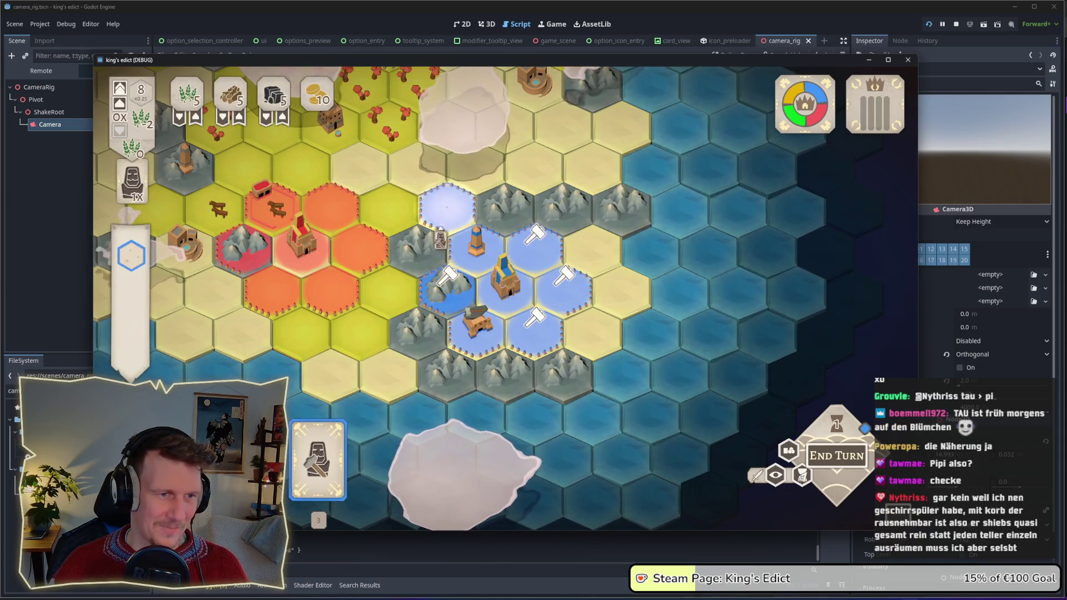
{"action": "left_click", "coordinate": [368, 219]}
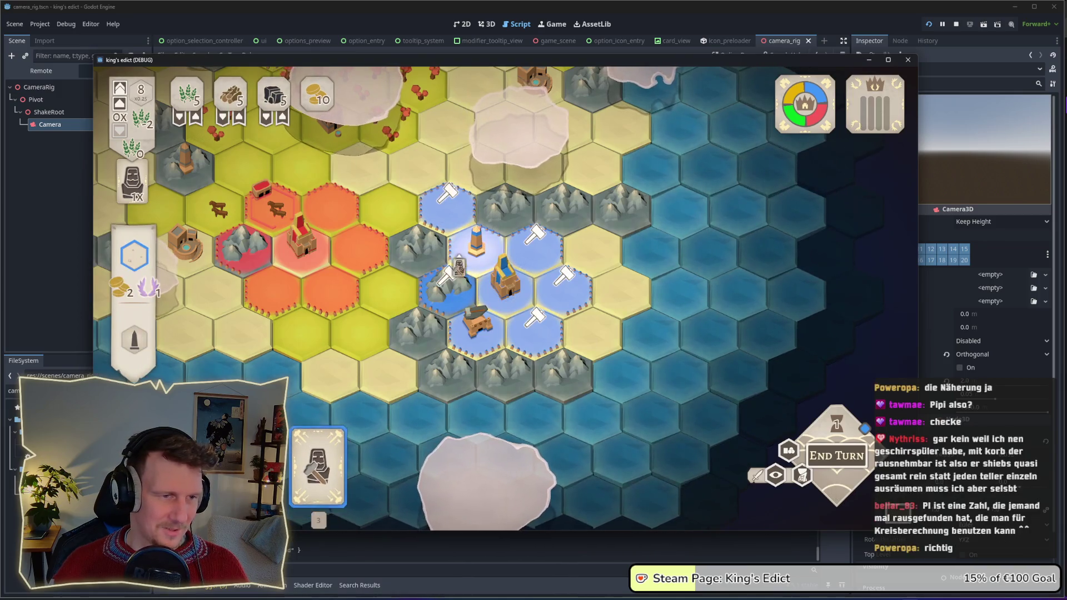
{"action": "left_click", "coordinate": [356, 221]}
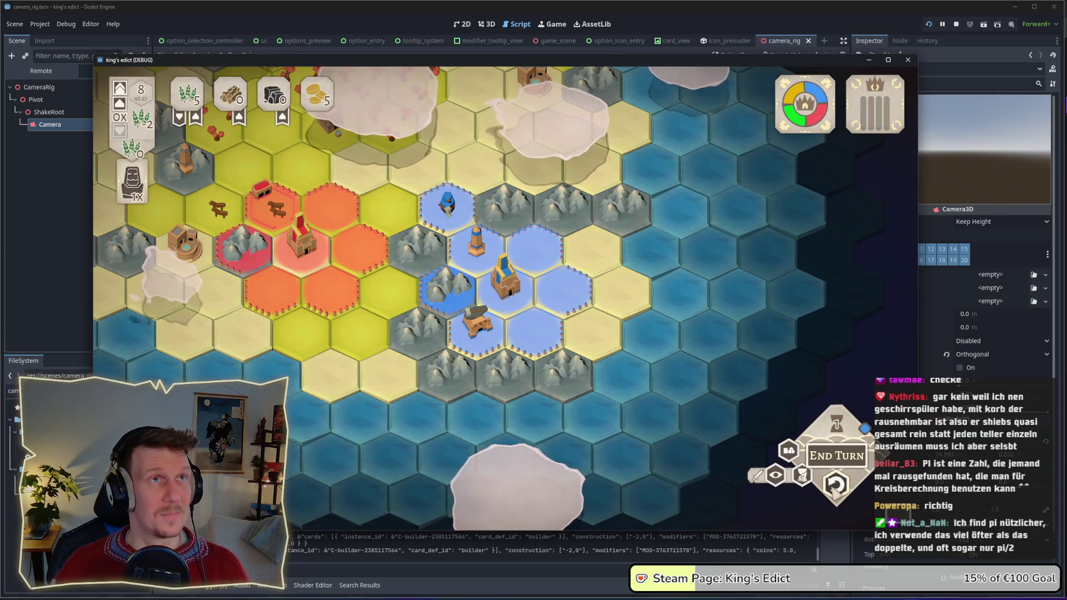
{"action": "left_click", "coordinate": [834, 490]}
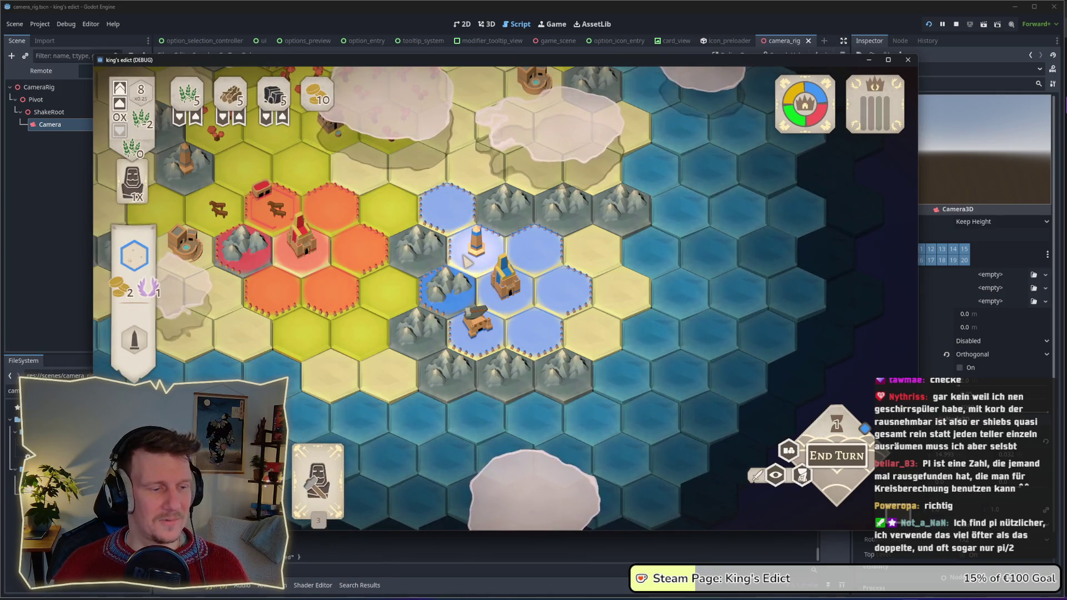
- Build a Blacksmith with the builder card, end the turn, and close the game with F8
{"action": "left_click", "coordinate": [469, 262]}
{"action": "left_click", "coordinate": [495, 284]}
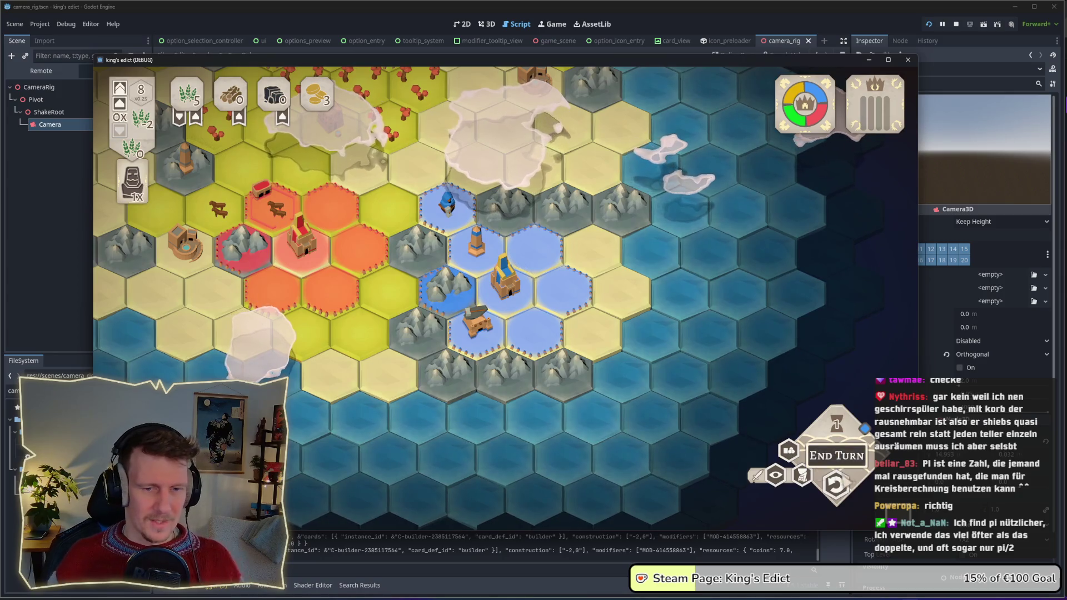
{"action": "left_click", "coordinate": [833, 455]}
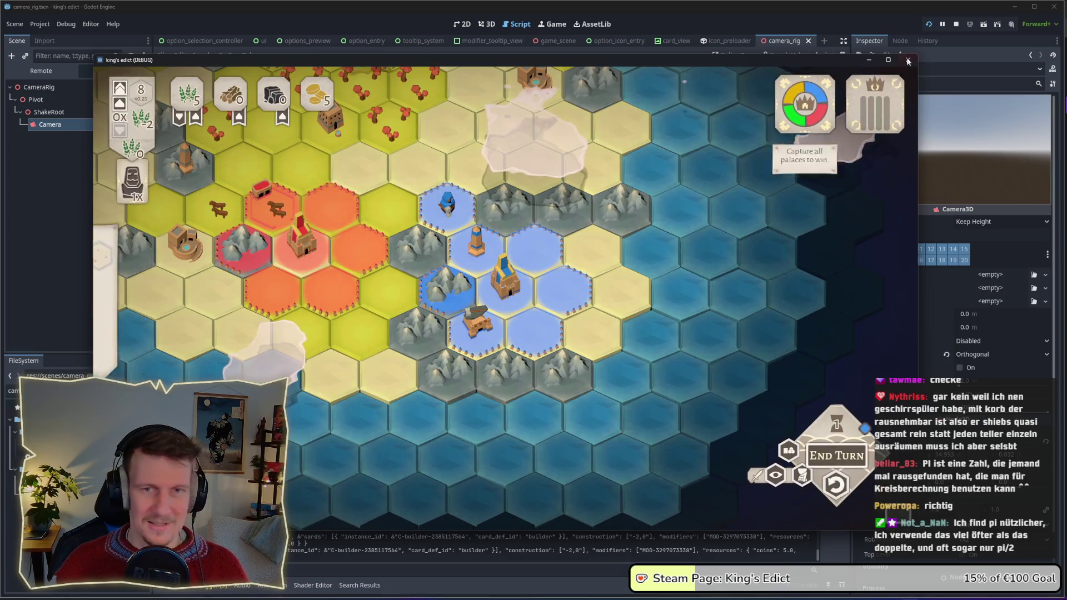
{"action": "key", "text": "F8"}
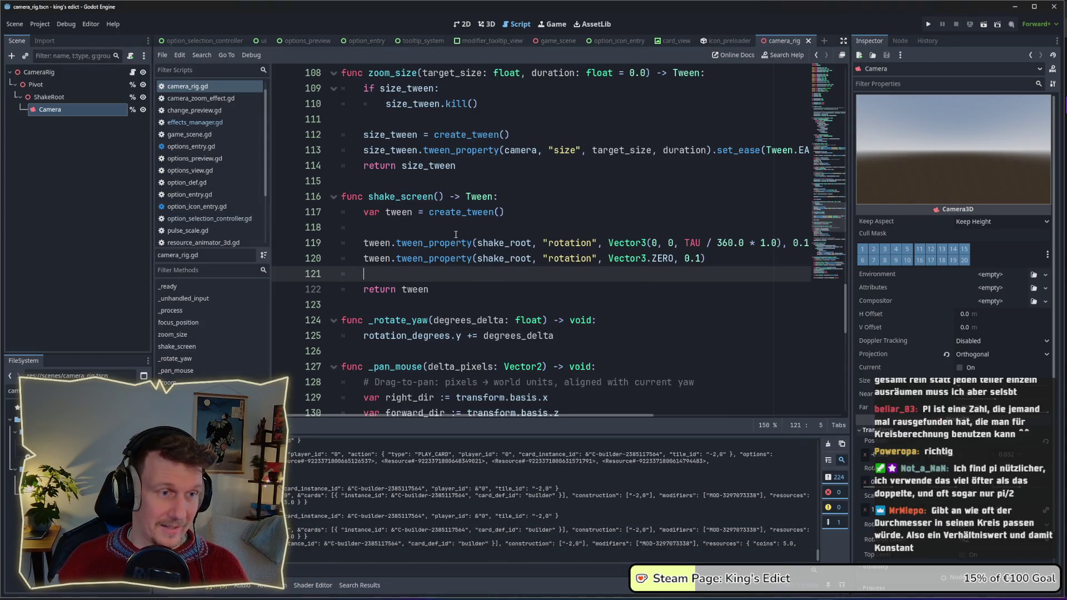
- Open blank lines in shake_screen and rename the created tween variable to shake_tween
{"action": "left_click", "coordinate": [520, 229]}
{"action": "key", "text": "Return"}
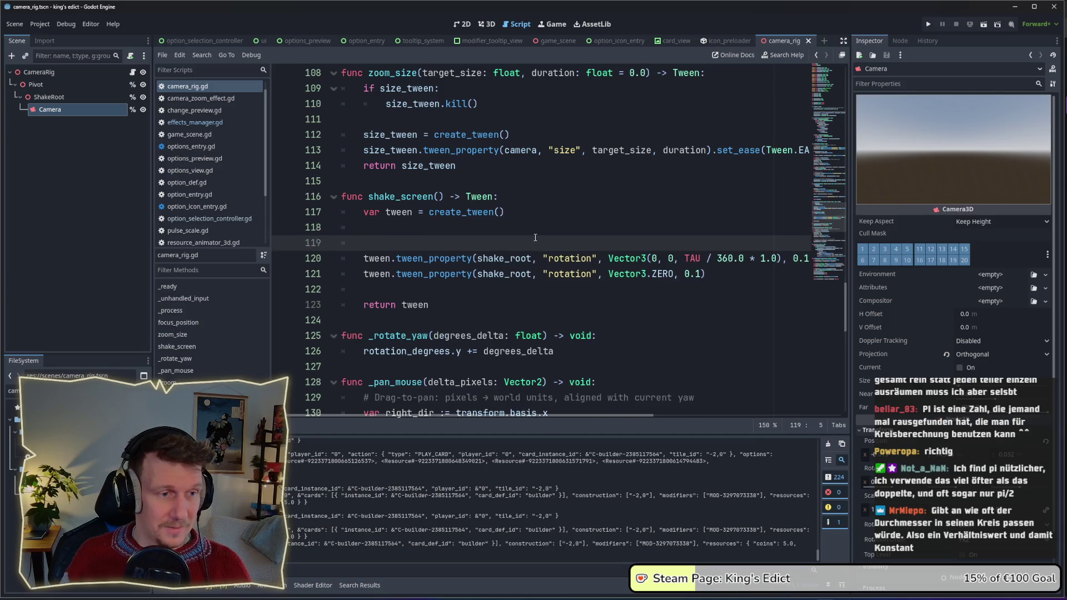
{"action": "key", "text": "Return"}
{"action": "key", "text": "Up"}
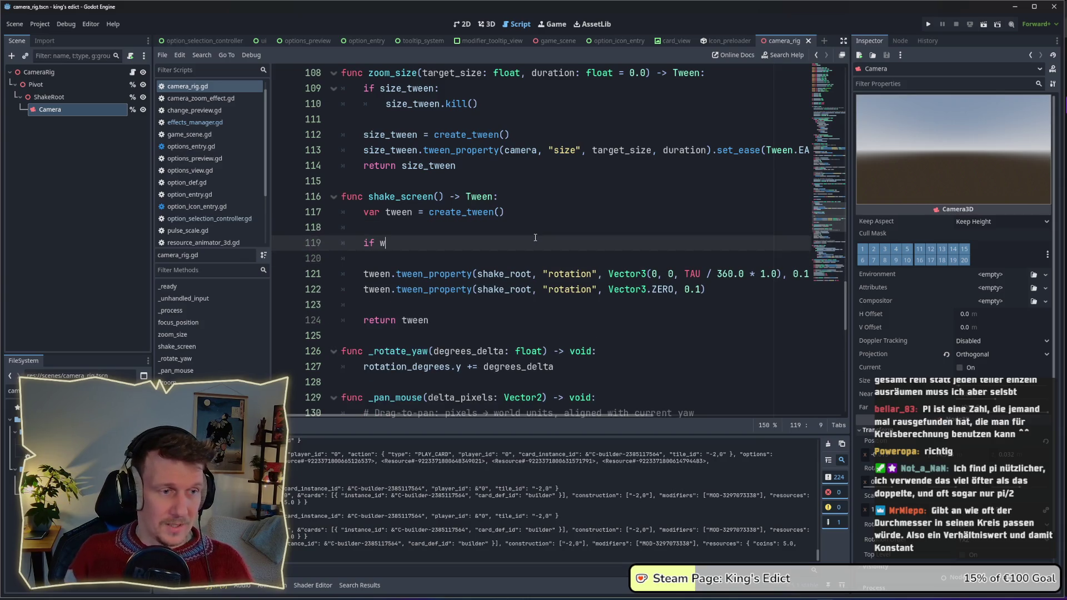
{"action": "key", "text": "BackSpace"}
{"action": "type", "text": "r"}
{"action": "key", "text": "BackSpace"}
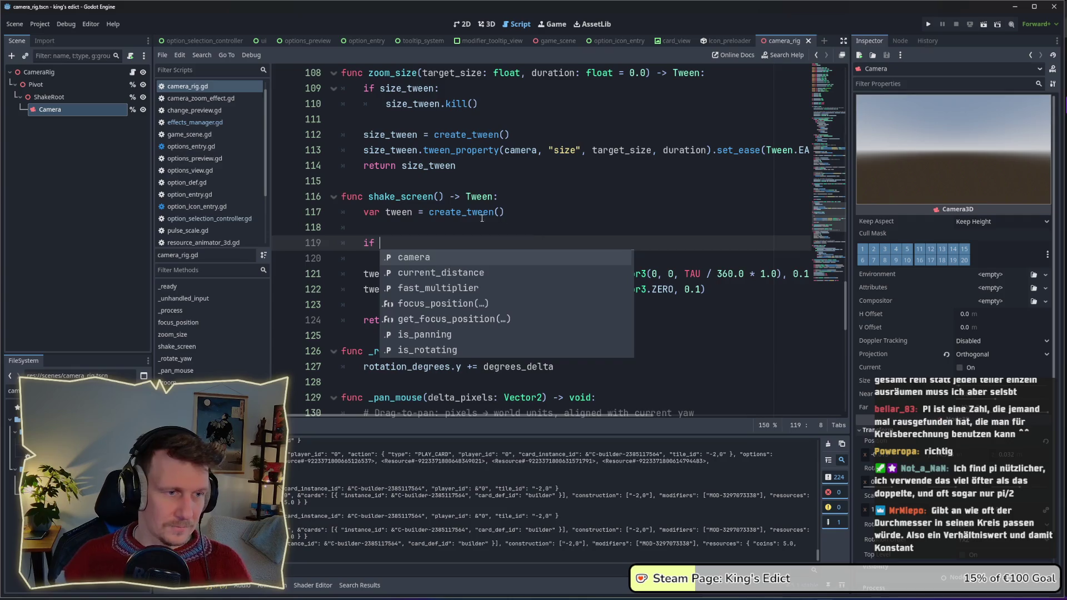
{"action": "double_click", "coordinate": [401, 217]}
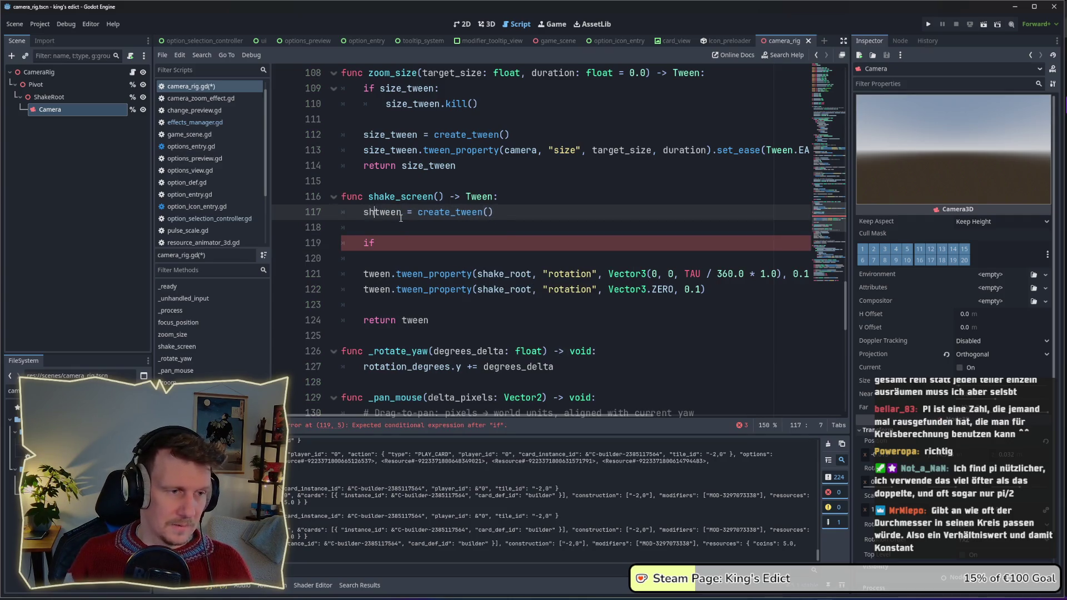
{"action": "type", "text": "ake_"}
{"action": "key", "text": "Left"}
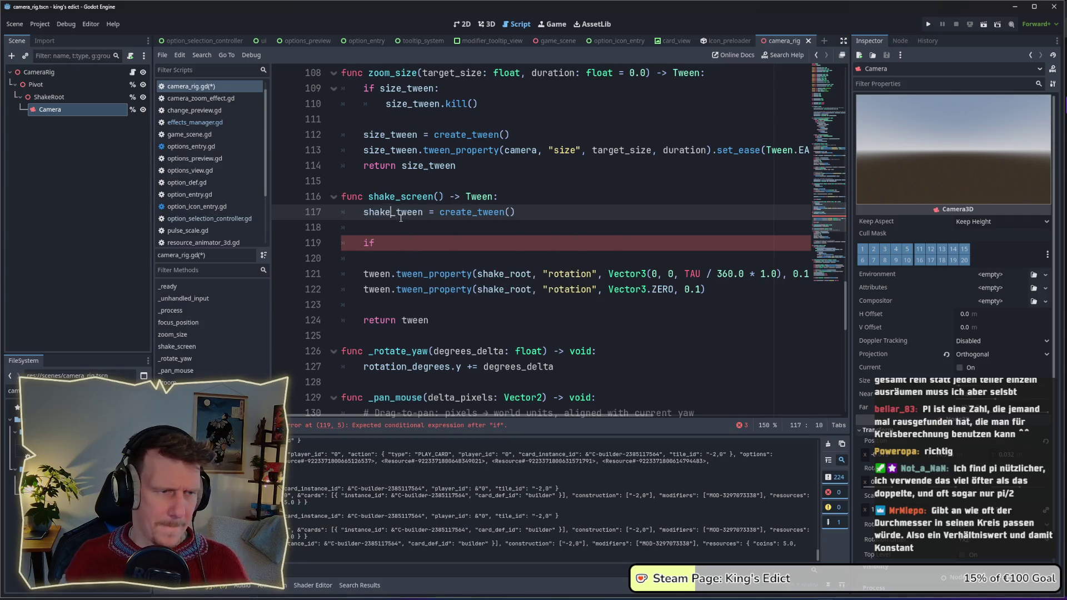
- Add 'if shake_tween: shake_tween.kill()' above the shake_tween assignment and save
{"action": "key", "text": "Return"}
{"action": "key", "text": "Up"}
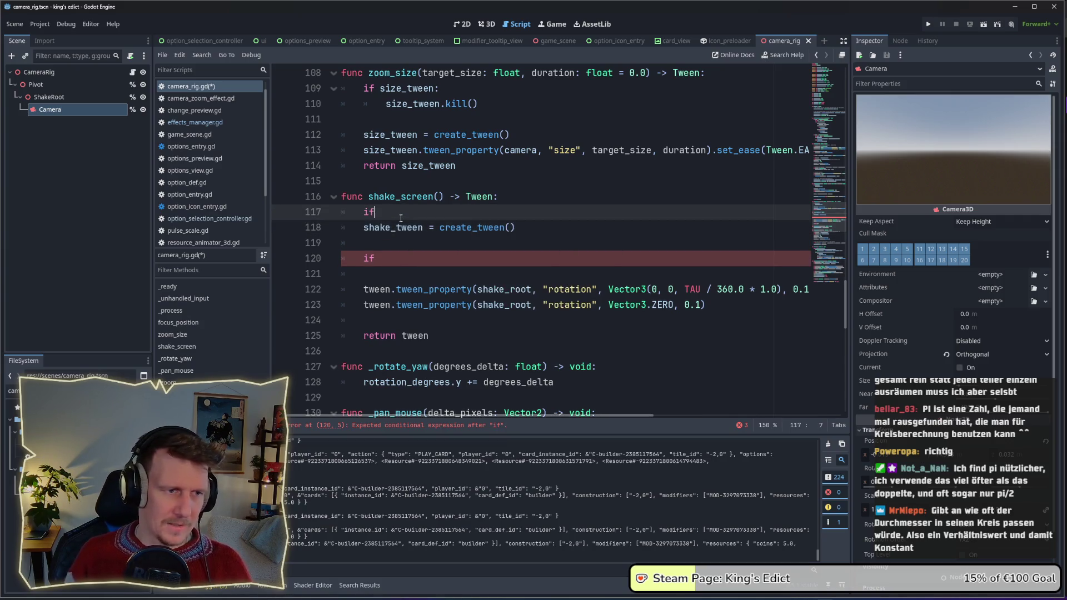
{"action": "type", "text": "sh"}
{"action": "key", "text": "Escape"}
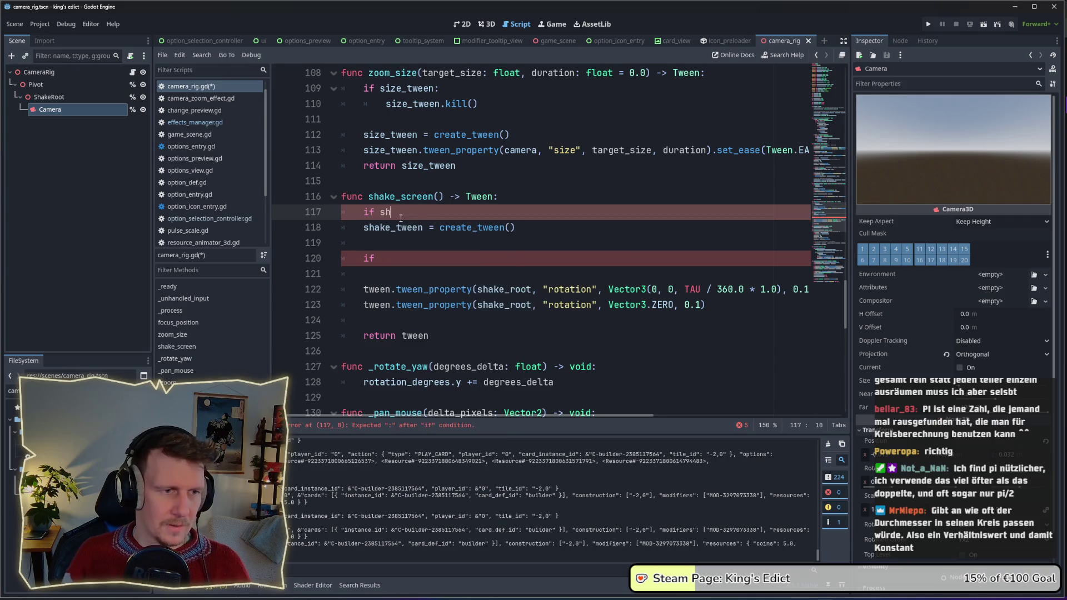
{"action": "type", "text": "a"}
{"action": "key", "text": "Down"}
{"action": "key", "text": "Down"}
{"action": "key", "text": "Return"}
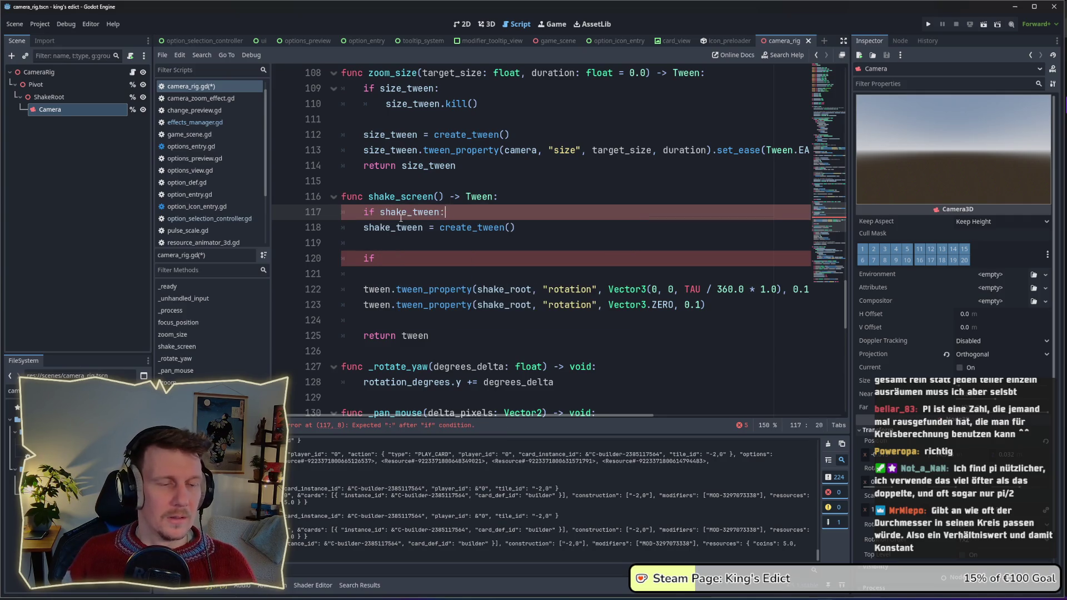
{"action": "type", "text": ":"}
{"action": "key", "text": "Return"}
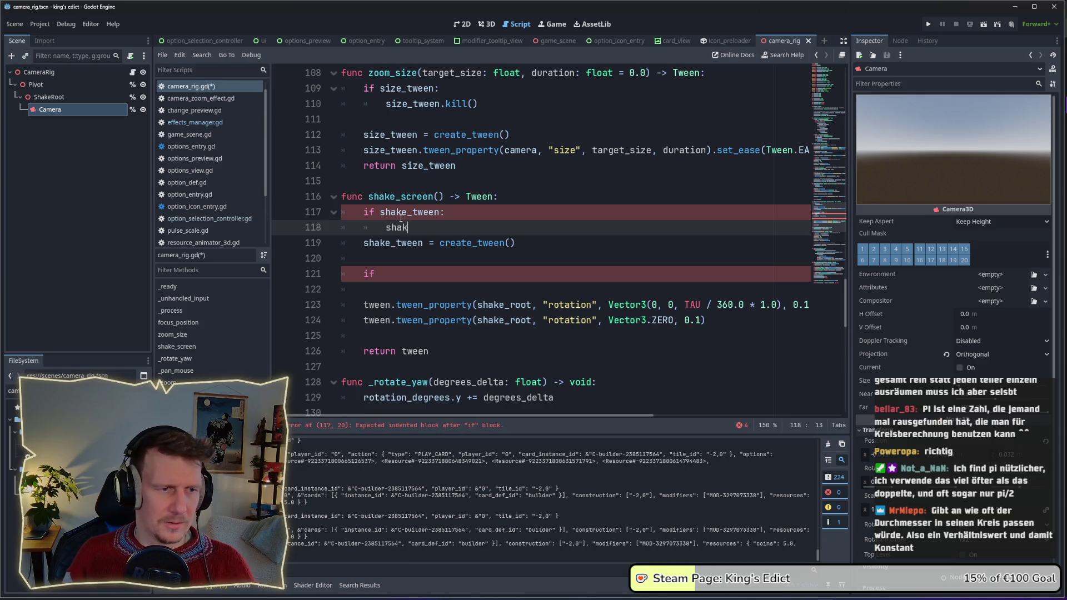
{"action": "type", "text": "e"}
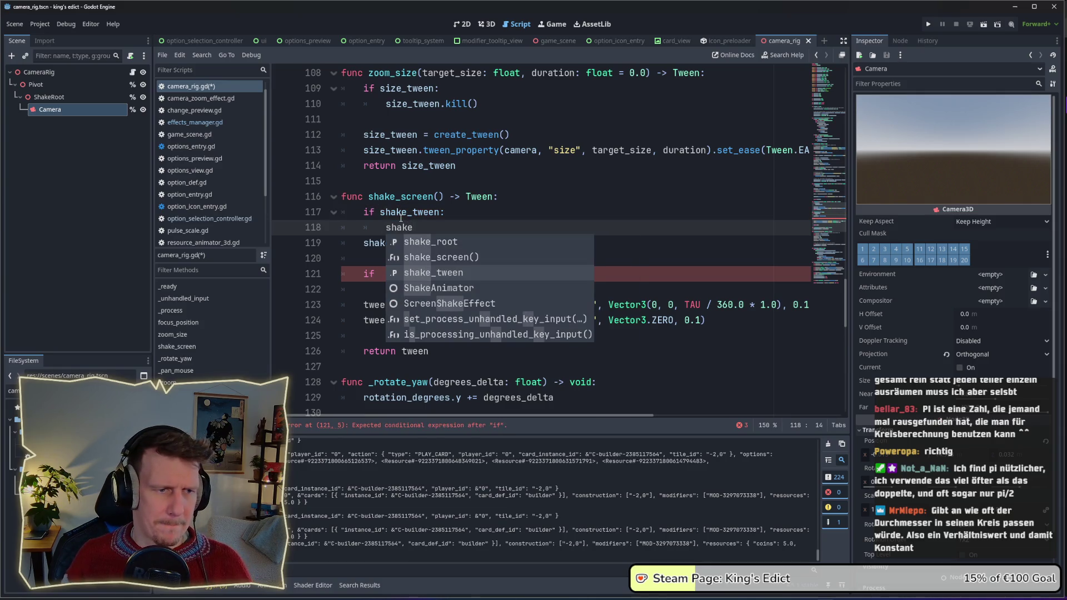
{"action": "key", "text": "Return"}
{"action": "type", "text": "kill"}
{"action": "key", "text": "Return"}
{"action": "key", "text": "ctrl+s"}
{"action": "key", "text": "Return"}
{"action": "key", "text": "BackSpace"}
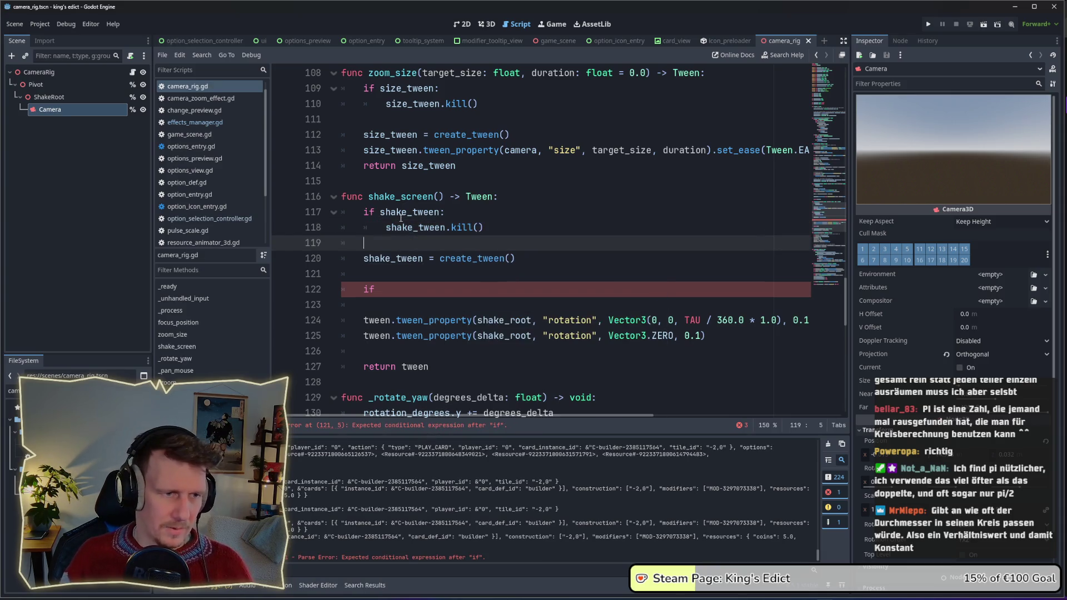
- Delete the stray if line and save camera_rig.gd
{"action": "left_click", "coordinate": [404, 287]}
{"action": "key", "text": "BackSpace"}
{"action": "key", "text": "BackSpace"}
{"action": "key", "text": "BackSpace"}
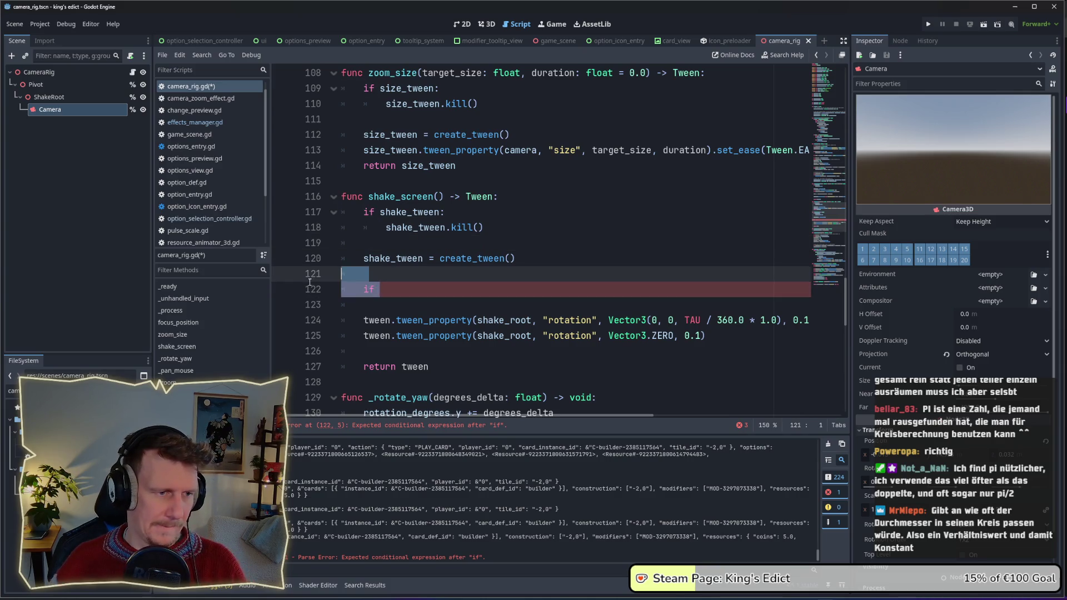
{"action": "key", "text": "ctrl+s"}
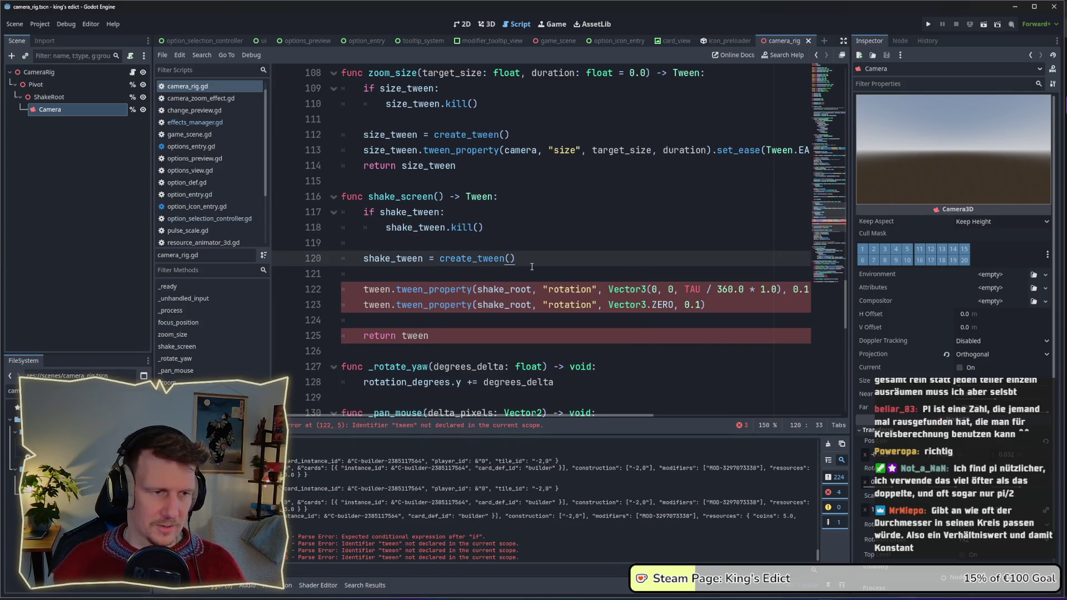
- Replace tween with shake_tween on the tween_property lines and the return statement
{"action": "double_click", "coordinate": [376, 260]}
{"action": "key", "text": "ctrl+c"}
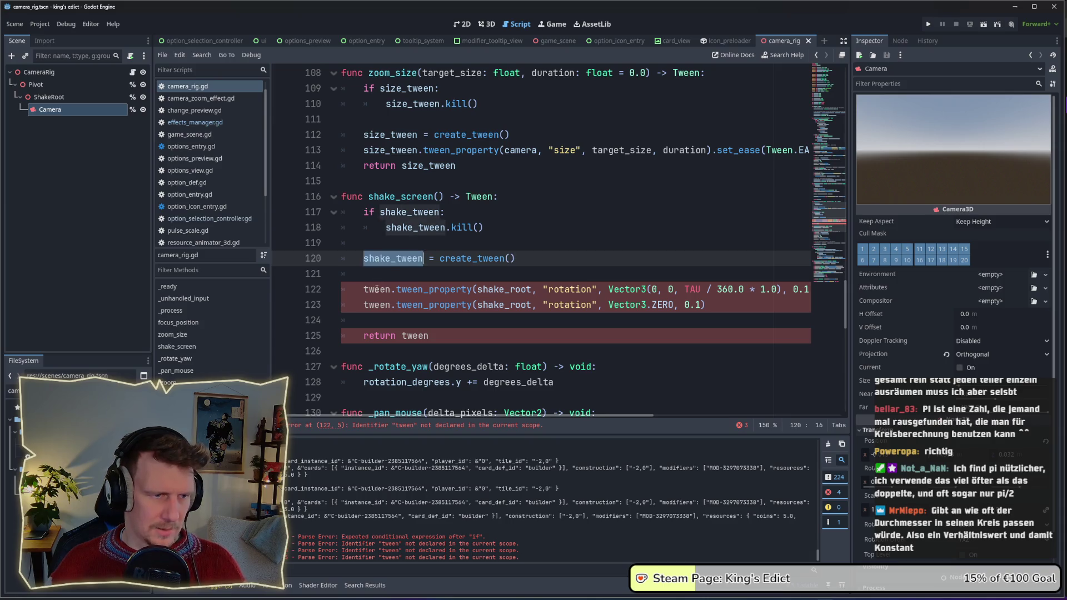
{"action": "double_click", "coordinate": [372, 289]}
{"action": "key", "text": "ctrl+v"}
{"action": "double_click", "coordinate": [373, 305]}
{"action": "key", "text": "ctrl+v"}
{"action": "left_click", "coordinate": [391, 277]}
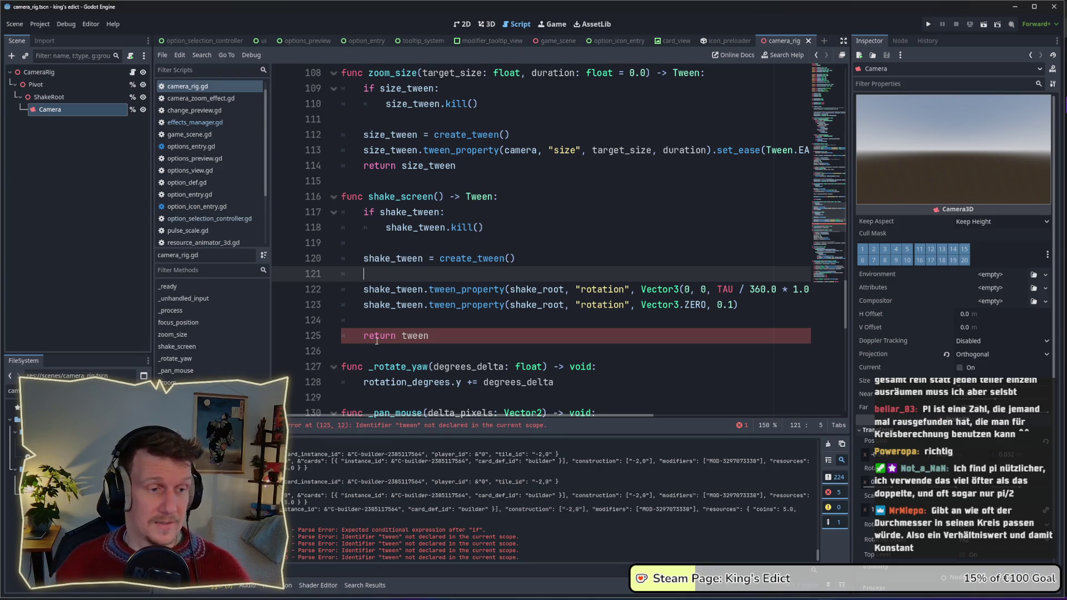
{"action": "double_click", "coordinate": [414, 336]}
{"action": "type", "text": "shake_tween"}
{"action": "left_click", "coordinate": [450, 324]}
{"action": "key", "text": "Up"}
{"action": "key", "text": "Up"}
{"action": "key", "text": "Up"}
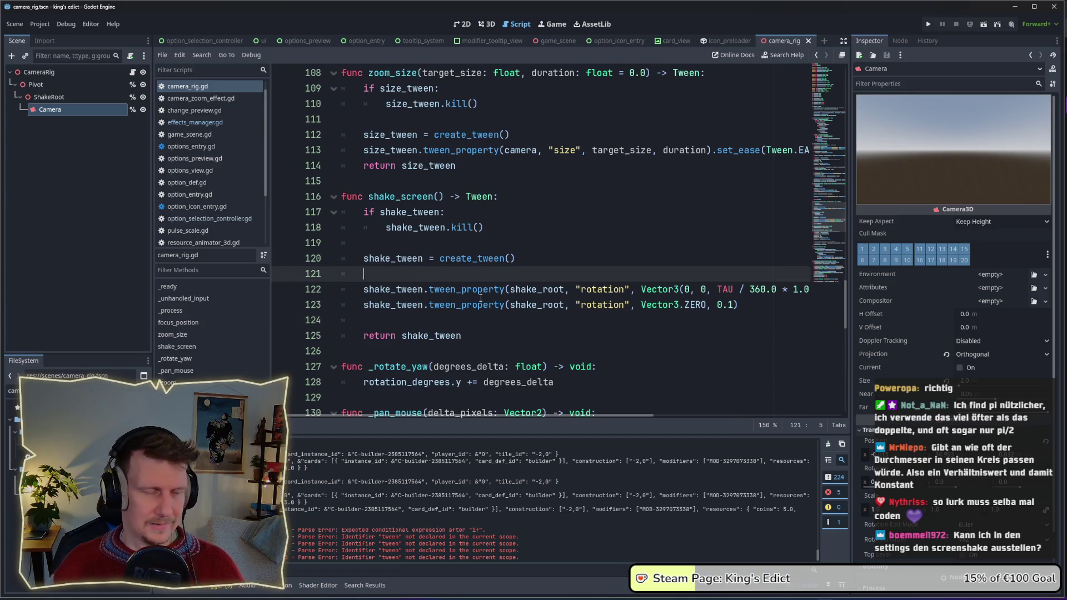
- Copy zoom_size()'s size_tween block into shake_screen(), fix its indentation, and save
{"action": "scroll", "coordinate": [462, 176], "scroll_direction": "up", "scroll_amount": 2}
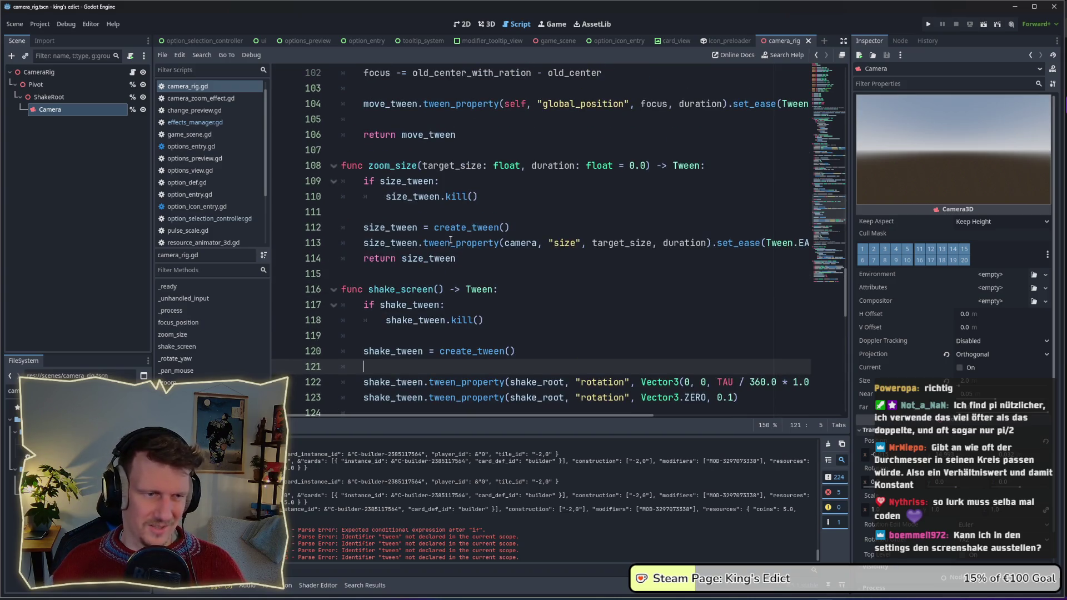
{"action": "mouse_move", "coordinate": [361, 228]}
{"action": "left_mouse_down"}
{"action": "mouse_move", "coordinate": [456, 258]}
{"action": "mouse_move", "coordinate": [392, 243]}
{"action": "left_mouse_up"}
{"action": "left_click", "coordinate": [673, 257]}
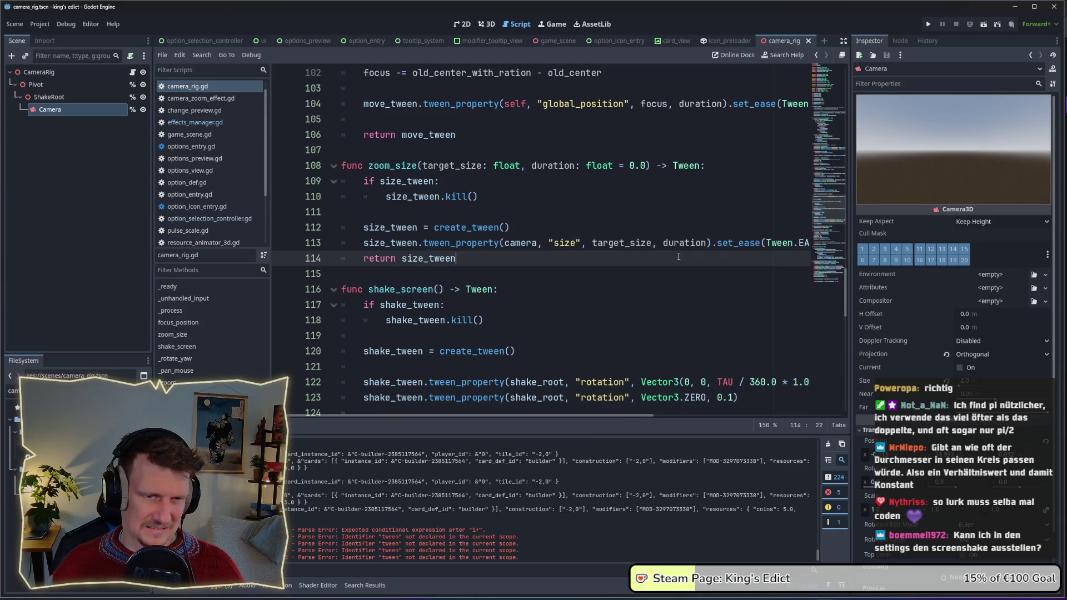
{"action": "left_click_drag", "start_coordinate": [540, 413], "coordinate": [722, 414]}
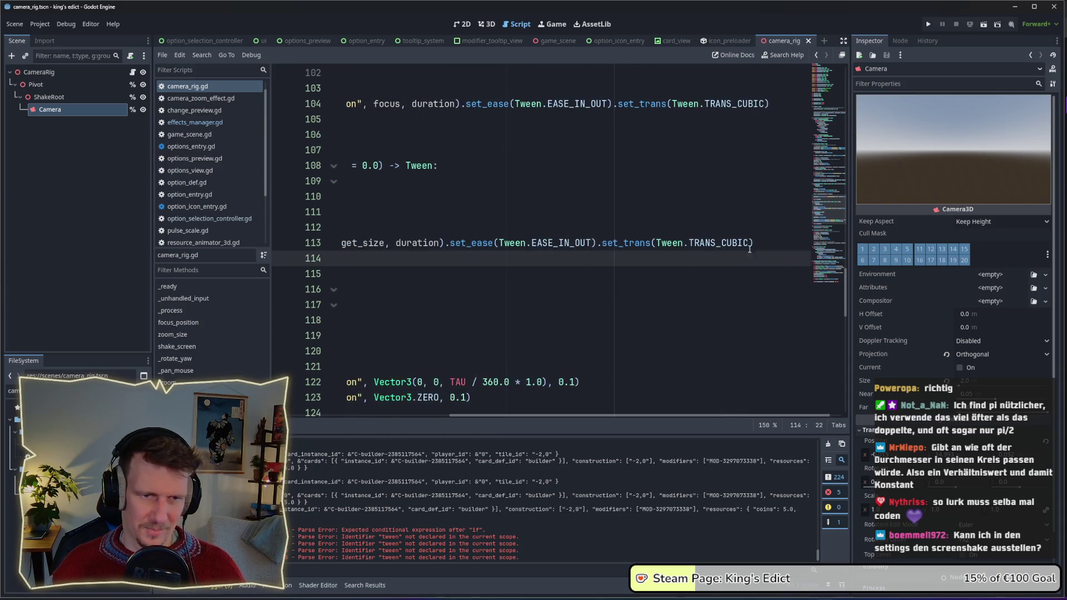
{"action": "left_click_drag", "start_coordinate": [767, 243], "coordinate": [355, 228]}
{"action": "key", "text": "shift+Up"}
{"action": "key", "text": "shift+Up"}
{"action": "key", "text": "shift+Up"}
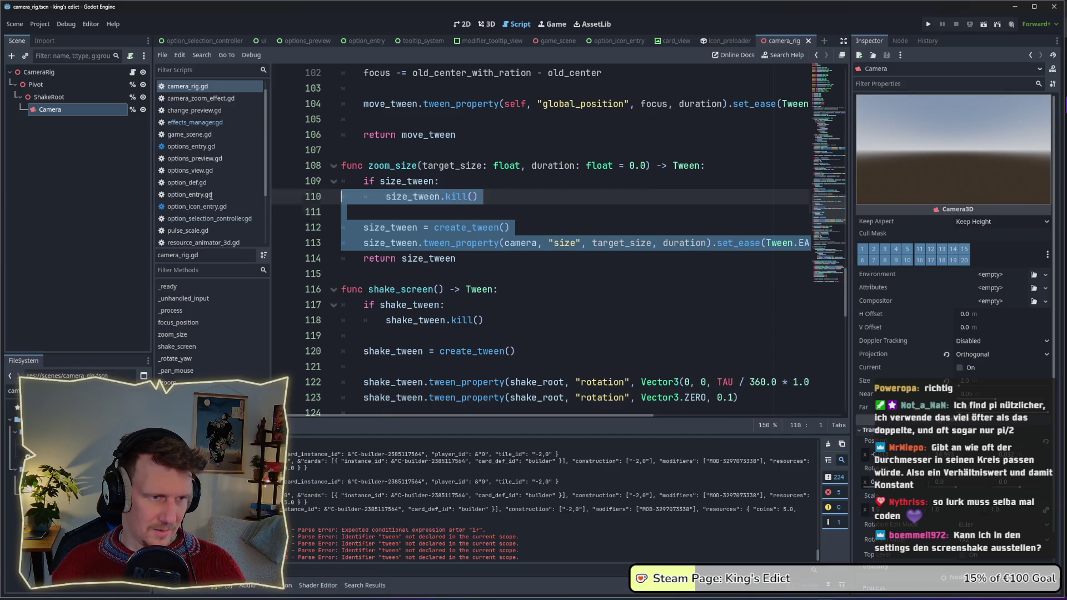
{"action": "scroll", "coordinate": [382, 239], "scroll_direction": "down", "scroll_amount": 4}
{"action": "left_click", "coordinate": [382, 228]}
{"action": "key", "text": "Return"}
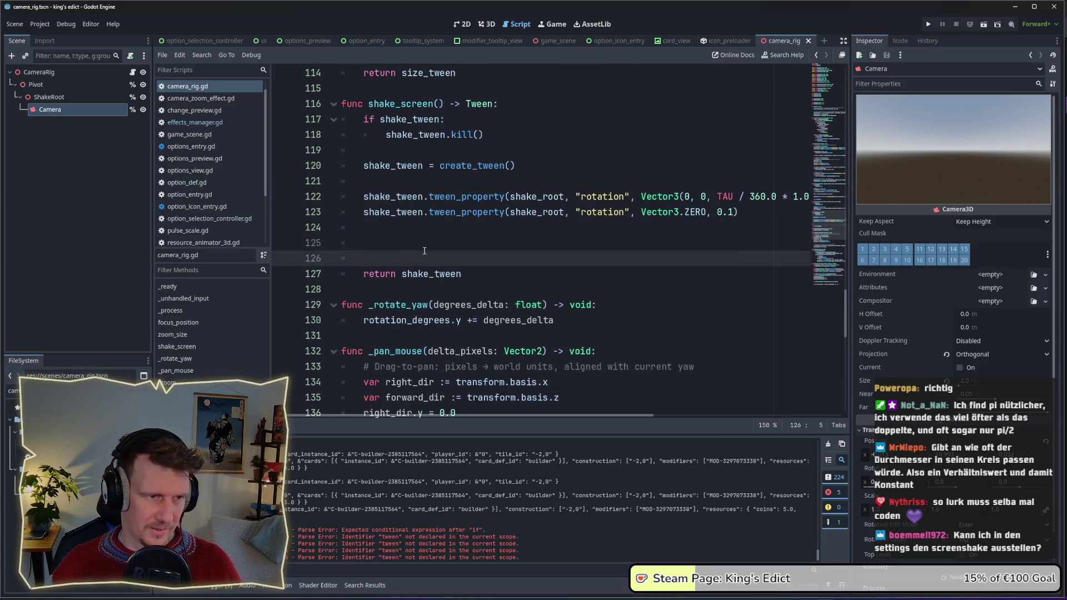
{"action": "key", "text": "ctrl+v"}
{"action": "scroll", "coordinate": [478, 416], "scroll_direction": "left", "scroll_amount": 5}
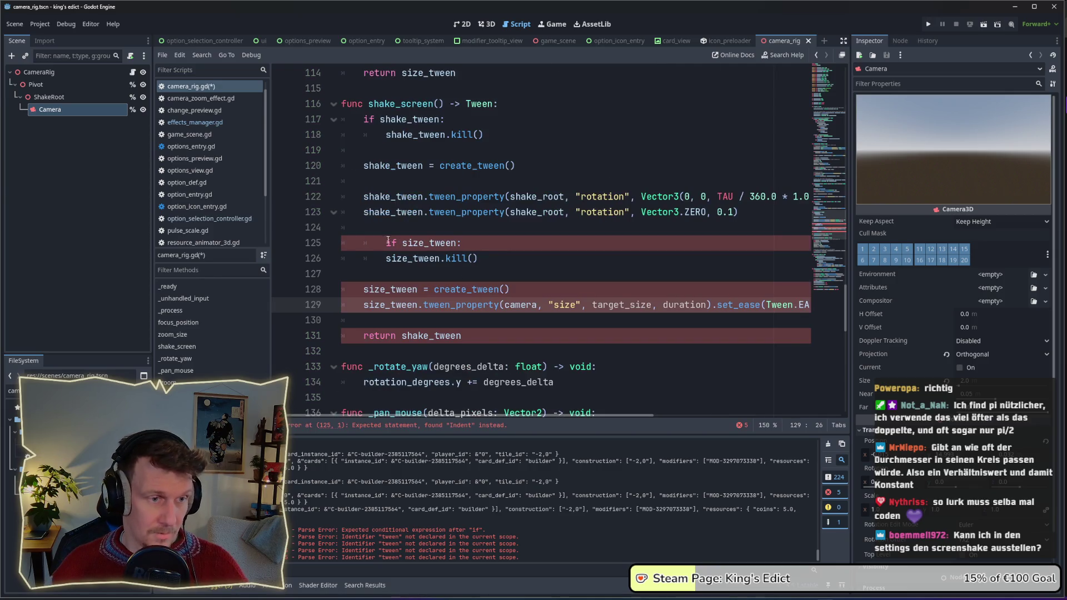
{"action": "left_click", "coordinate": [389, 243]}
{"action": "key", "text": "BackSpace"}
{"action": "left_click", "coordinate": [445, 260]}
{"action": "key", "text": "ctrl+s"}
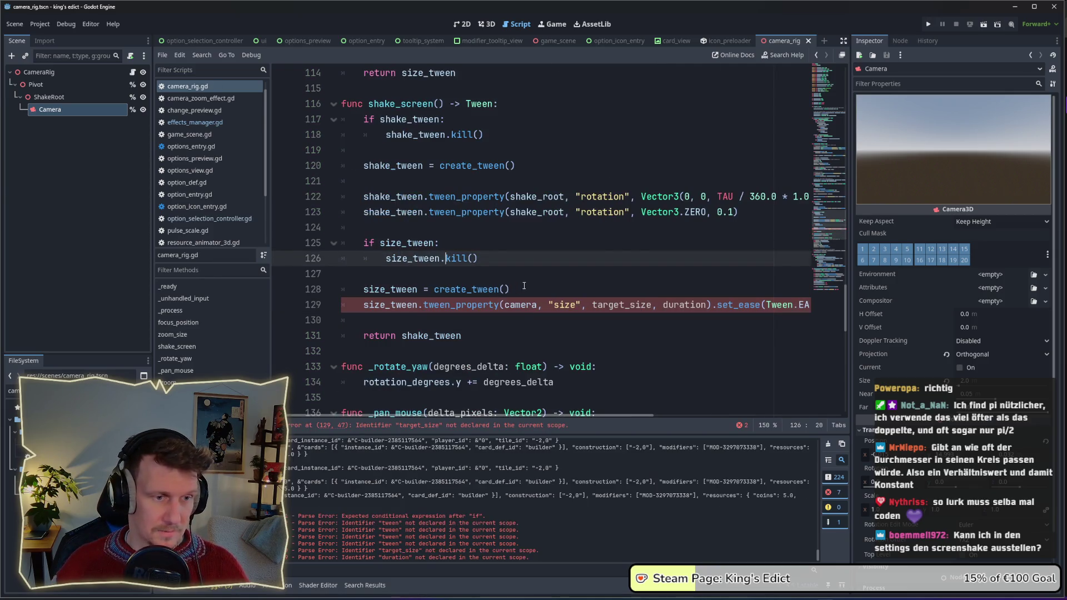
- Change the size target to size * 1.05 and delete the set_ease/set_trans calls
{"action": "mouse_move", "coordinate": [540, 416]}
{"action": "left_mouse_down"}
{"action": "mouse_move", "coordinate": [631, 415]}
{"action": "mouse_move", "coordinate": [581, 415]}
{"action": "left_mouse_up"}
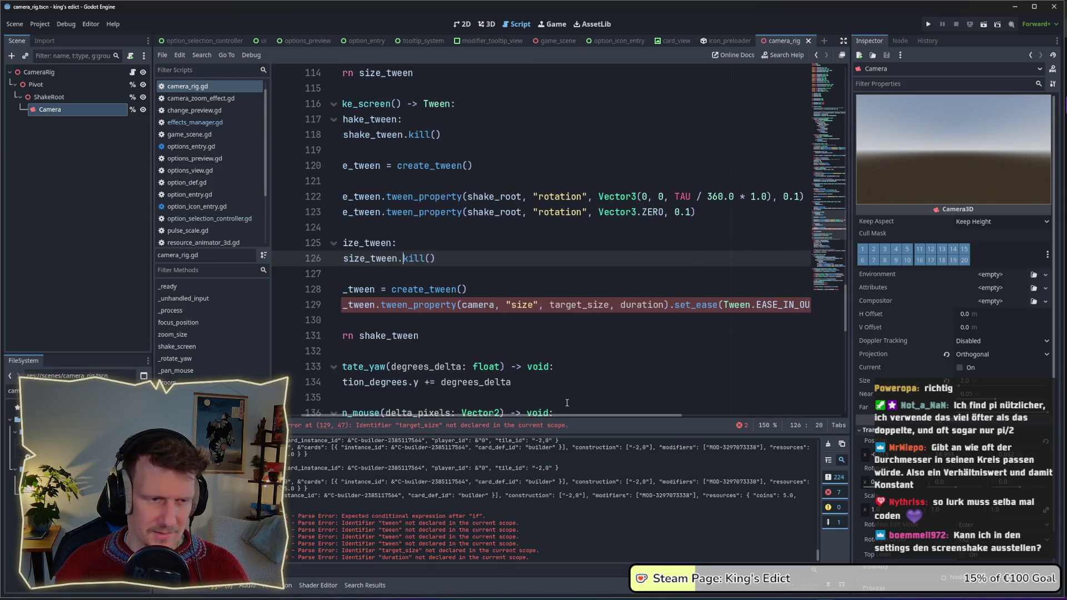
{"action": "double_click", "coordinate": [580, 307]}
{"action": "type", "text": "size"}
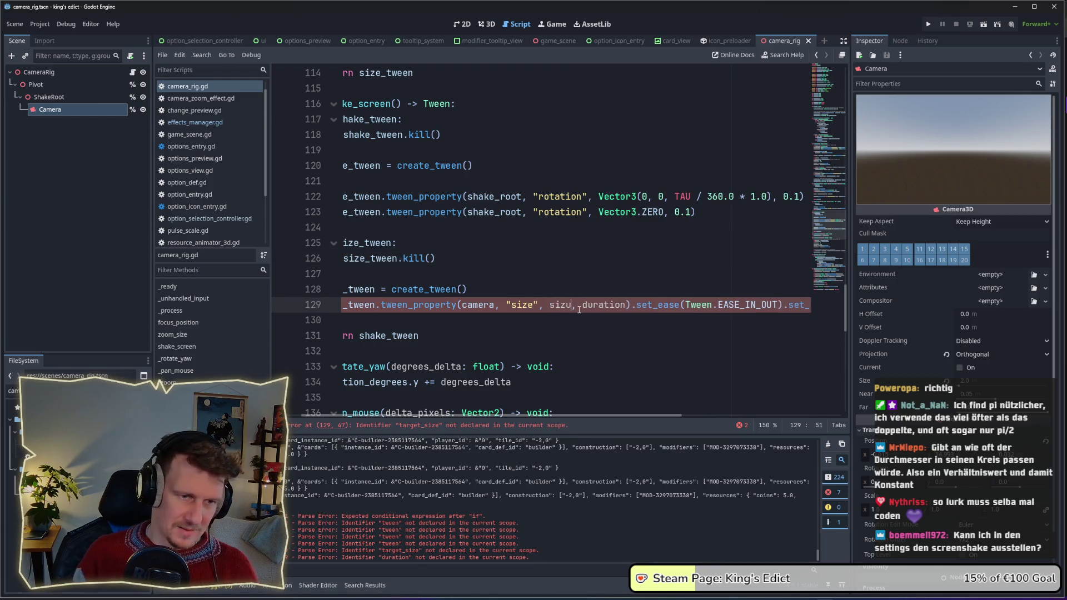
{"action": "type", "text": "*"}
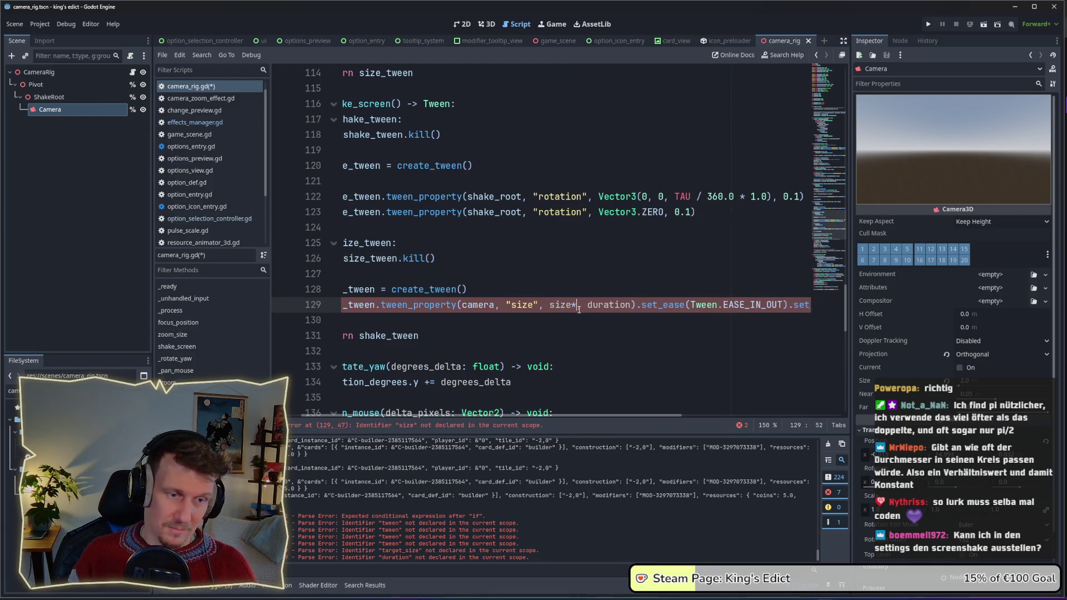
{"action": "key", "text": "BackSpace"}
{"action": "type", "text": "* 1."}
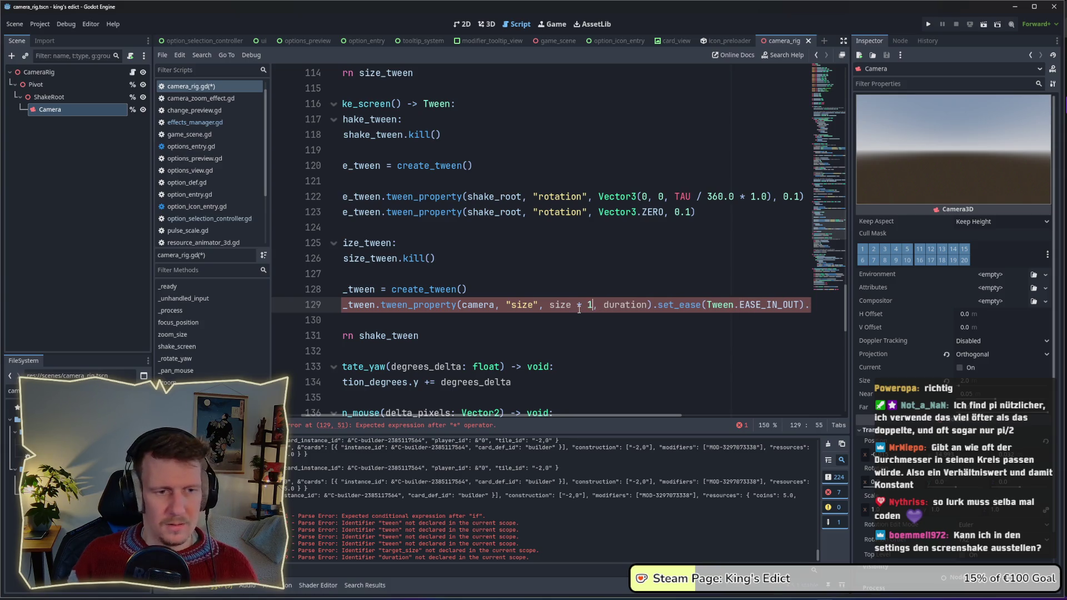
{"action": "type", "text": "5)"}
{"action": "key", "text": "ctrl+s"}
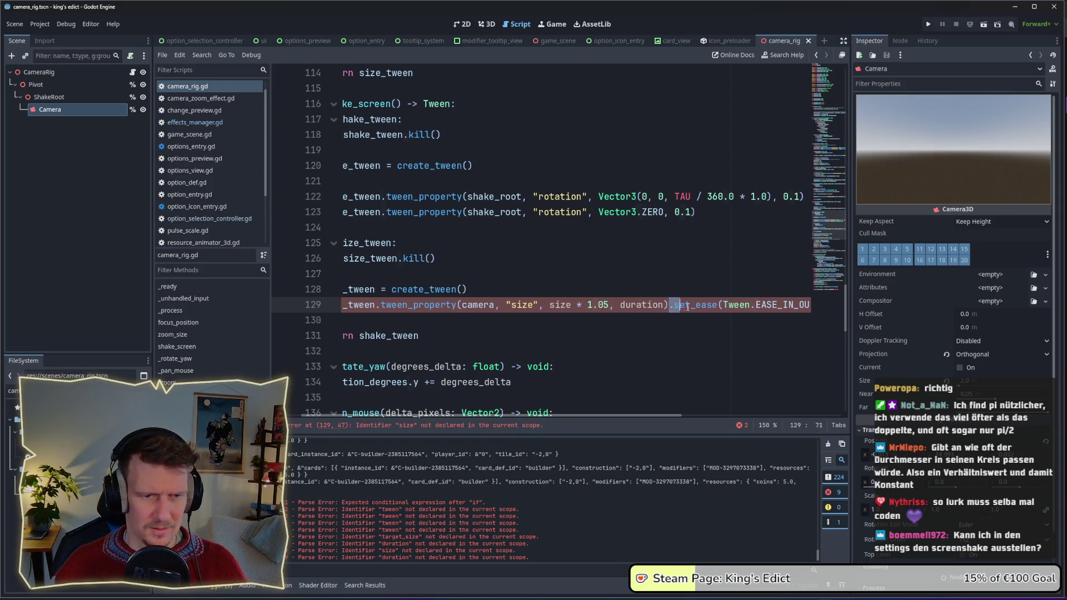
{"action": "left_click_drag", "start_coordinate": [685, 307], "coordinate": [899, 307]}
{"action": "key", "text": "BackSpace"}
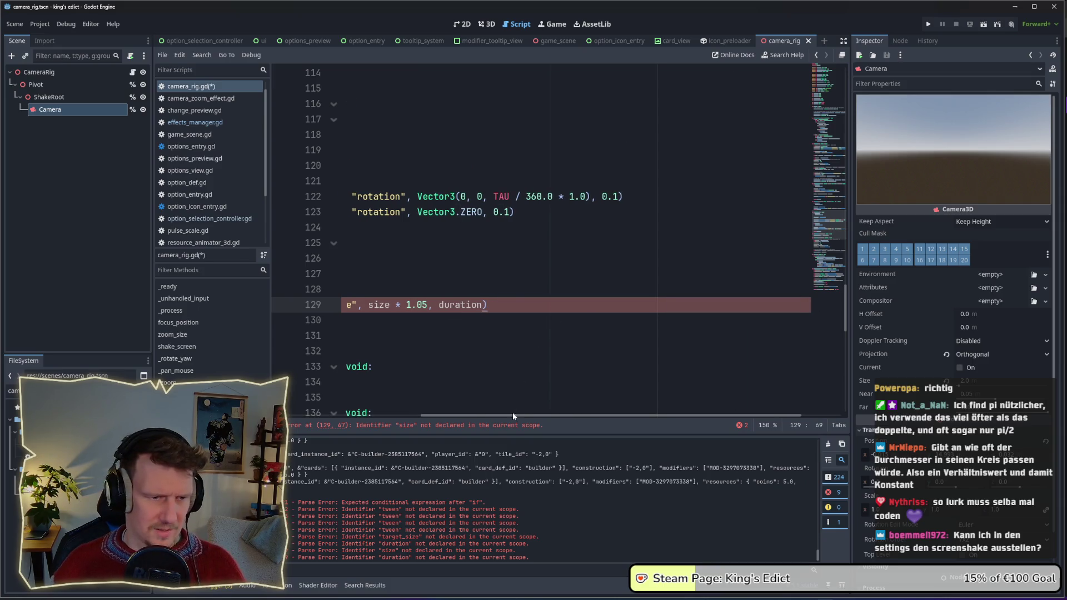
{"action": "scroll", "coordinate": [514, 413], "scroll_direction": "left", "scroll_amount": 5}
{"action": "left_click", "coordinate": [524, 329]}
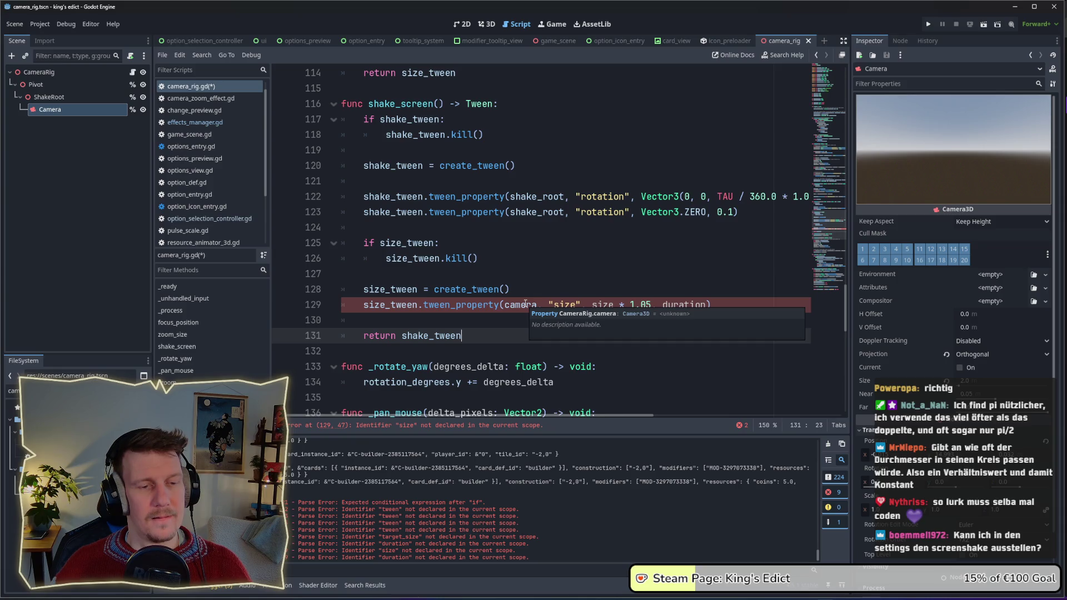
- Insert a new line at the top of shake_screen's body to begin declaring total_duration
{"action": "double_click", "coordinate": [685, 305]}
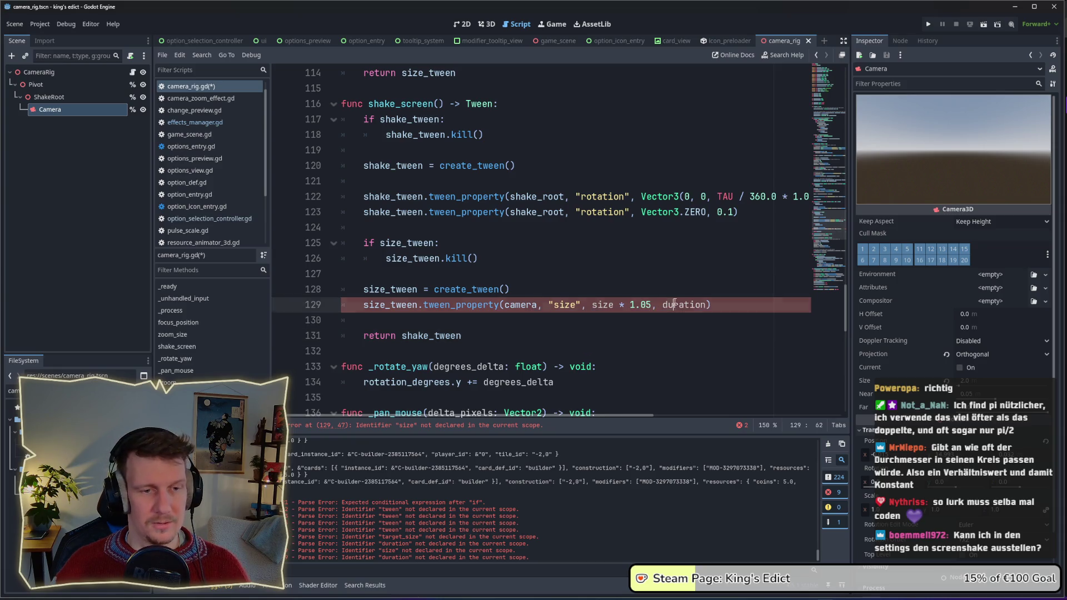
{"action": "scroll", "coordinate": [541, 177], "scroll_direction": "up", "scroll_amount": 1}
{"action": "left_click", "coordinate": [513, 165]}
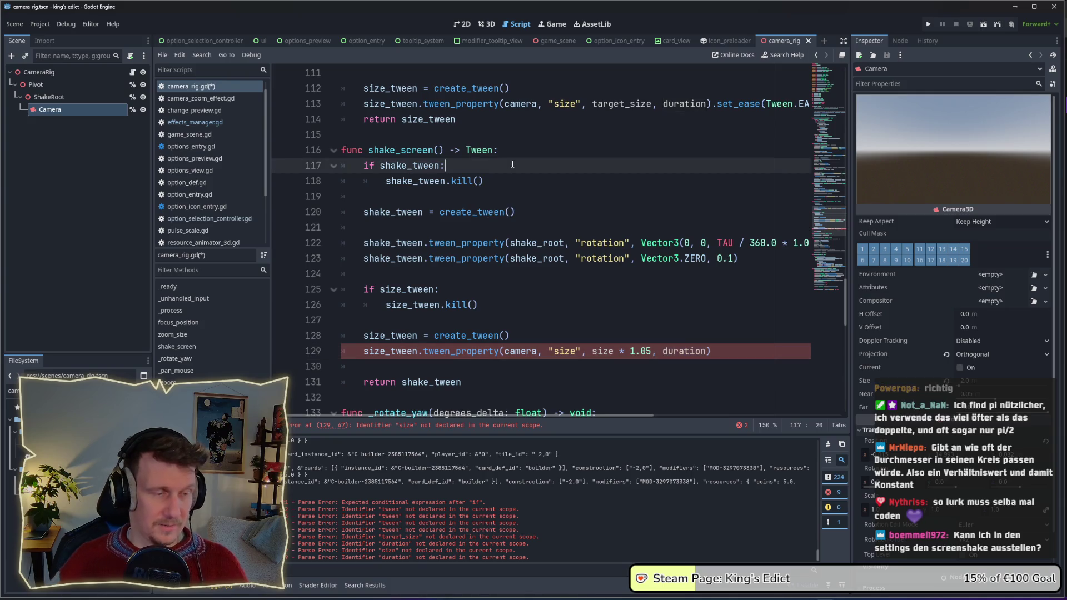
{"action": "key", "text": "ctrl+shift+Return"}
{"action": "key", "text": "ctrl+shift+Return"}
- Add a total_duration variable and use it for the 0.1 tween durations on lines 124, 125 and 131
{"action": "type", "text": "var total_duration ="}
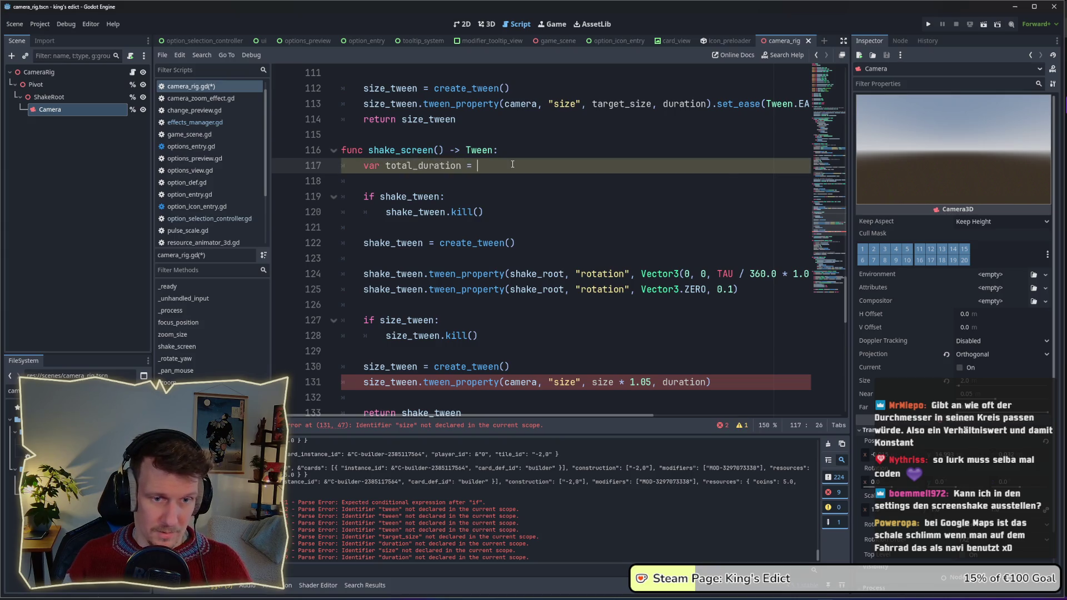
{"action": "type", "text": "0.2"}
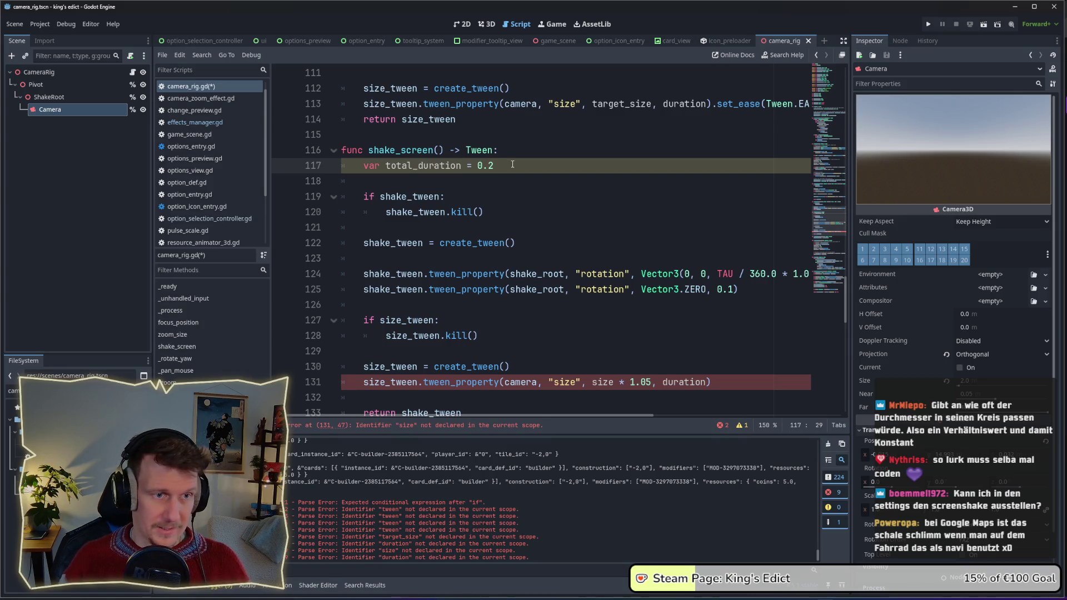
{"action": "key", "text": "ctrl+s"}
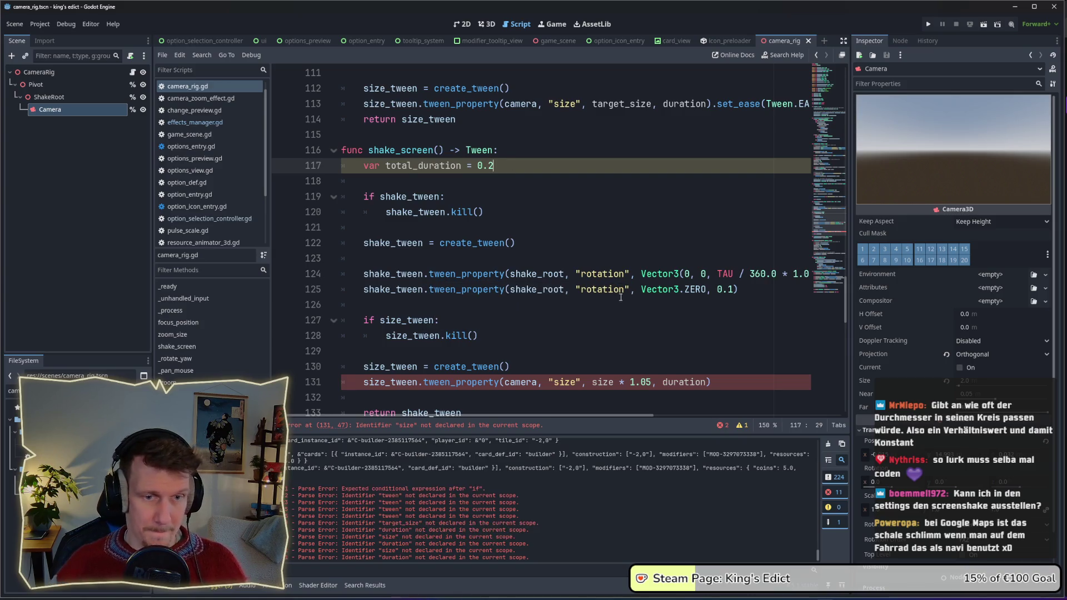
{"action": "mouse_move", "coordinate": [611, 415]}
{"action": "left_mouse_down"}
{"action": "mouse_move", "coordinate": [703, 415]}
{"action": "mouse_move", "coordinate": [669, 415]}
{"action": "left_mouse_up"}
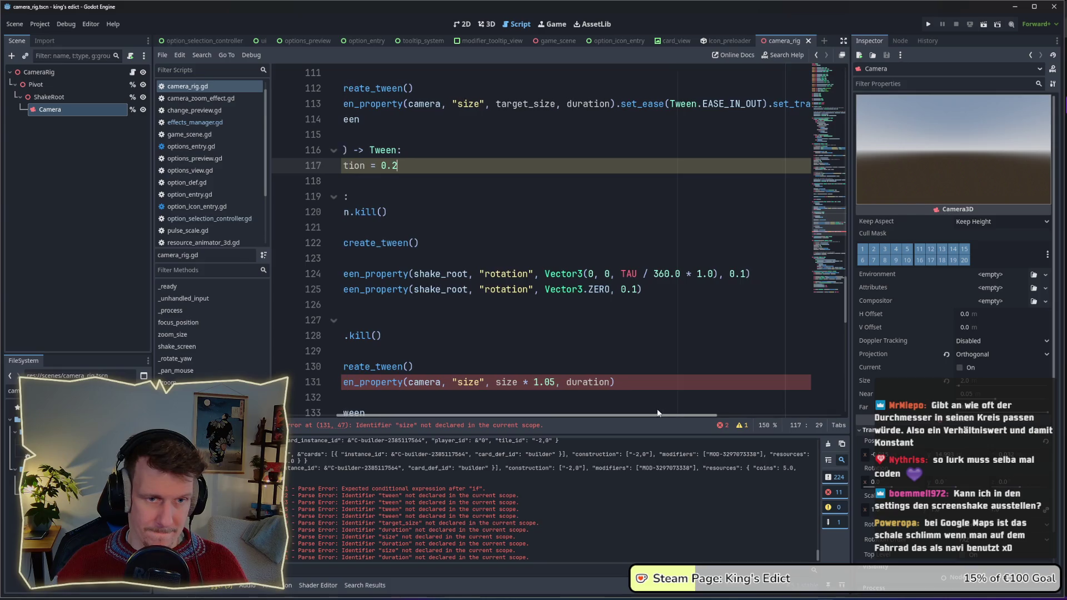
{"action": "double_click", "coordinate": [749, 274]}
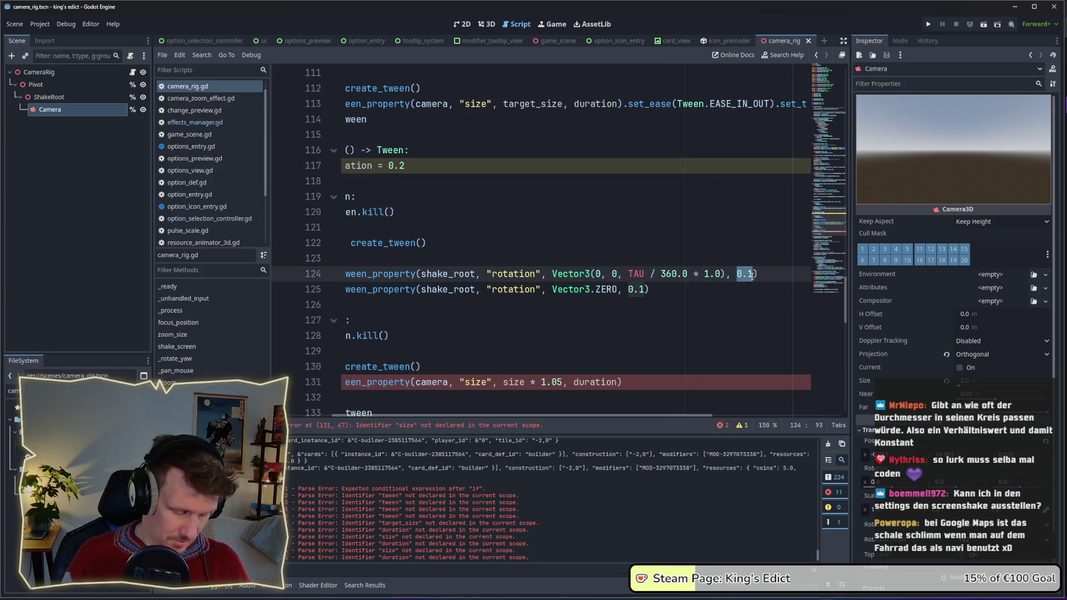
{"action": "type", "text": "d"}
{"action": "key", "text": "Return"}
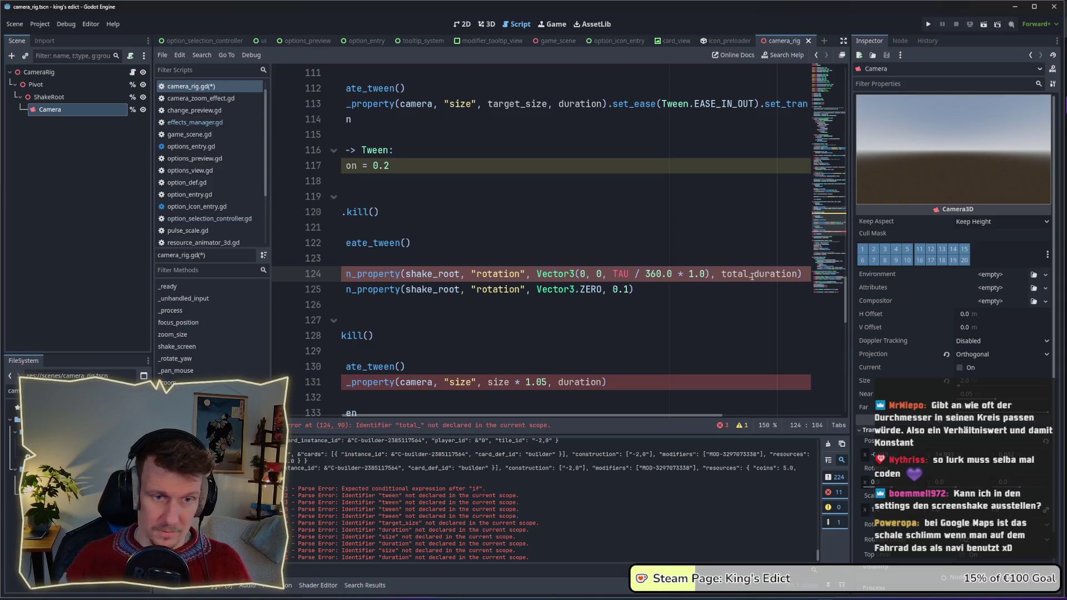
{"action": "left_click", "coordinate": [613, 289]}
{"action": "type", "text": "total_duration"}
{"action": "double_click", "coordinate": [581, 382]}
{"action": "type", "text": "total_duration"}
- Make the size tween target camera.size * 1.05 on line 131
{"action": "scroll", "coordinate": [578, 418], "scroll_direction": "left", "scroll_amount": 1}
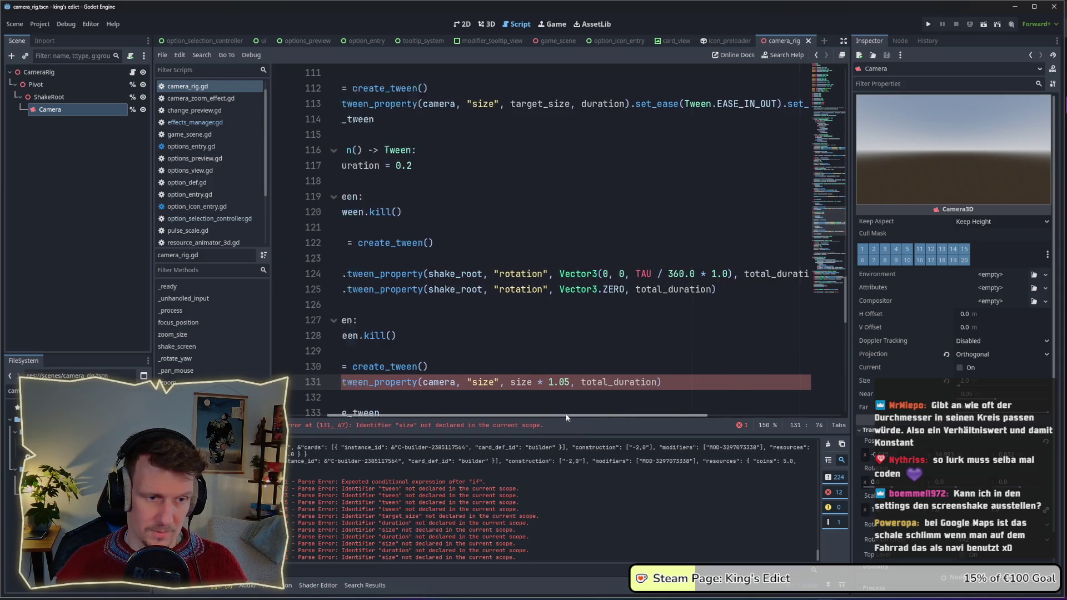
{"action": "scroll", "coordinate": [578, 418], "scroll_direction": "left", "scroll_amount": 2}
{"action": "left_click", "coordinate": [612, 364]}
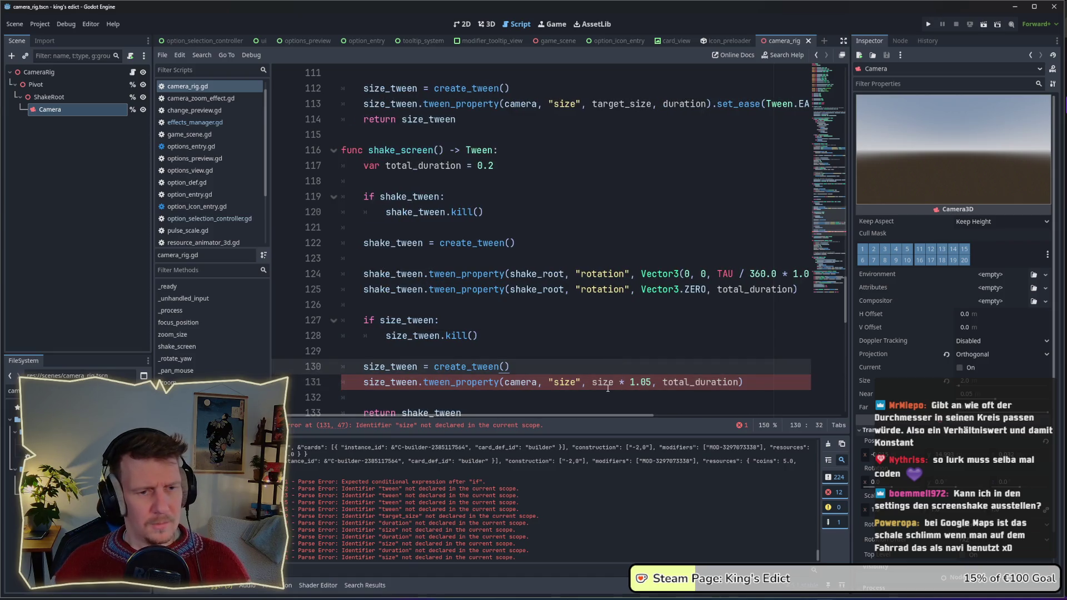
{"action": "left_click", "coordinate": [613, 382]}
{"action": "left_click", "coordinate": [592, 382]}
{"action": "type", "text": "camera"}
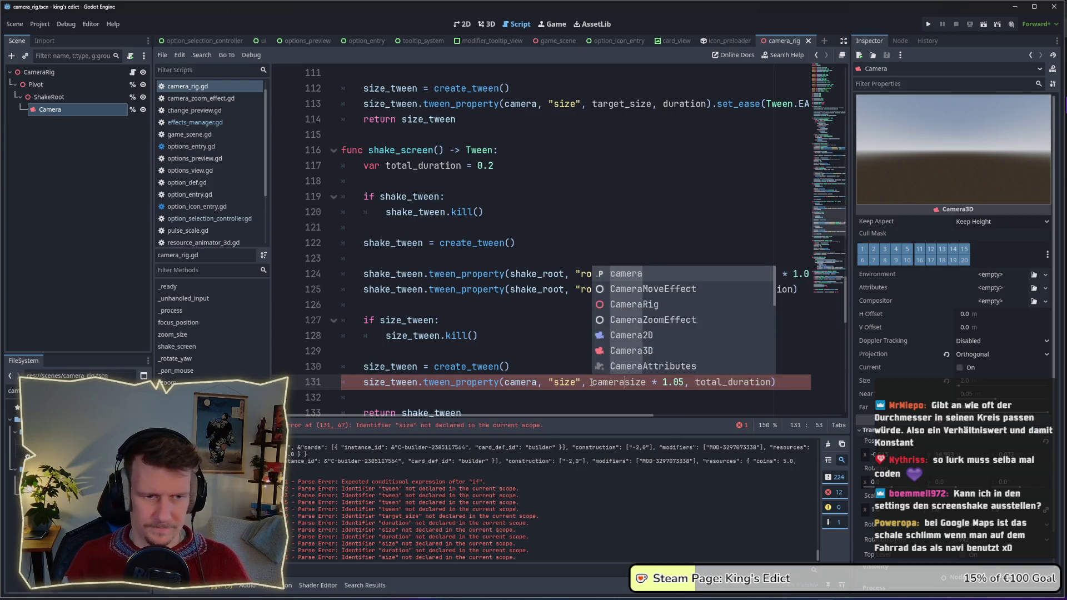
{"action": "type", "text": "."}
{"action": "key", "text": "Escape"}
- Halve the tween durations to total_duration / 2
{"action": "left_click", "coordinate": [793, 246]}
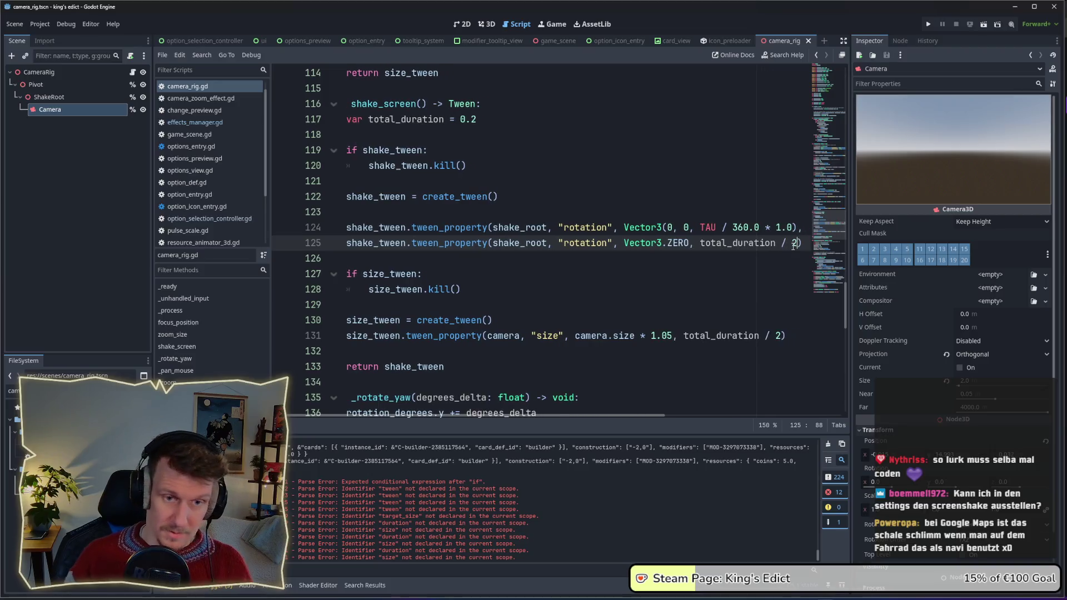
{"action": "scroll", "coordinate": [793, 246], "scroll_direction": "down", "scroll_amount": 10}
{"action": "scroll", "coordinate": [666, 324], "scroll_direction": "up", "scroll_amount": 10}
{"action": "scroll", "coordinate": [667, 324], "scroll_direction": "up", "scroll_amount": 2}
{"action": "left_click_drag", "start_coordinate": [613, 416], "coordinate": [736, 414]}
{"action": "left_click", "coordinate": [718, 305]}
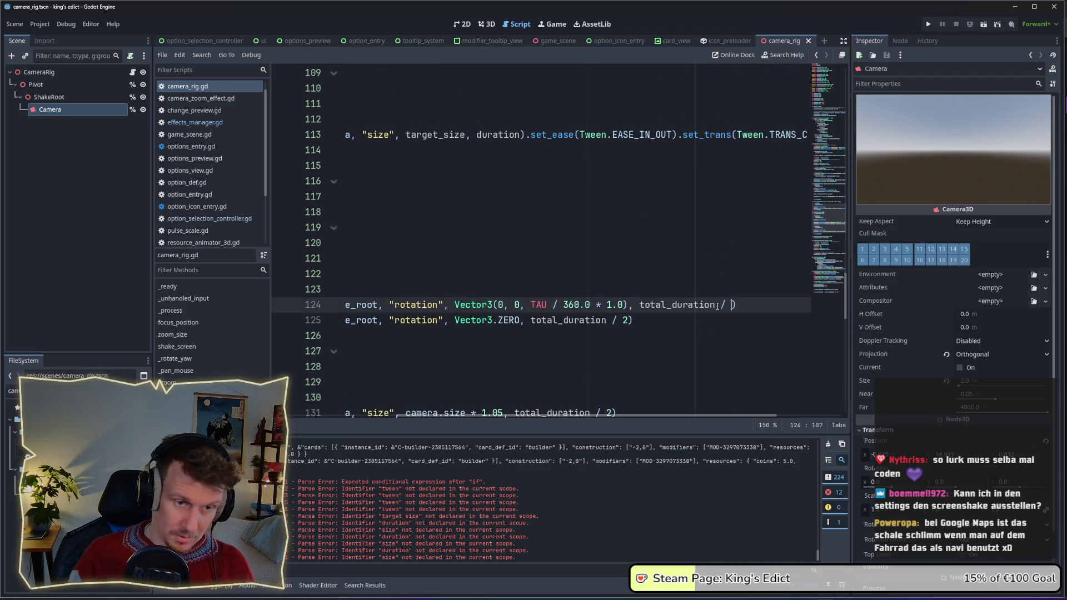
{"action": "left_click_drag", "start_coordinate": [615, 414], "coordinate": [478, 412]}
{"action": "scroll", "coordinate": [667, 278], "scroll_direction": "down", "scroll_amount": 3}
- Duplicate the size tween line and change the copy to return to camera.size * 1
{"action": "left_click", "coordinate": [777, 273]}
{"action": "key", "text": "ctrl+shift+d"}
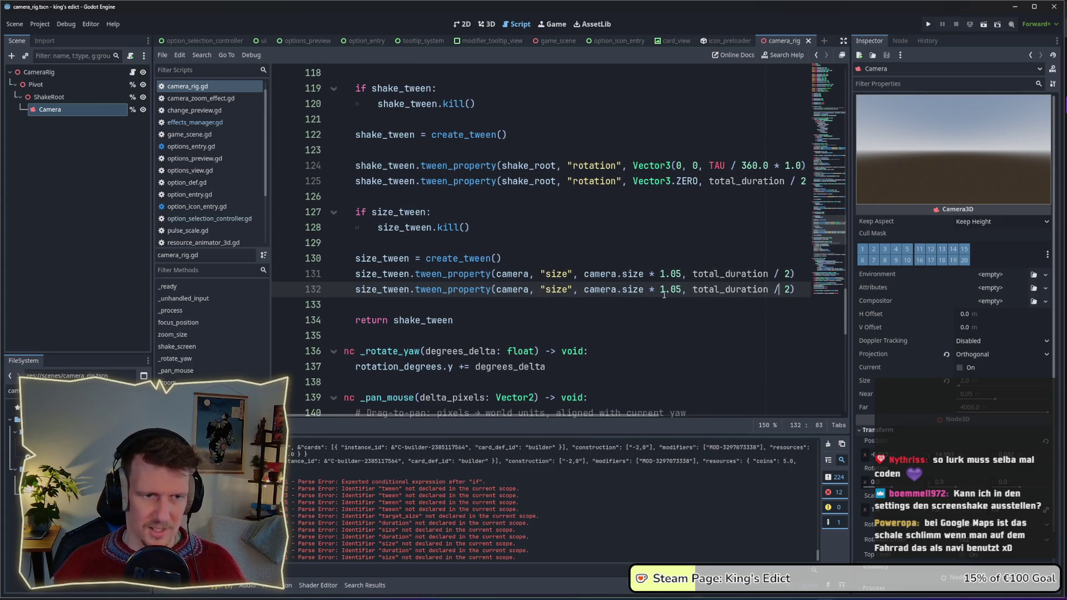
{"action": "key", "text": "BackSpace"}
{"action": "key", "text": "BackSpace"}
{"action": "key", "text": "BackSpace"}
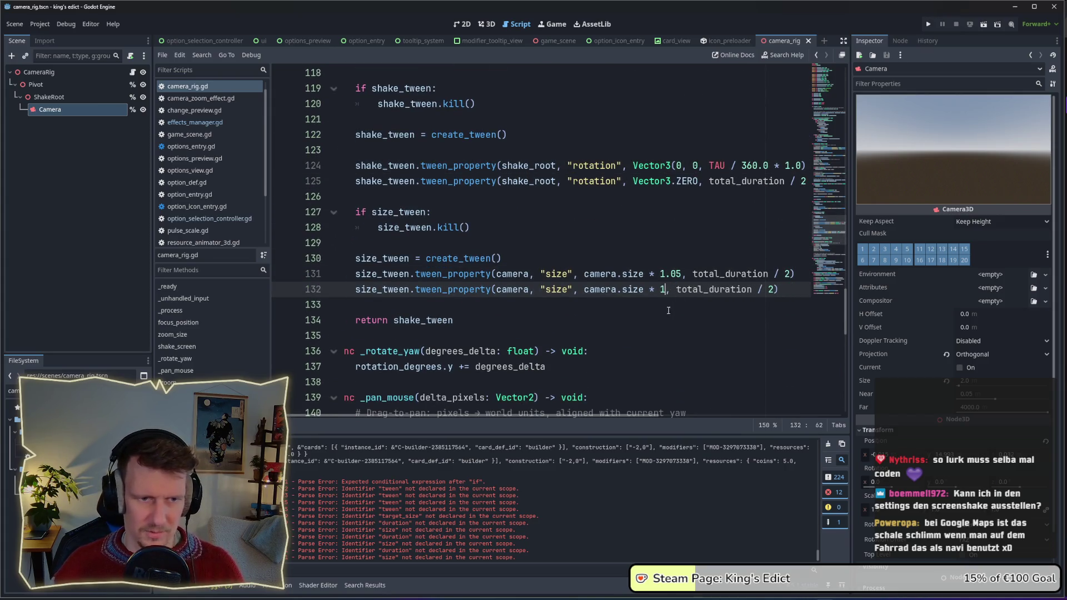
{"action": "left_click", "coordinate": [662, 307]}
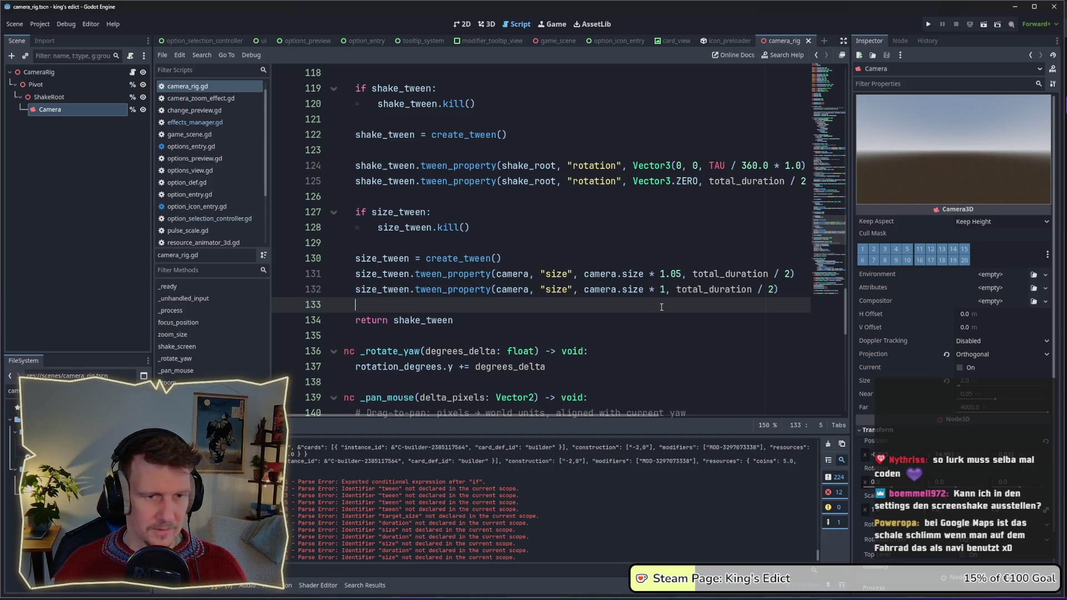
{"action": "left_click", "coordinate": [643, 258]}
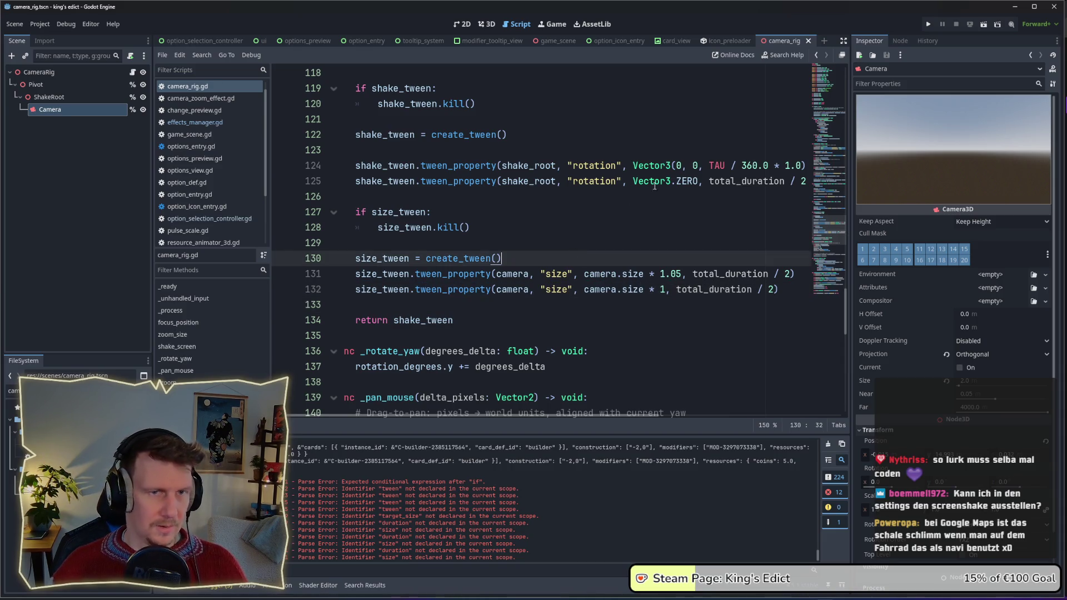
- Run the project and start a multiplayer match on i_know_this_place.map
{"action": "left_click", "coordinate": [929, 25]}
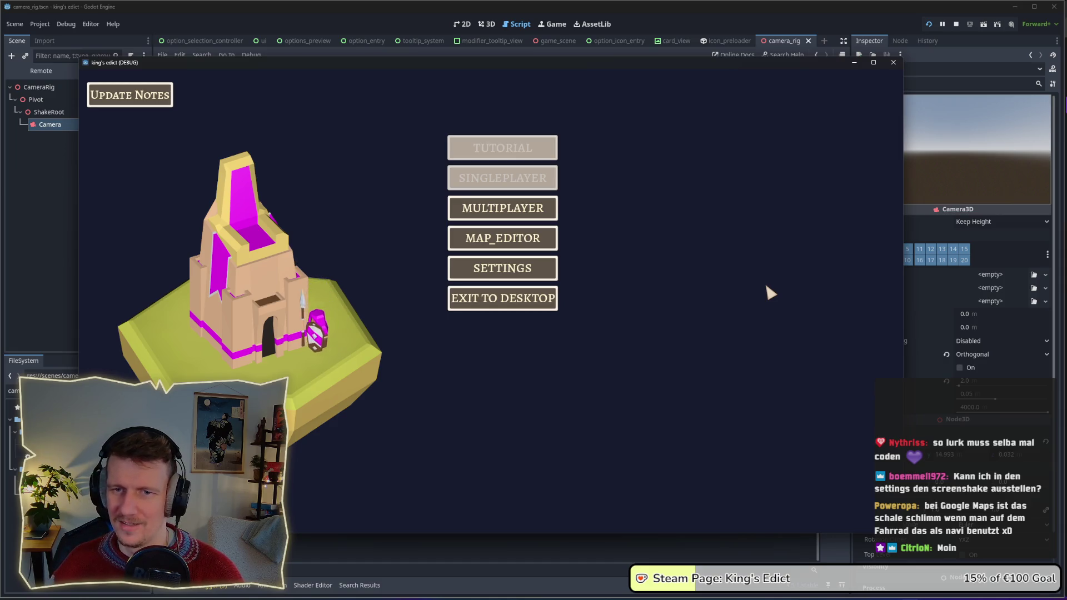
{"action": "left_click", "coordinate": [521, 222]}
{"action": "left_click", "coordinate": [576, 217]}
{"action": "left_click", "coordinate": [592, 116]}
{"action": "left_click", "coordinate": [580, 180]}
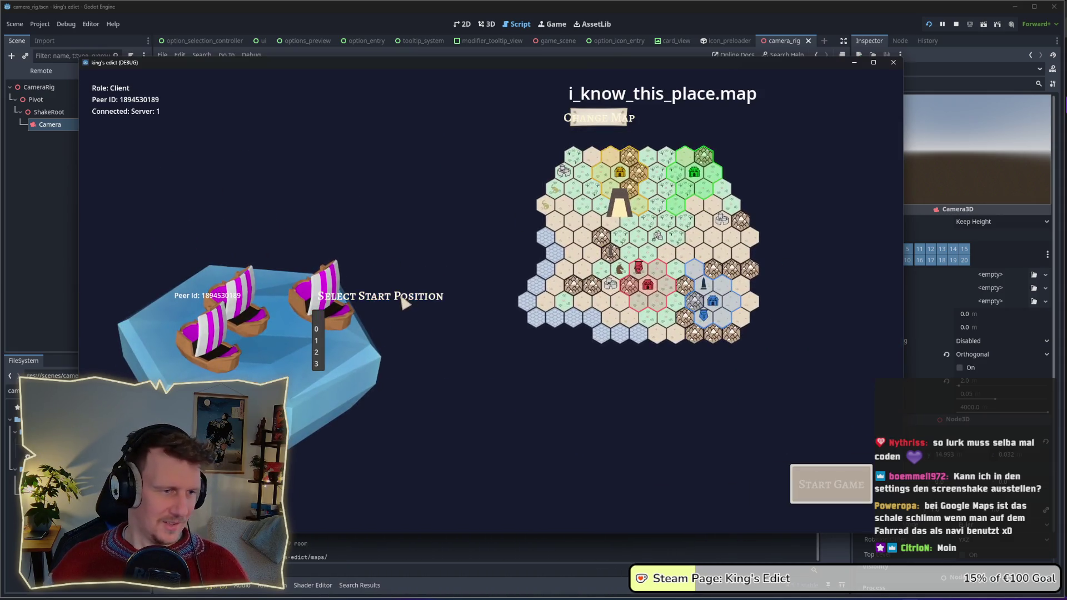
{"action": "left_click", "coordinate": [832, 485]}
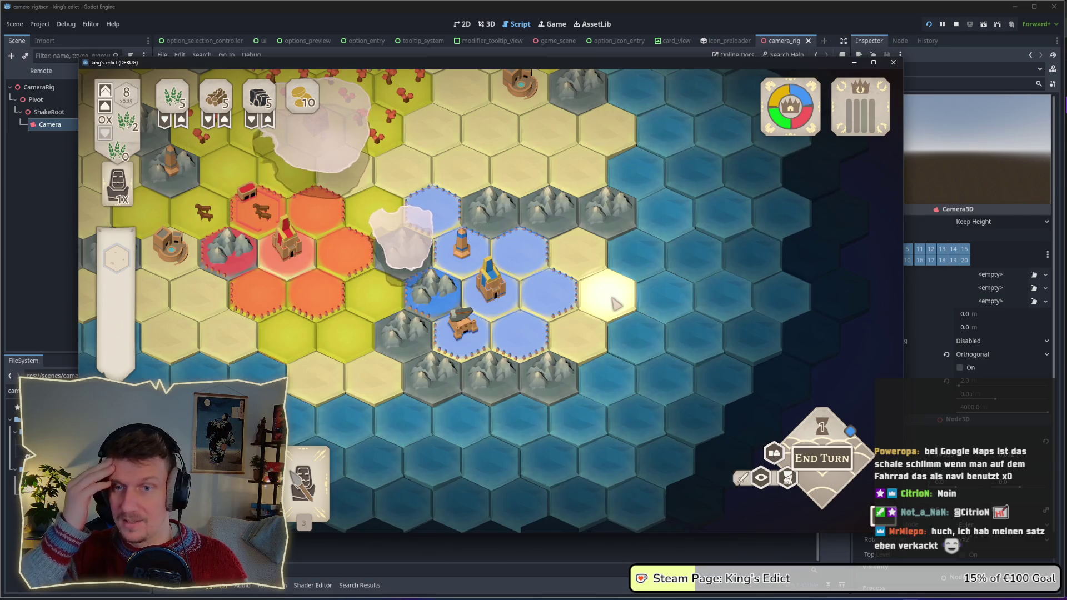
- Build and undo saw mills on blue hexes to watch the shake, then return to camera_rig.gd
{"action": "left_click", "coordinate": [521, 307]}
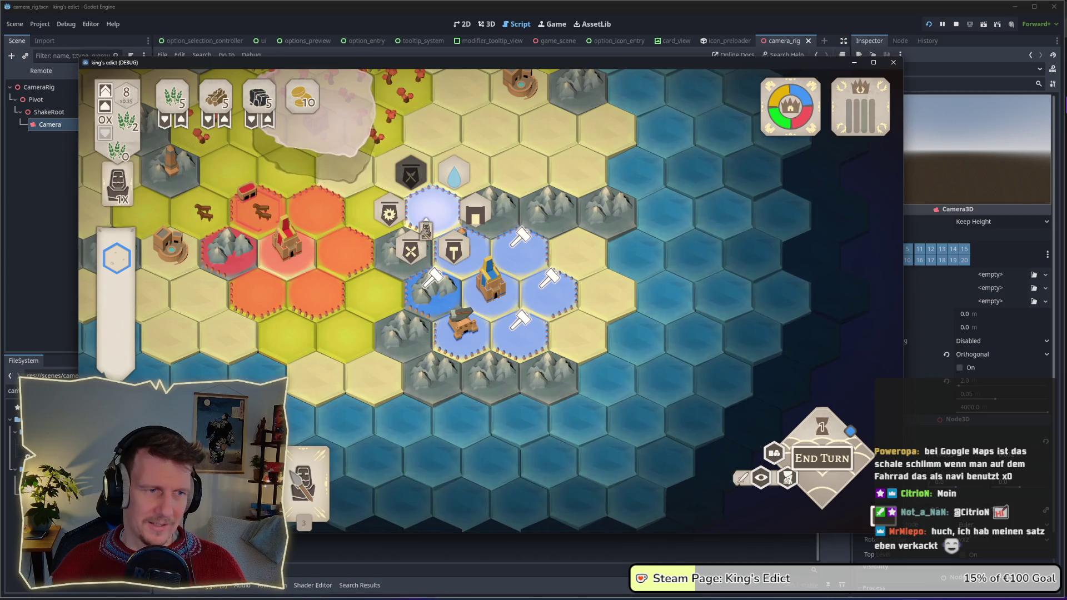
{"action": "left_click", "coordinate": [424, 228]}
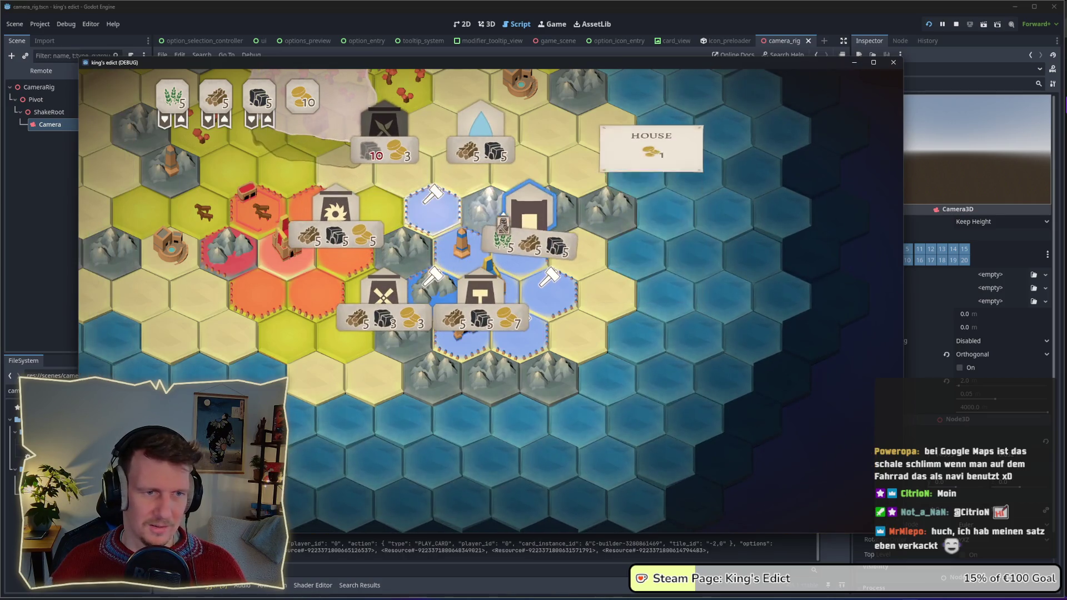
{"action": "left_click", "coordinate": [347, 220]}
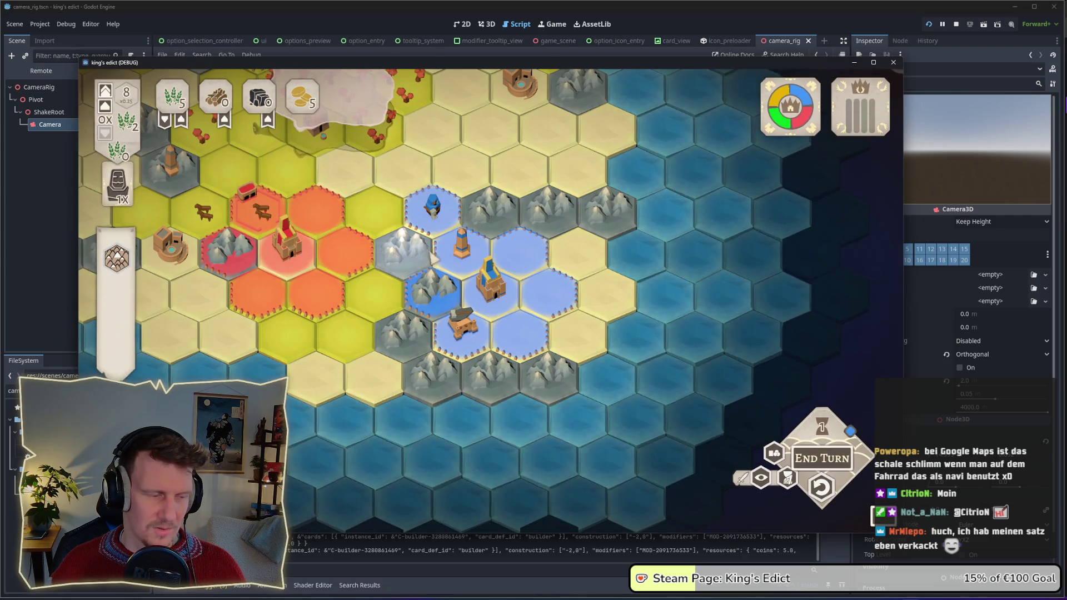
{"action": "key", "text": "ctrl+z"}
{"action": "left_click", "coordinate": [514, 244]}
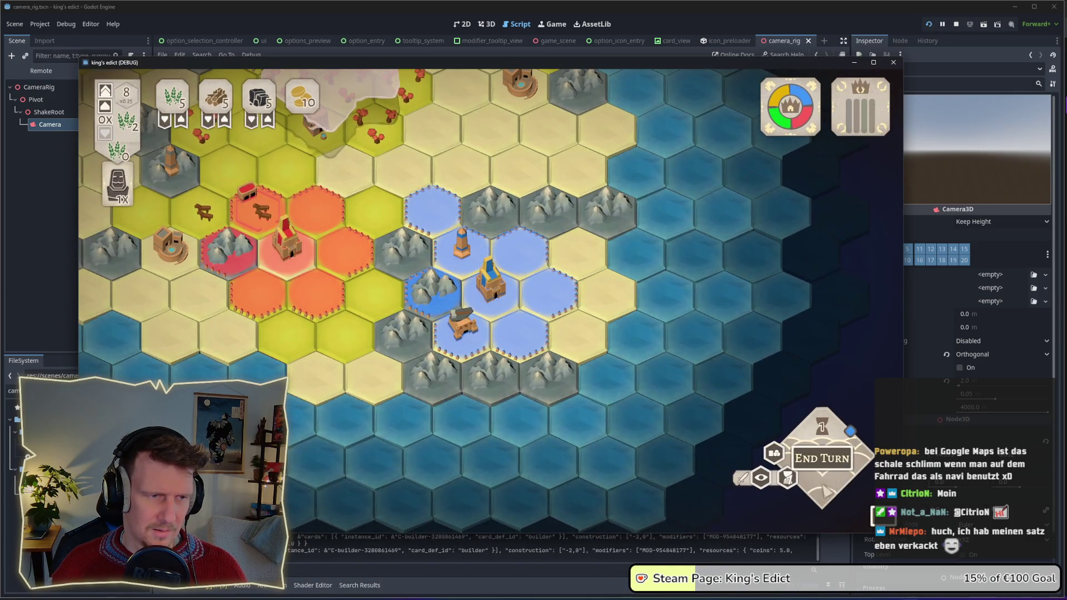
{"action": "key", "text": "ctrl+z"}
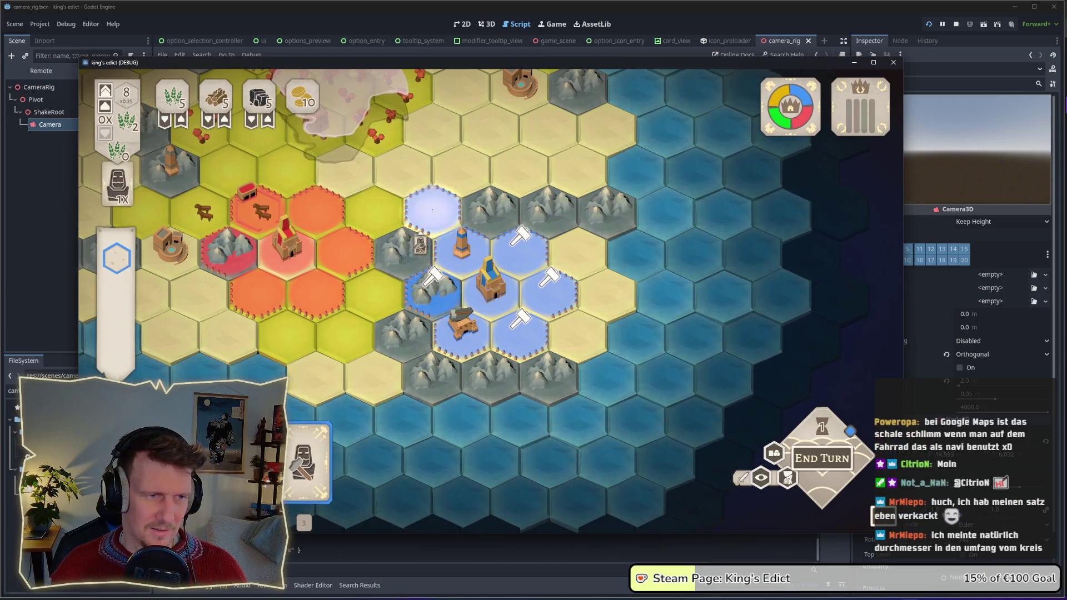
{"action": "left_click", "coordinate": [430, 208]}
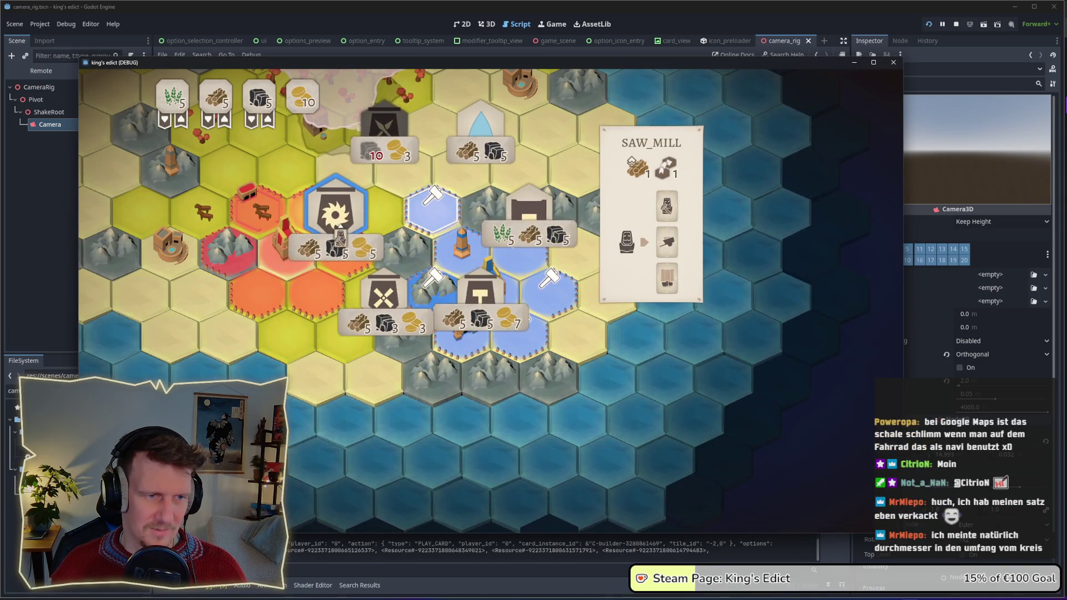
{"action": "left_click", "coordinate": [339, 237]}
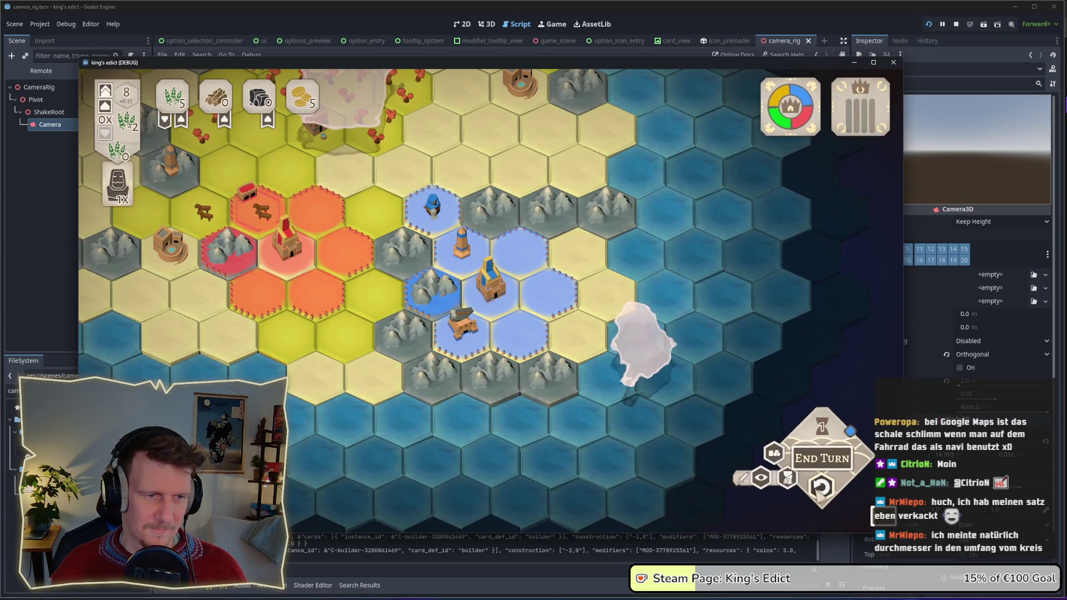
{"action": "key", "text": "ctrl+z"}
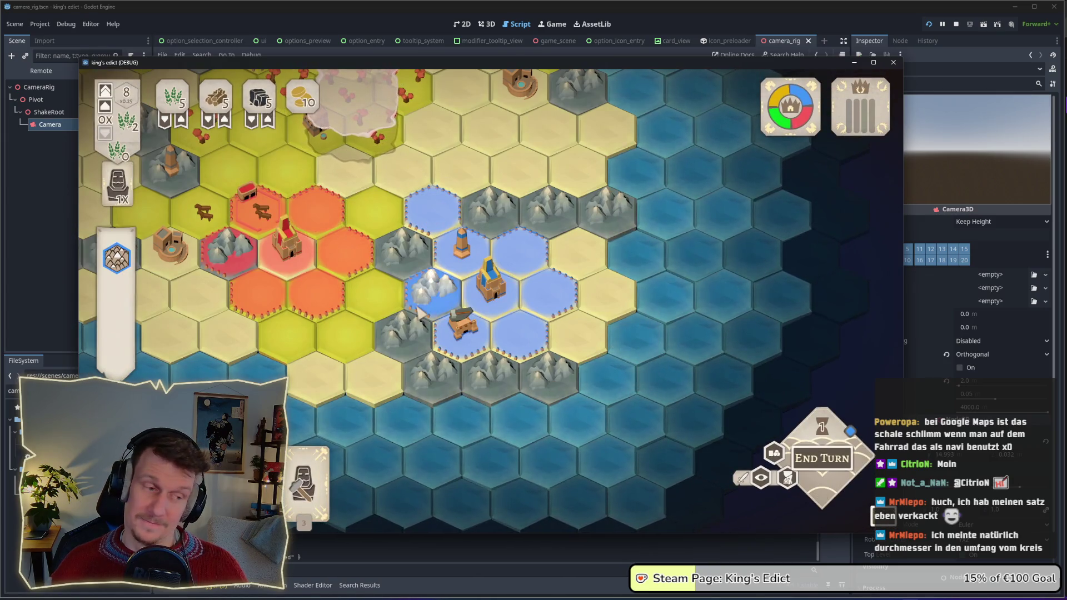
{"action": "key", "text": "F8"}
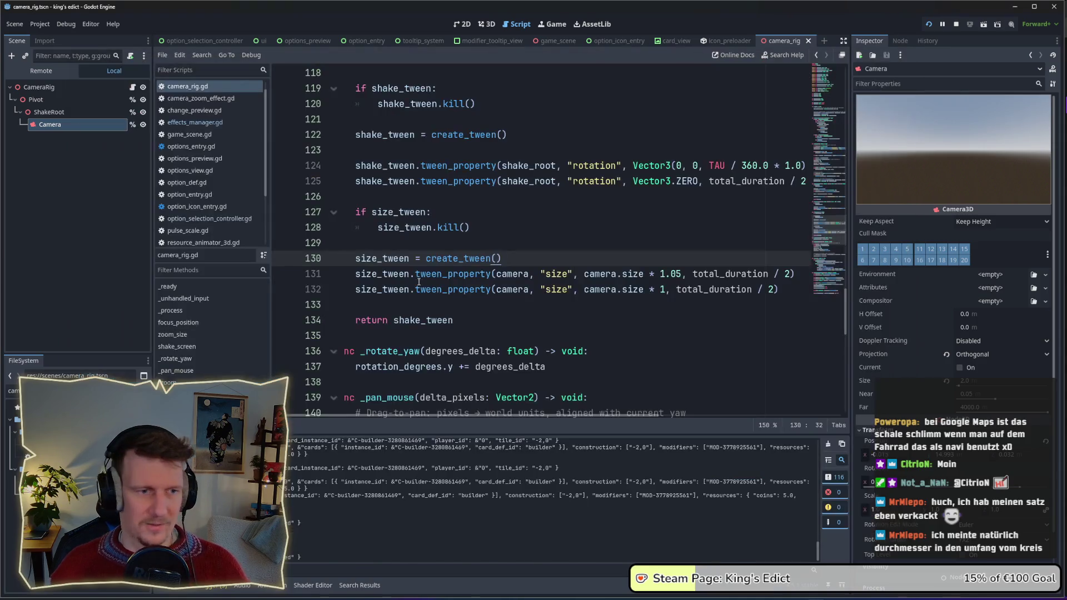
- Comment out the shake_tween creation and both rotation tweens, save camera_rig.gd, and relaunch the game
{"action": "left_click", "coordinate": [358, 177]}
{"action": "left_click", "coordinate": [358, 170]}
{"action": "scroll", "coordinate": [368, 220], "scroll_direction": "up", "scroll_amount": 1}
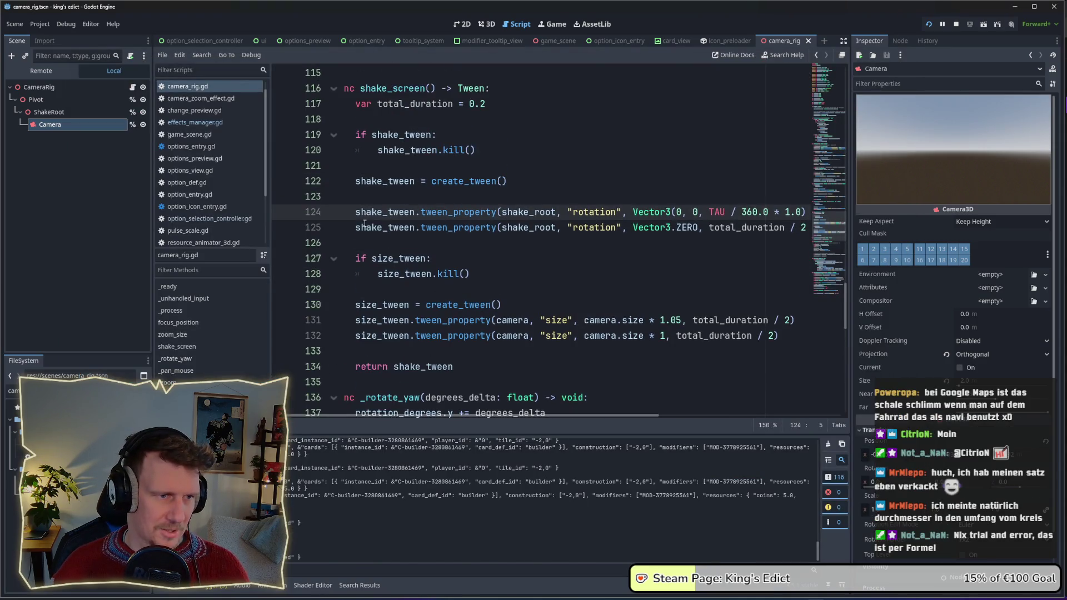
{"action": "left_click", "coordinate": [357, 179]}
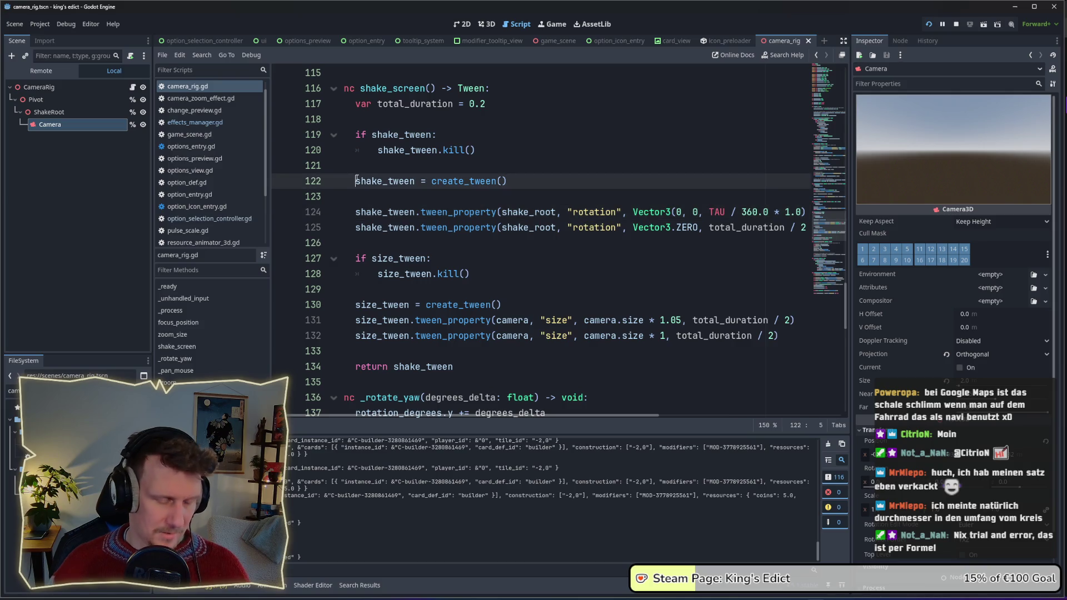
{"action": "type", "text": "#"}
{"action": "left_click", "coordinate": [357, 215]}
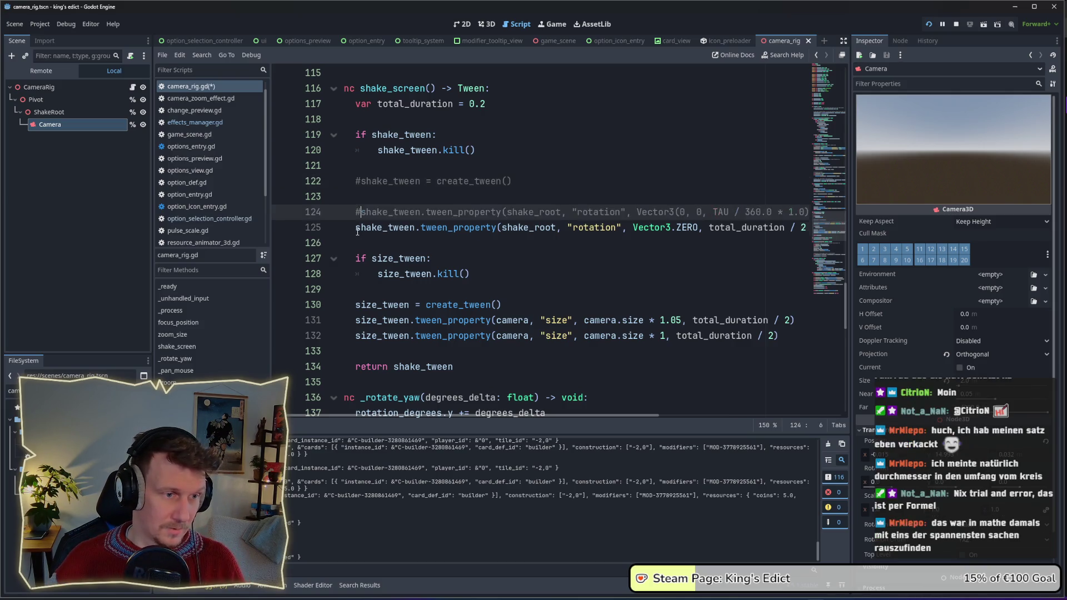
{"action": "key", "text": "shift+Down"}
{"action": "key", "text": "ctrl+k"}
{"action": "key", "text": "ctrl+s"}
{"action": "left_click", "coordinate": [956, 25]}
{"action": "key", "text": "F5"}
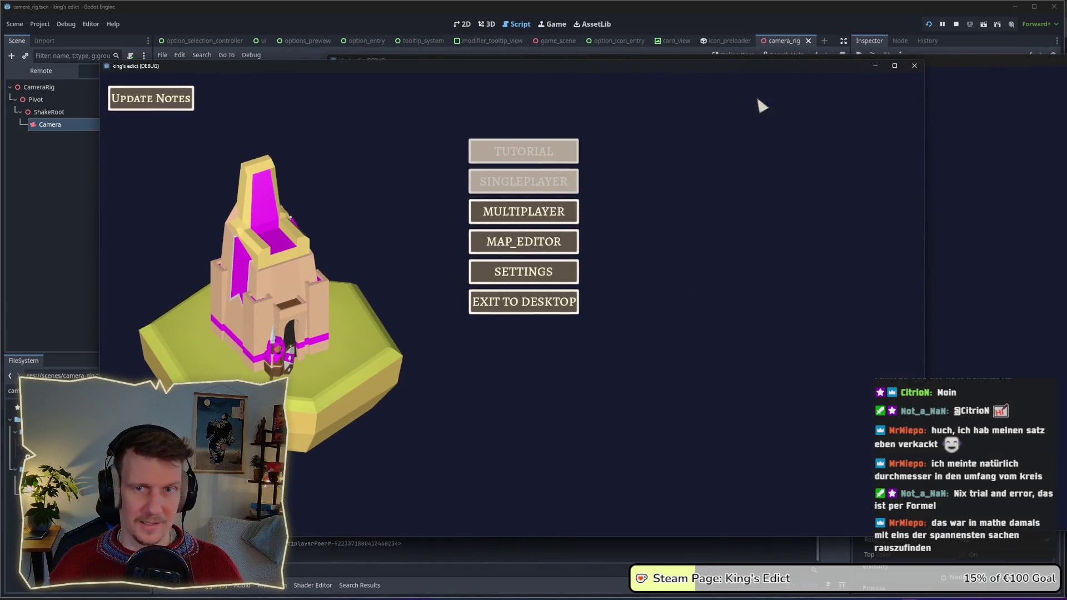
- Start a match on i_know_this_place.map and try building a saw mill on the central hex
{"action": "left_click", "coordinate": [536, 211]}
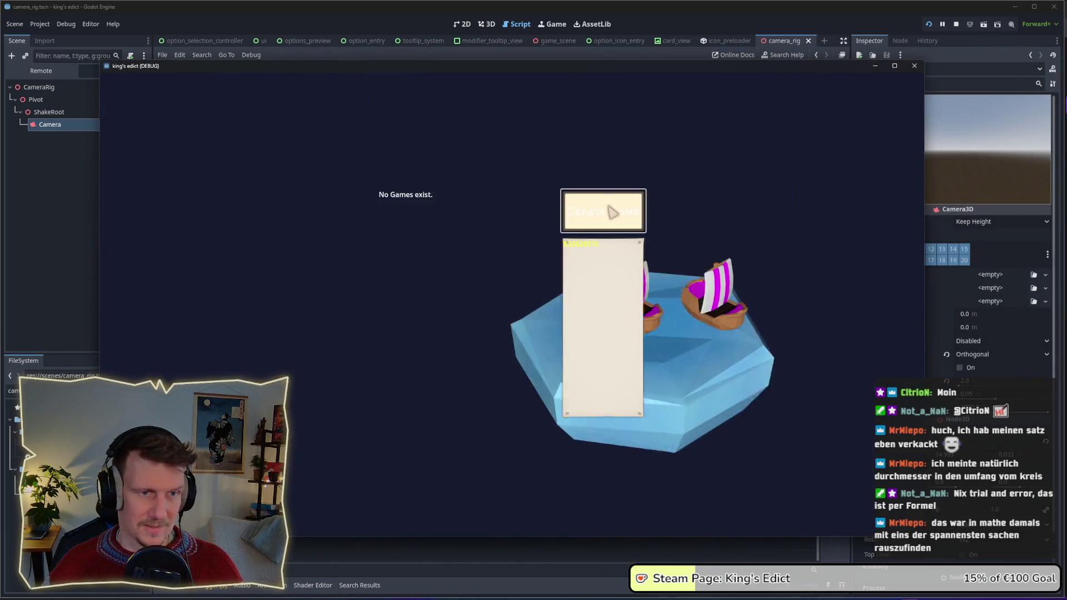
{"action": "left_click", "coordinate": [617, 178]}
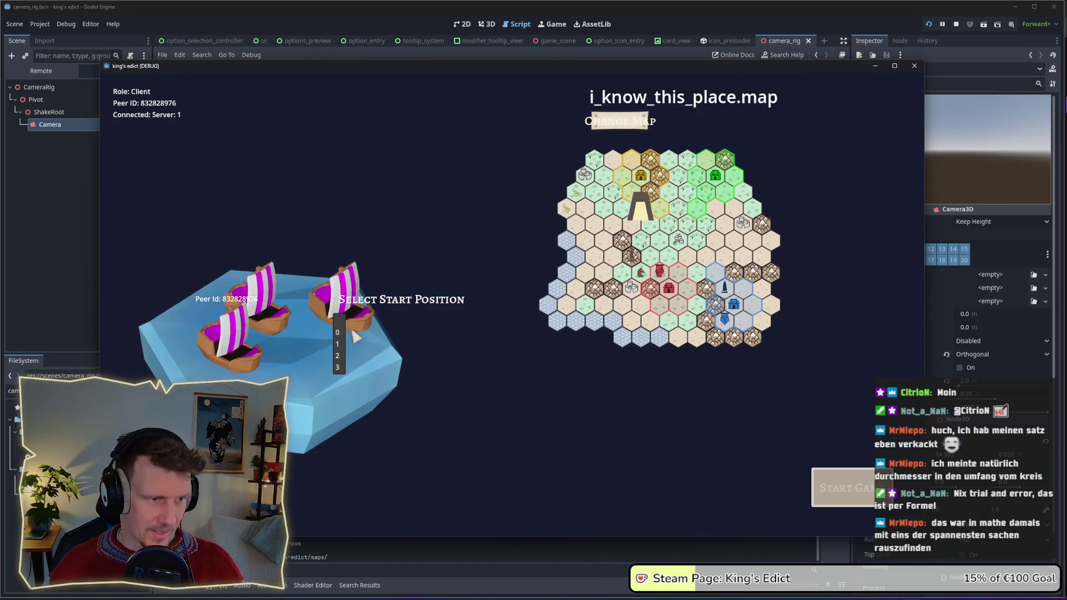
{"action": "left_click", "coordinate": [830, 489]}
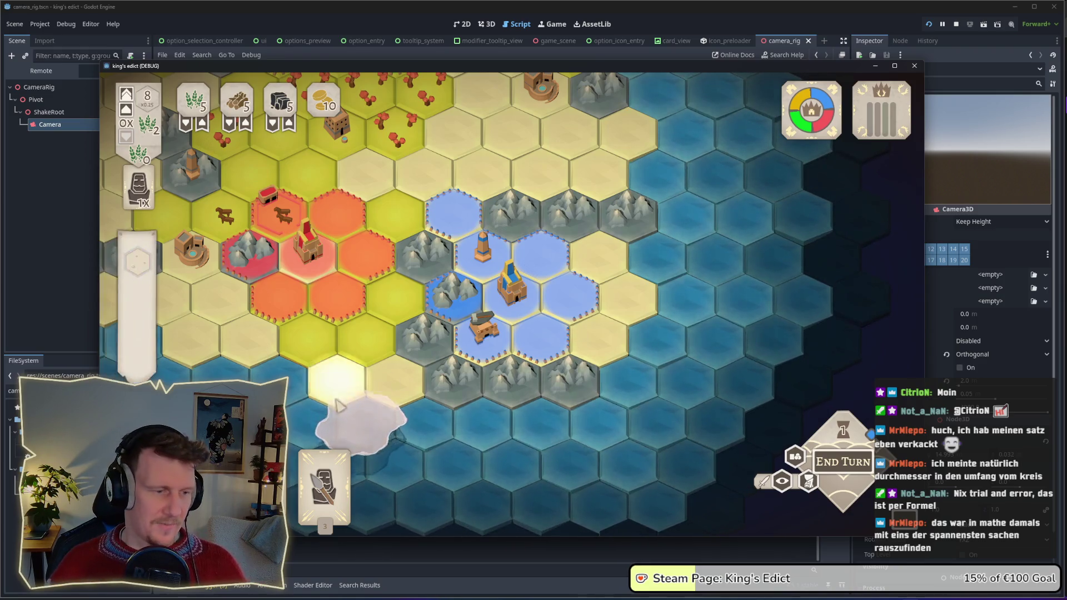
{"action": "left_click", "coordinate": [454, 214]}
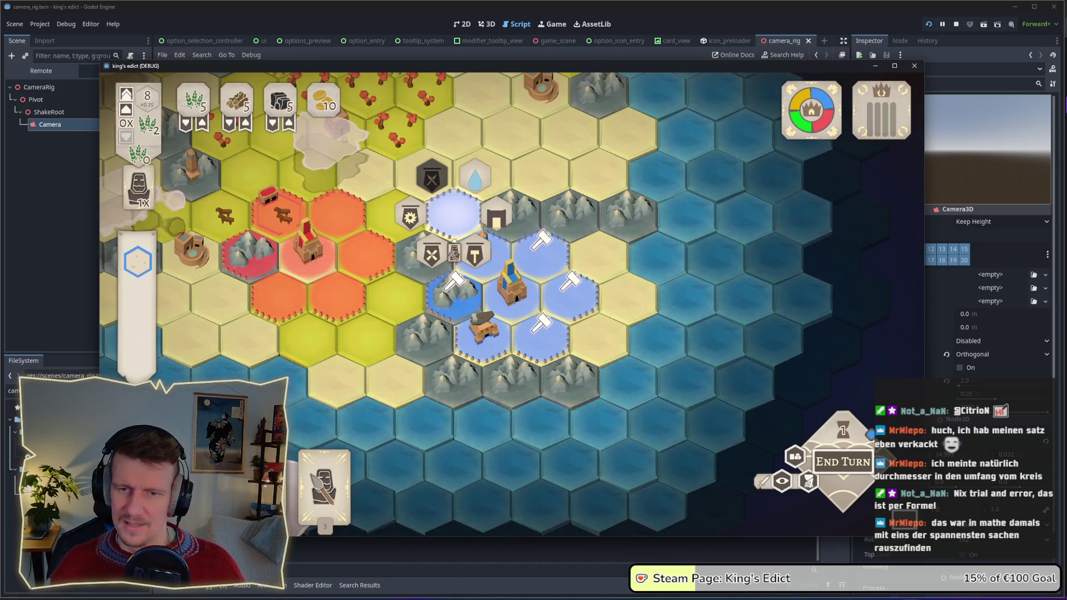
{"action": "left_click", "coordinate": [454, 214]}
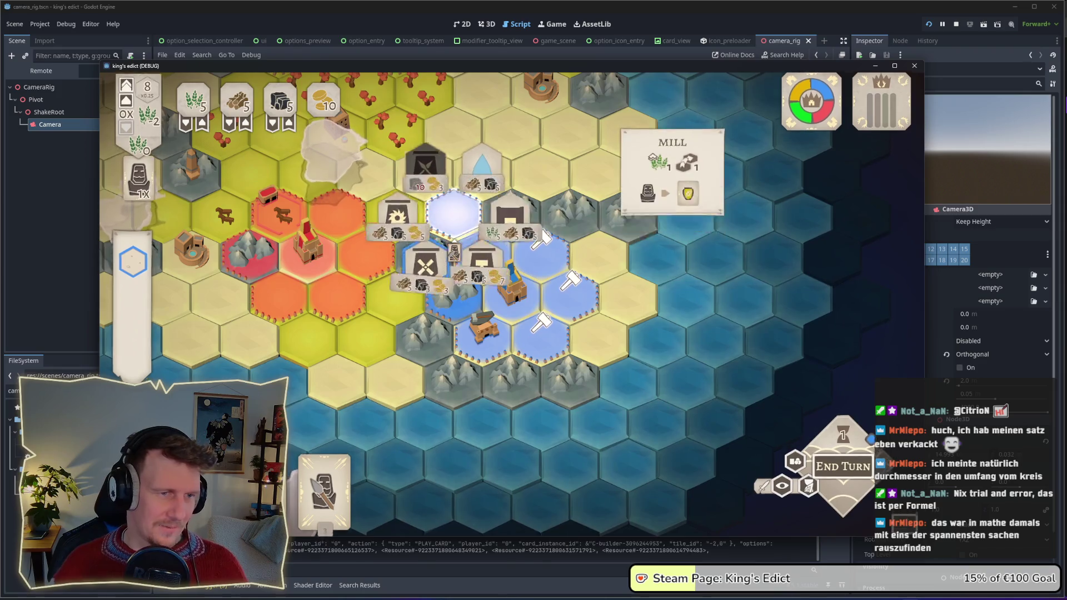
{"action": "left_click", "coordinate": [358, 215]}
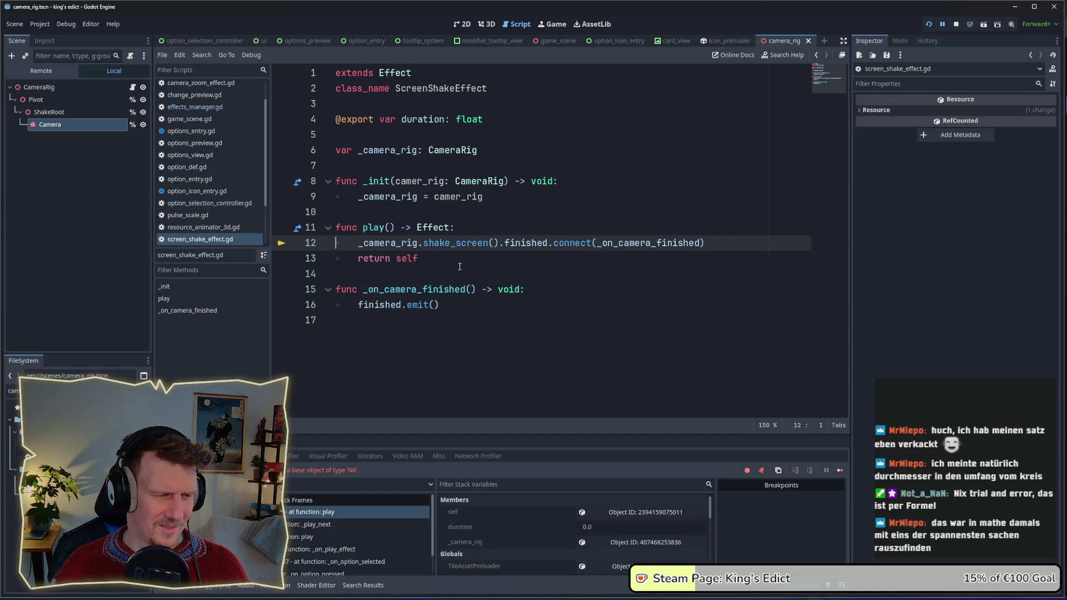
- Stop the game, check screen_shake_effect.gd and effects_manager.gd, and go to shake_screen in camera_rig.gd
{"action": "left_click", "coordinate": [957, 25]}
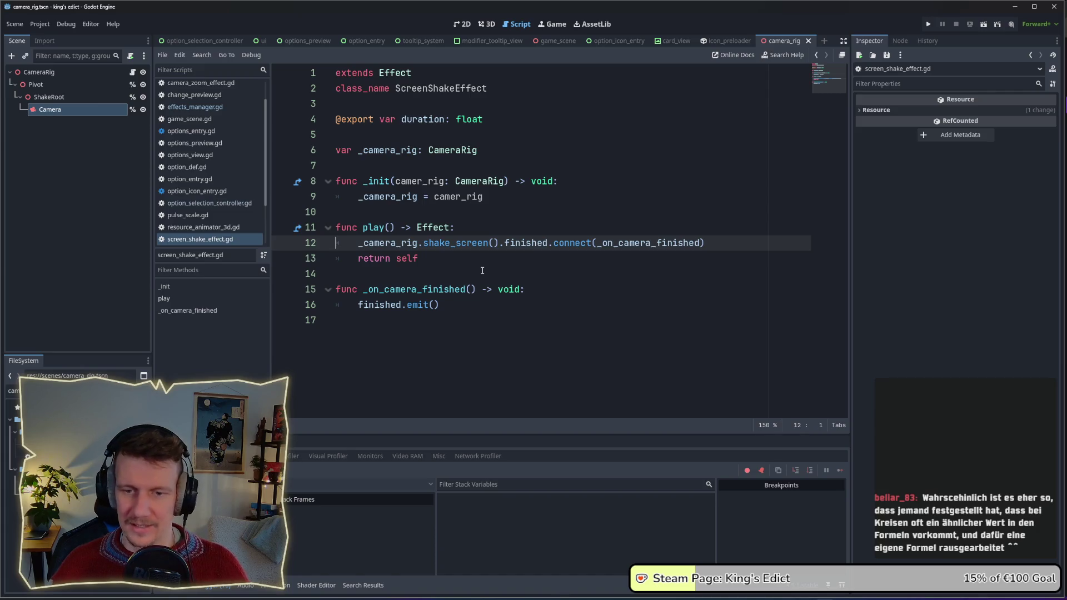
{"action": "left_click", "coordinate": [461, 267]}
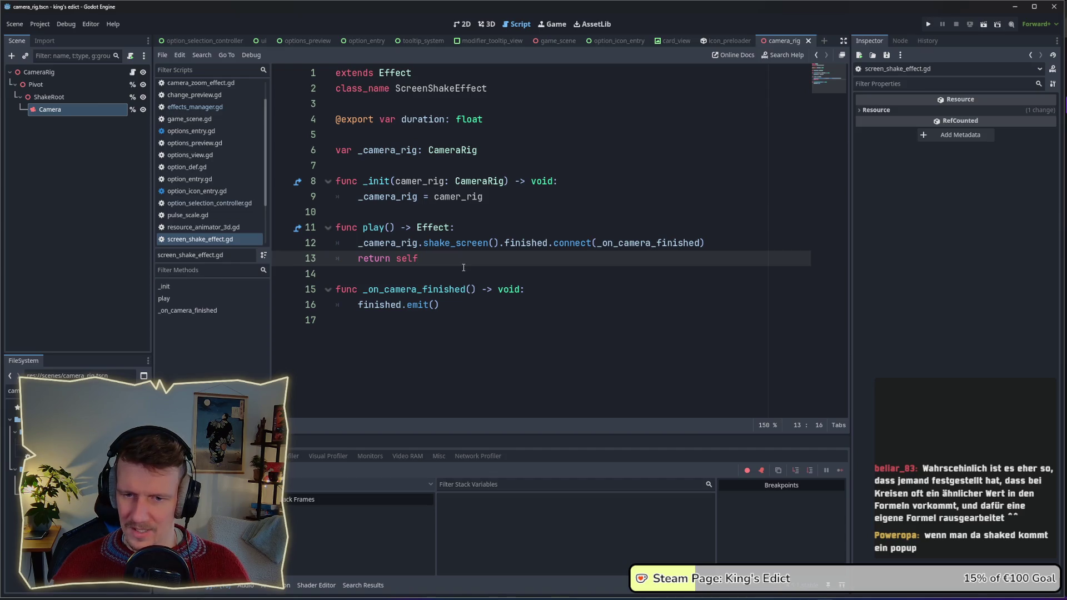
{"action": "left_click", "coordinate": [436, 270]}
{"action": "left_click", "coordinate": [437, 265]}
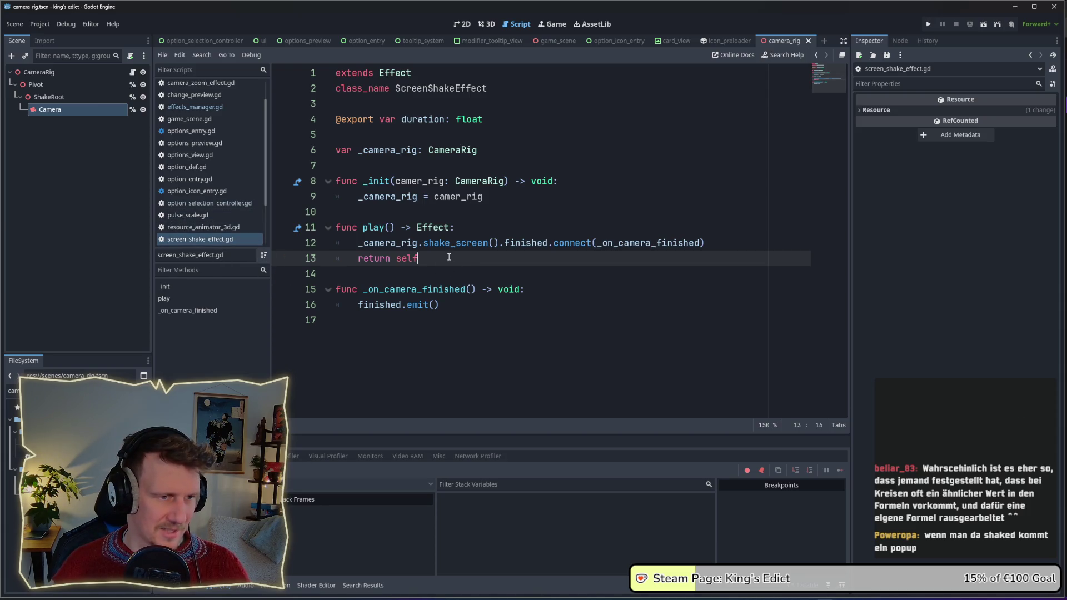
{"action": "left_click", "coordinate": [193, 110]}
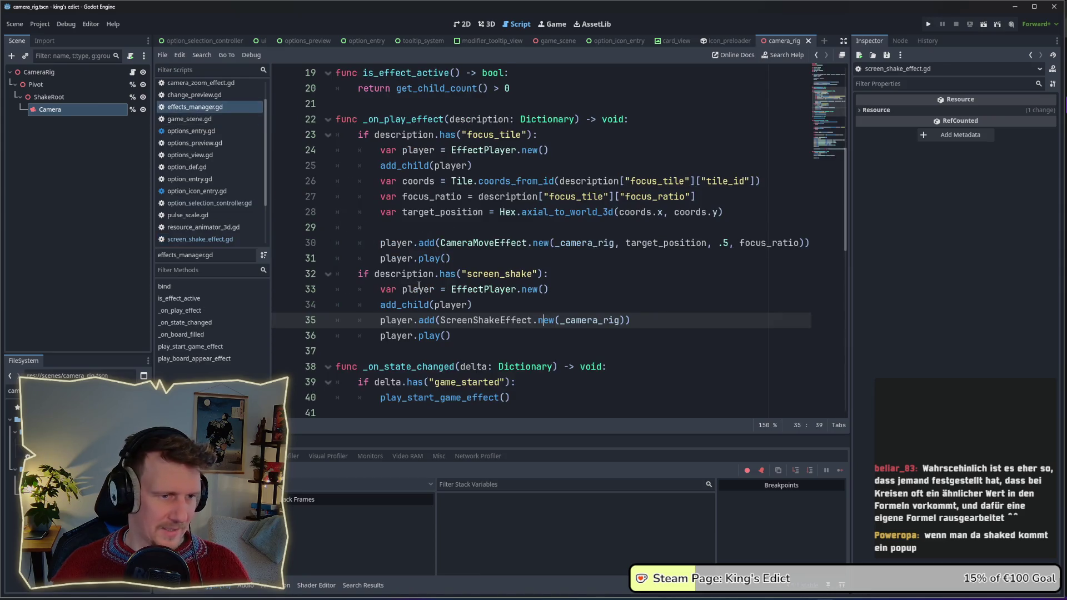
{"action": "left_click", "coordinate": [484, 325], "text": "ctrl"}
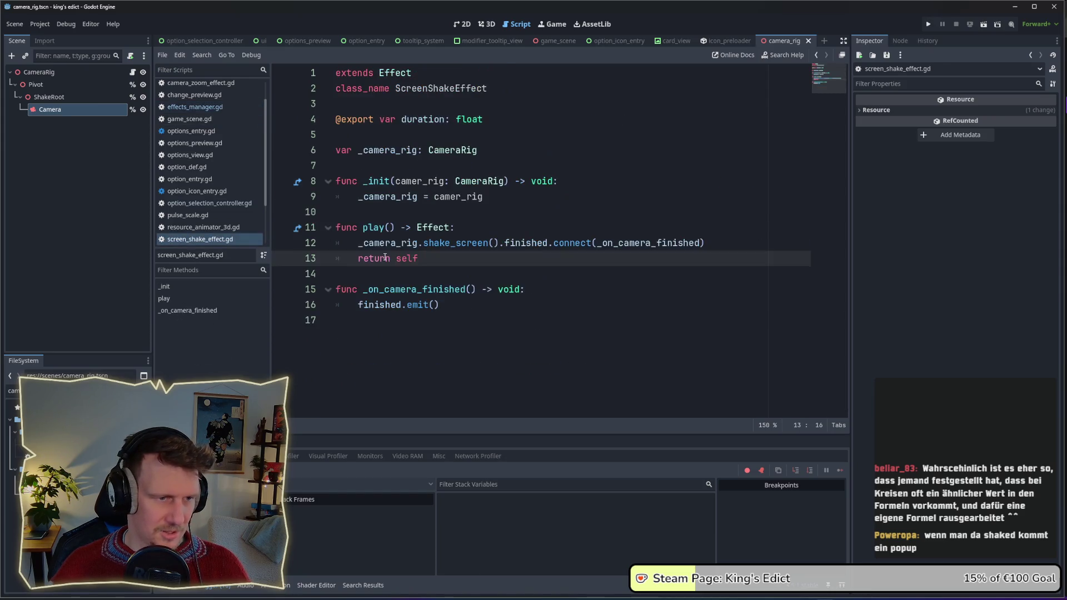
{"action": "left_click", "coordinate": [456, 244], "text": "ctrl"}
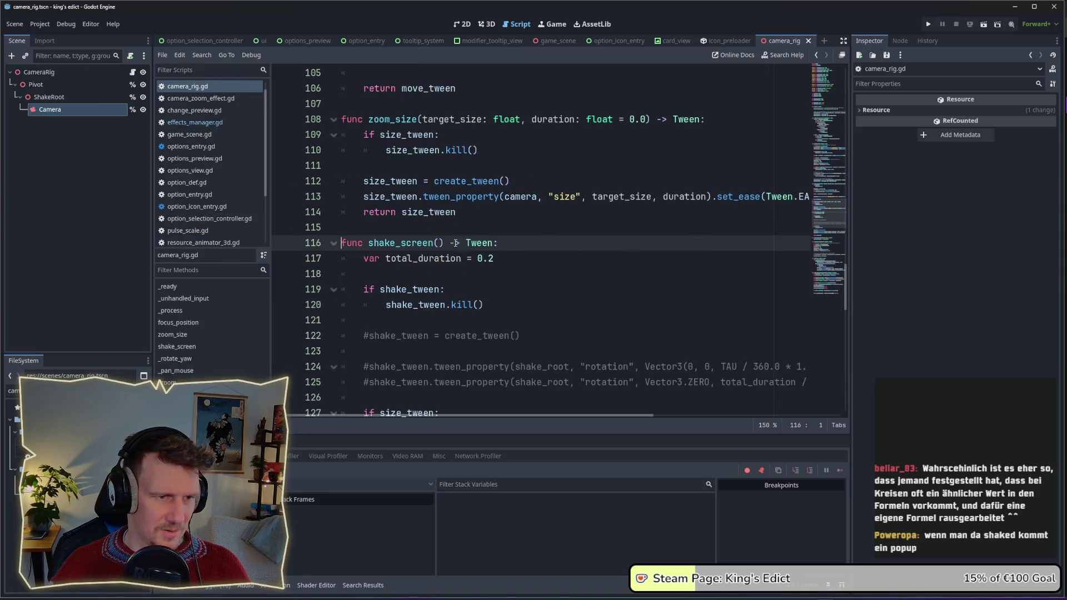
- Copy the size_tween name and check the shake_tween declaration on line 26, undoing an accidental paste
{"action": "scroll", "coordinate": [444, 289], "scroll_direction": "down", "scroll_amount": 6}
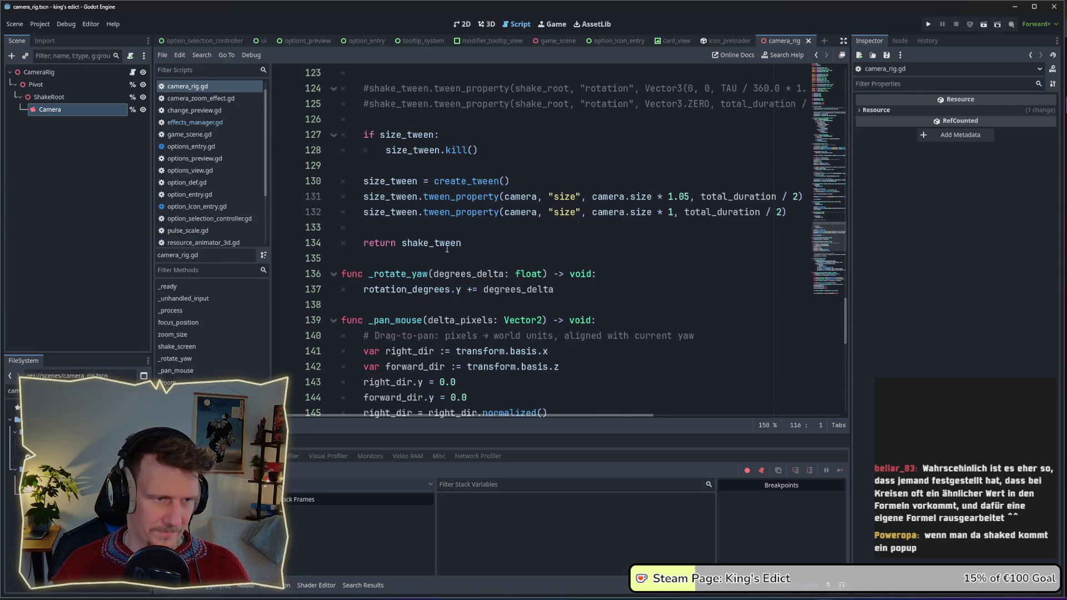
{"action": "double_click", "coordinate": [389, 212]}
{"action": "key", "text": "ctrl+c"}
{"action": "left_click", "coordinate": [423, 244], "text": "ctrl"}
{"action": "key", "text": "ctrl+v"}
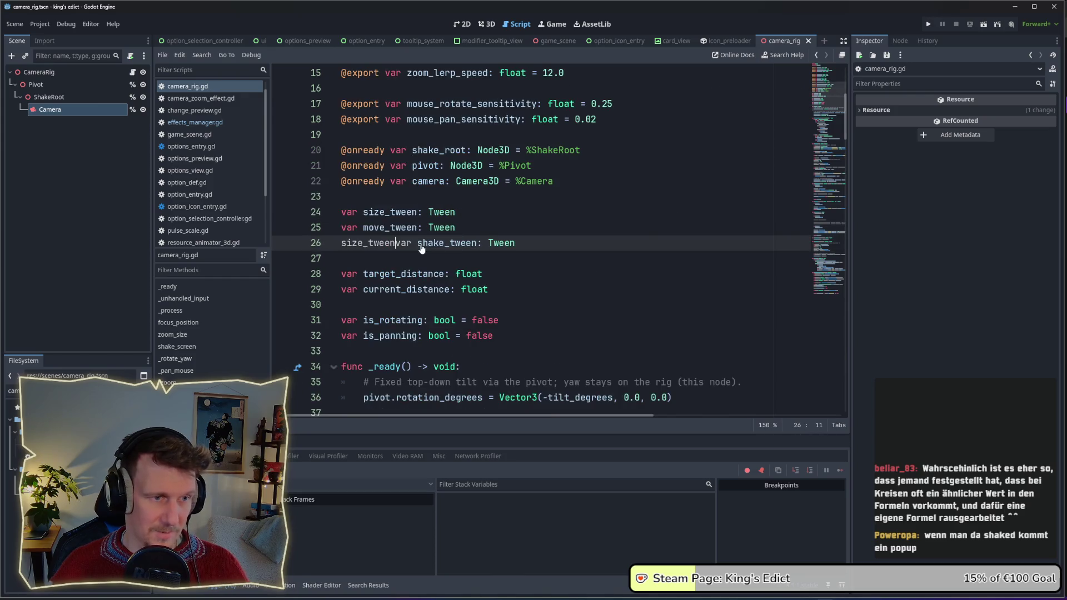
{"action": "key", "text": "ctrl+z"}
{"action": "double_click", "coordinate": [387, 244]}
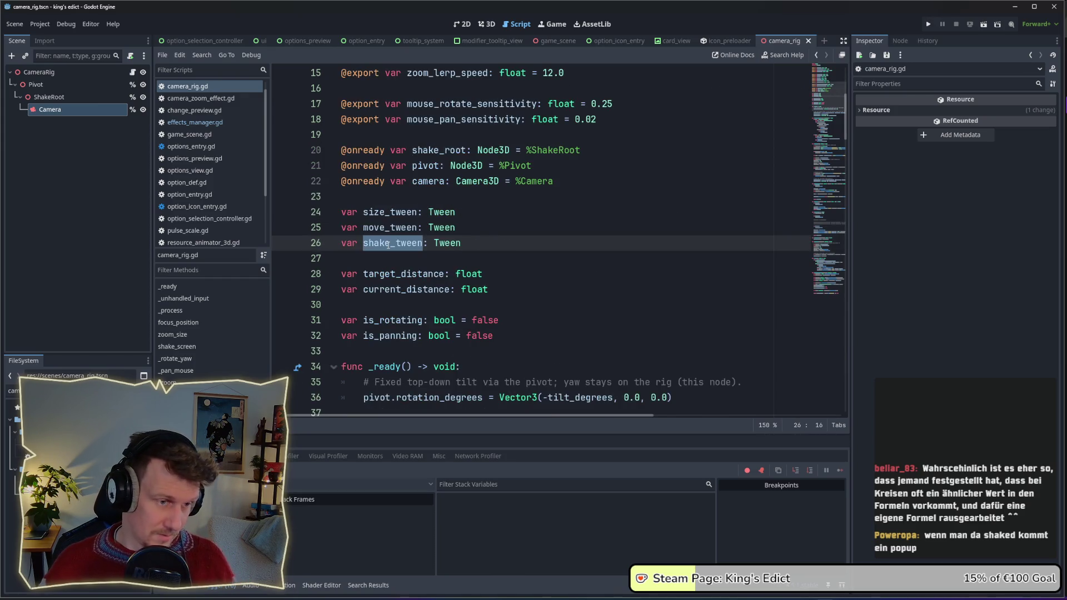
{"action": "key", "text": "alt+Left"}
- Change the return statement to return size_tween
{"action": "scroll", "coordinate": [464, 363], "scroll_direction": "down", "scroll_amount": 3}
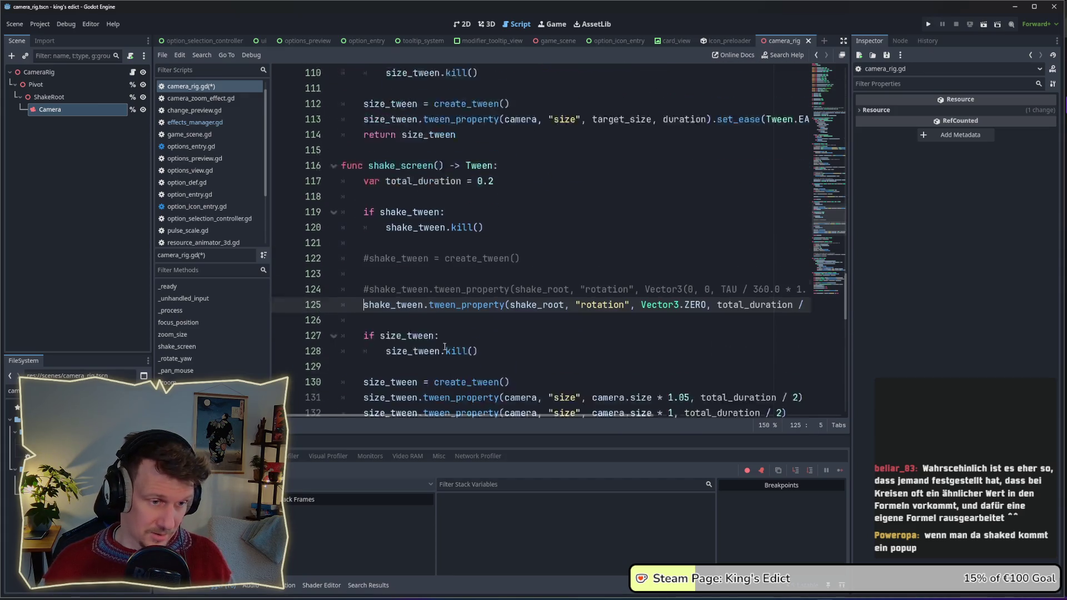
{"action": "scroll", "coordinate": [393, 263], "scroll_direction": "down", "scroll_amount": 3}
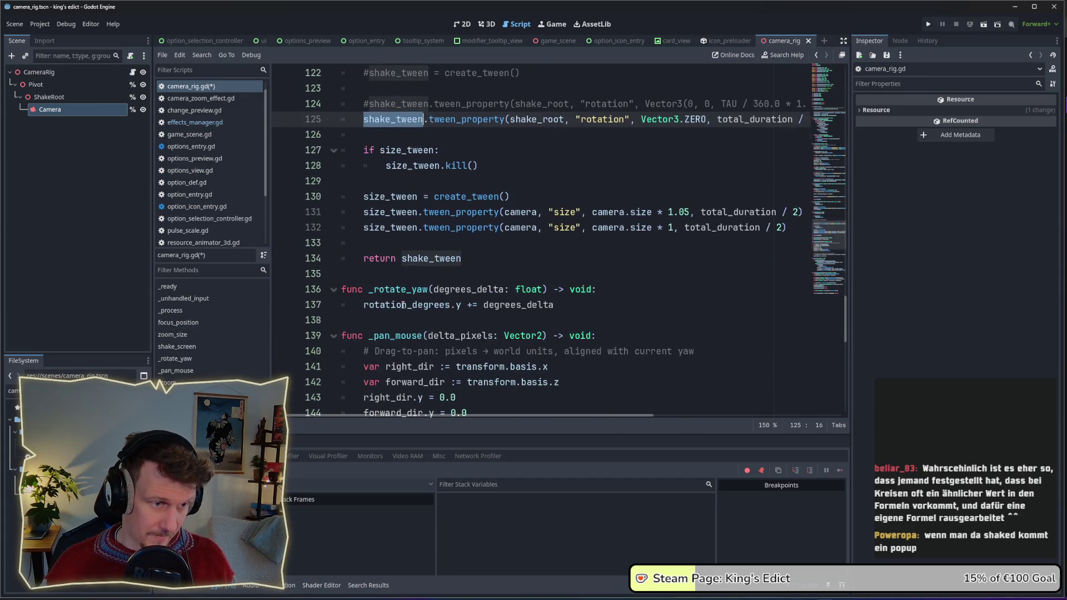
{"action": "double_click", "coordinate": [386, 228]}
{"action": "key", "text": "ctrl+c"}
{"action": "double_click", "coordinate": [431, 258]}
{"action": "key", "text": "ctrl+v"}
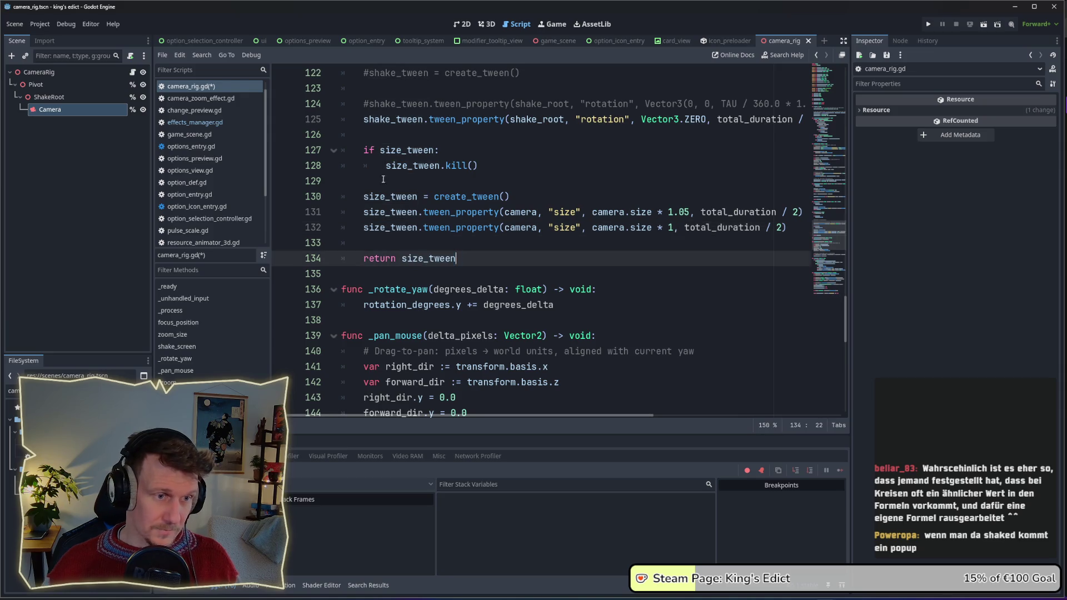
- Comment out the line 125 rotation tween, save, and run the project with F5
{"action": "left_click", "coordinate": [363, 121]}
{"action": "type", "text": "#"}
{"action": "key", "text": "ctrl+s"}
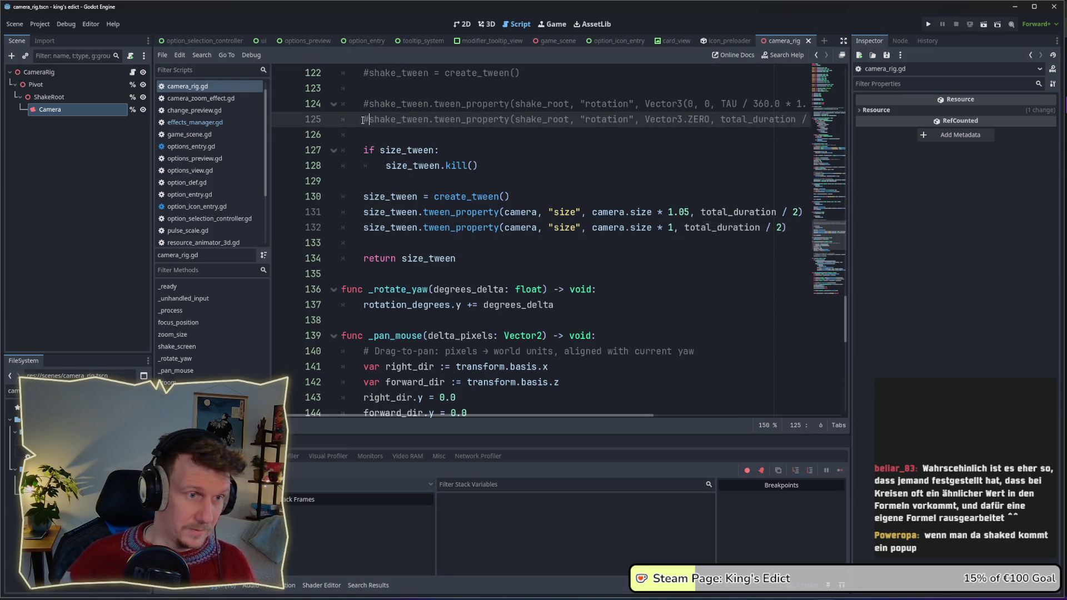
{"action": "left_click", "coordinate": [387, 142]}
{"action": "scroll", "coordinate": [451, 139], "scroll_direction": "up", "scroll_amount": 2}
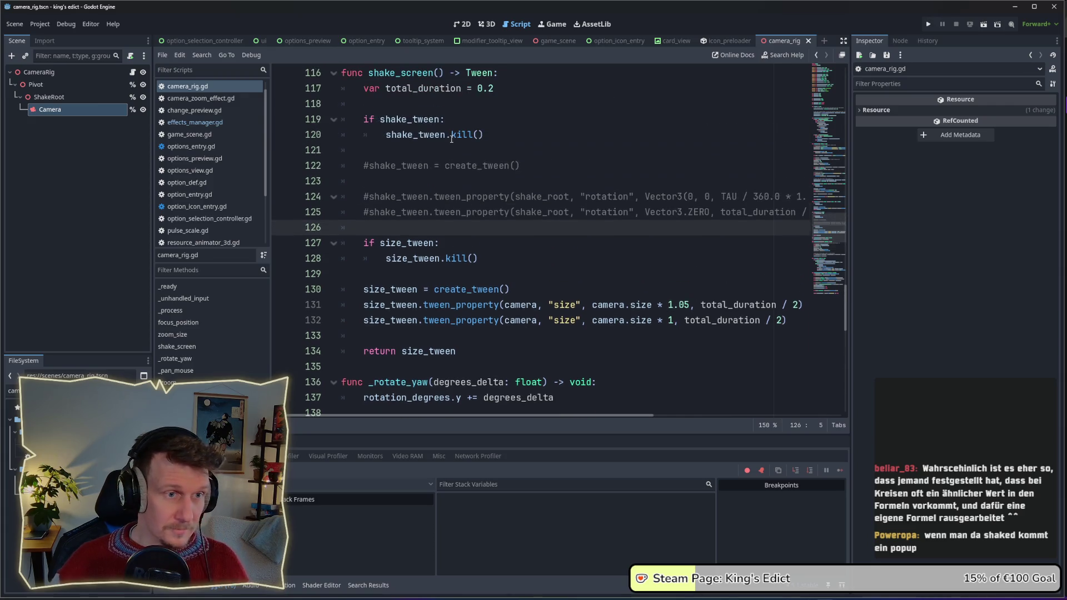
{"action": "key", "text": "F5"}
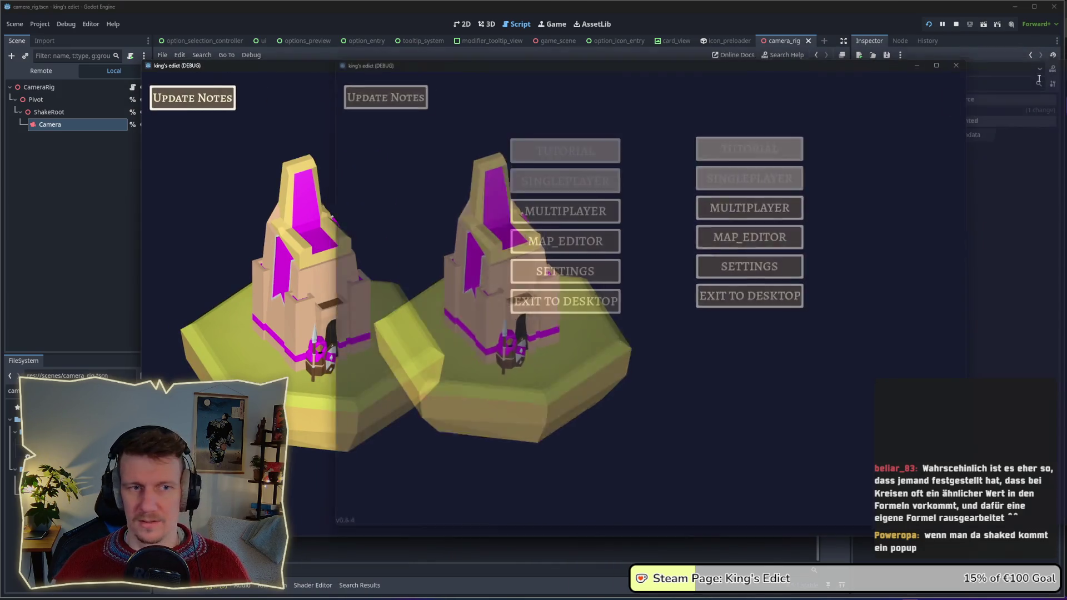
- Create a multiplayer game on i_know_this_place.map and start the match
{"action": "left_click", "coordinate": [563, 211]}
{"action": "left_click", "coordinate": [615, 210]}
{"action": "left_click", "coordinate": [661, 120]}
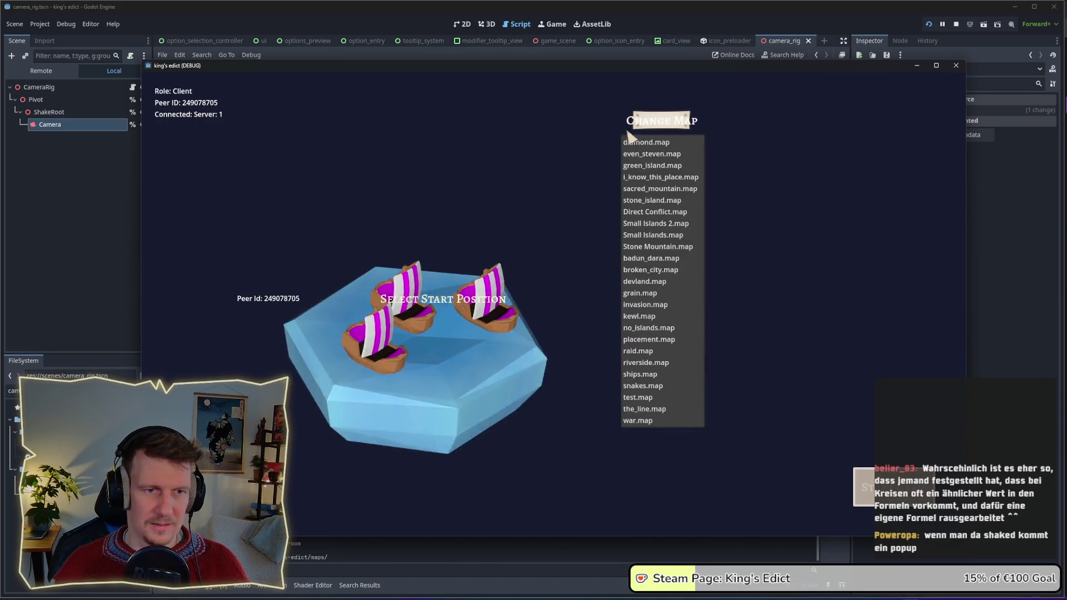
{"action": "left_click", "coordinate": [643, 183]}
{"action": "left_click", "coordinate": [376, 338]}
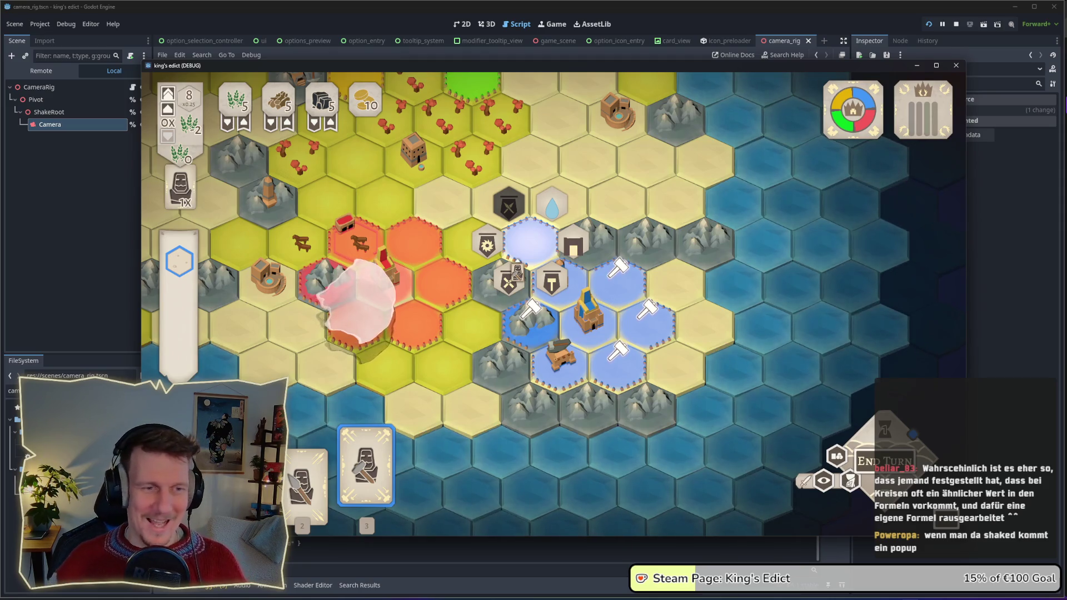
- Play Builder cards on blue hexes, build and undo a saw mill, then Alt+Tab toward the editor
{"action": "left_click", "coordinate": [618, 269]}
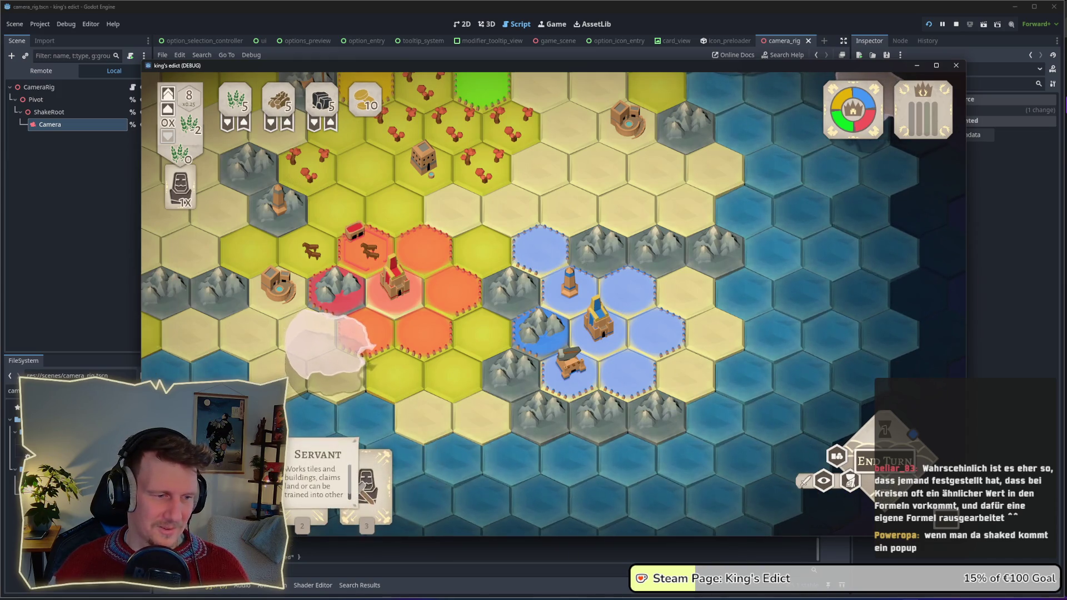
{"action": "left_click", "coordinate": [366, 484]}
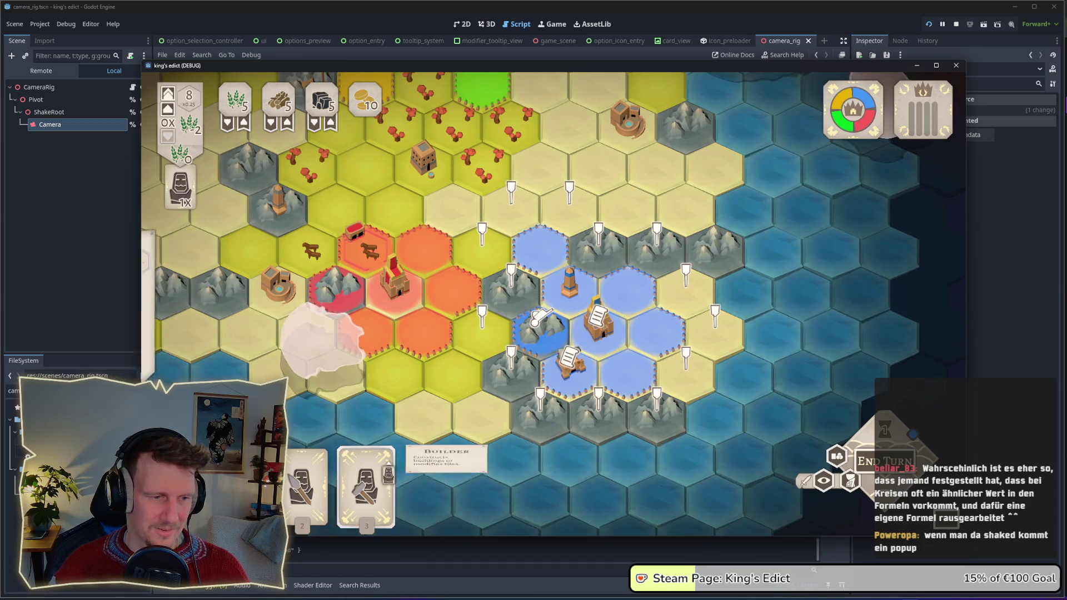
{"action": "left_click", "coordinate": [540, 256]}
{"action": "left_click", "coordinate": [453, 253]}
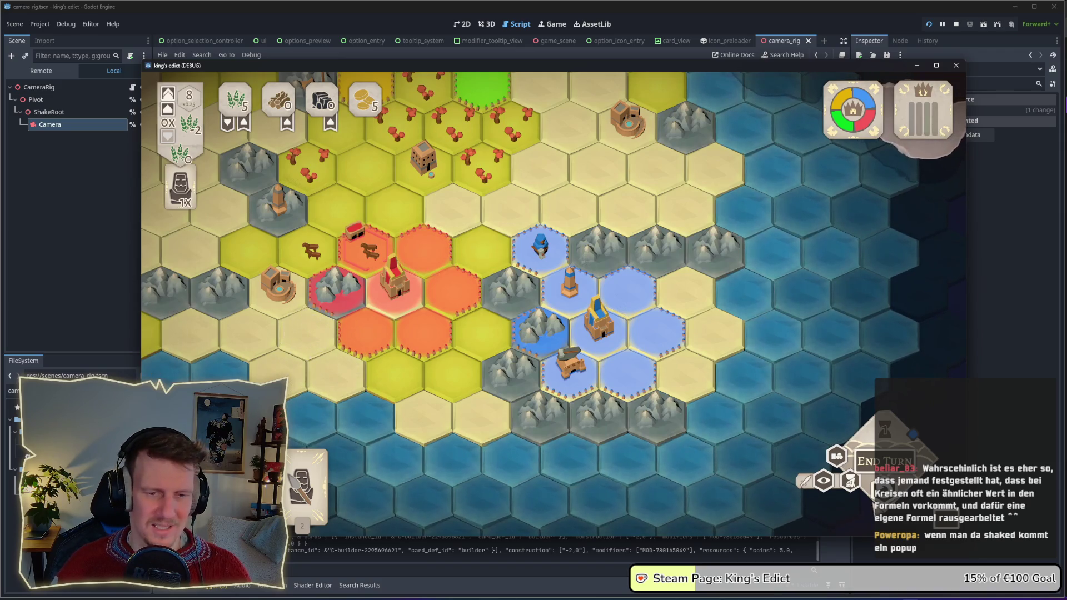
{"action": "left_click", "coordinate": [366, 472]}
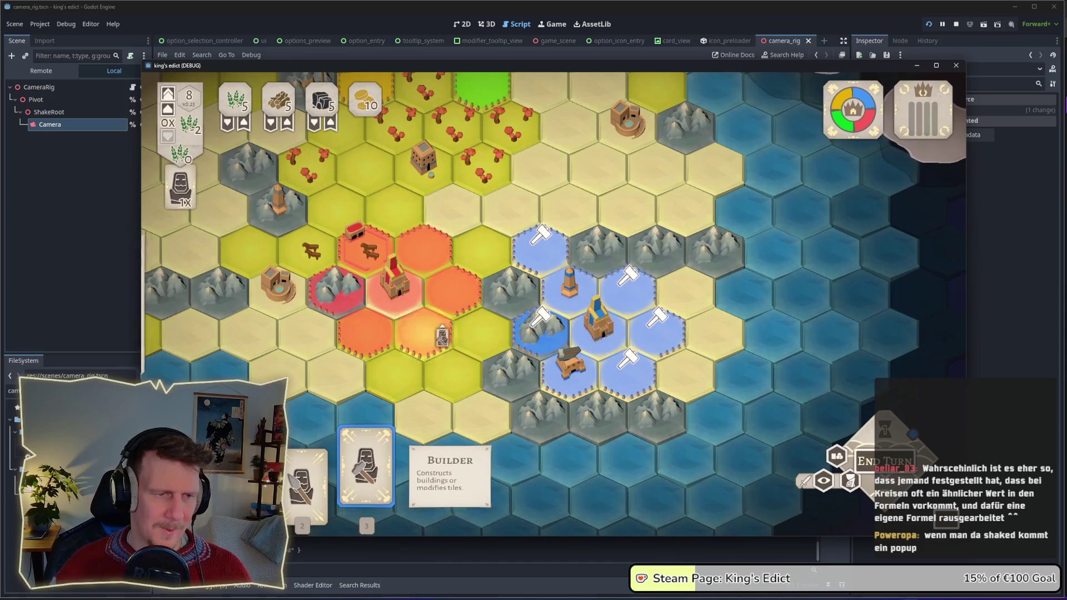
{"action": "left_click", "coordinate": [539, 253]}
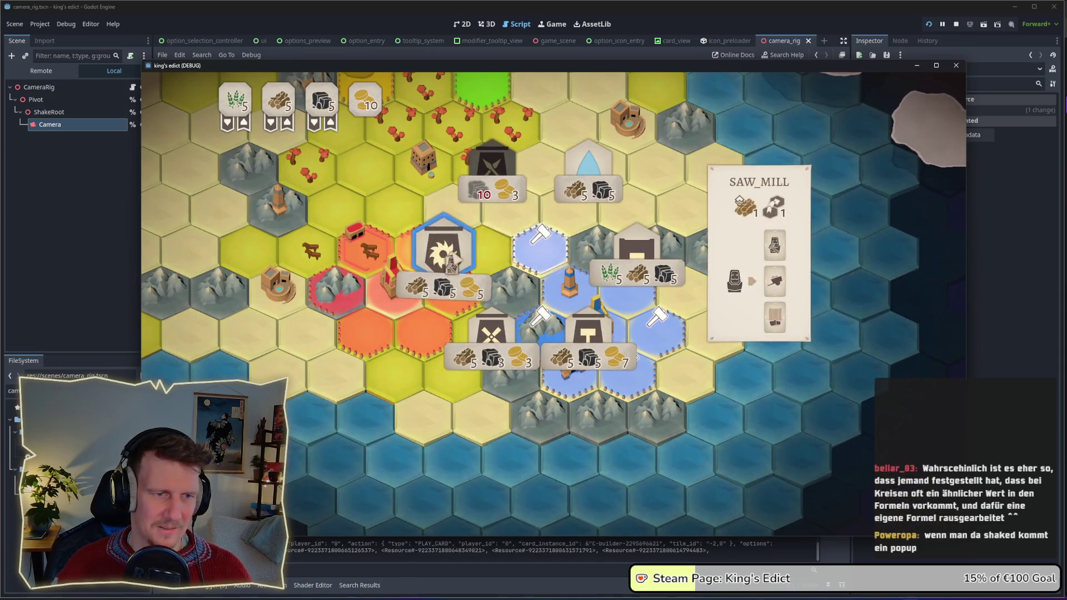
{"action": "left_click", "coordinate": [495, 251]}
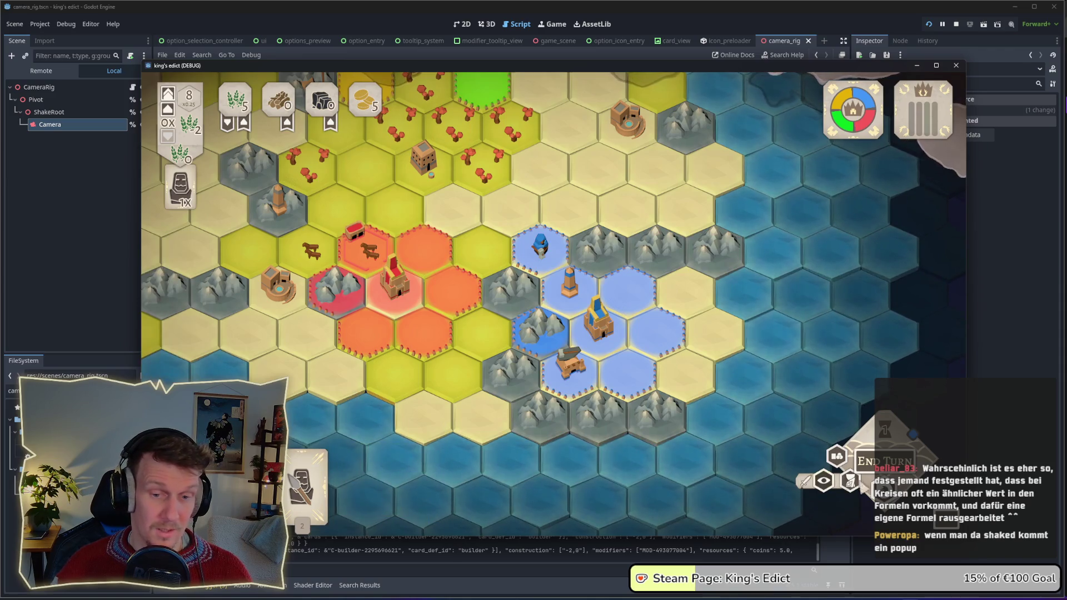
{"action": "key", "text": "ctrl+z"}
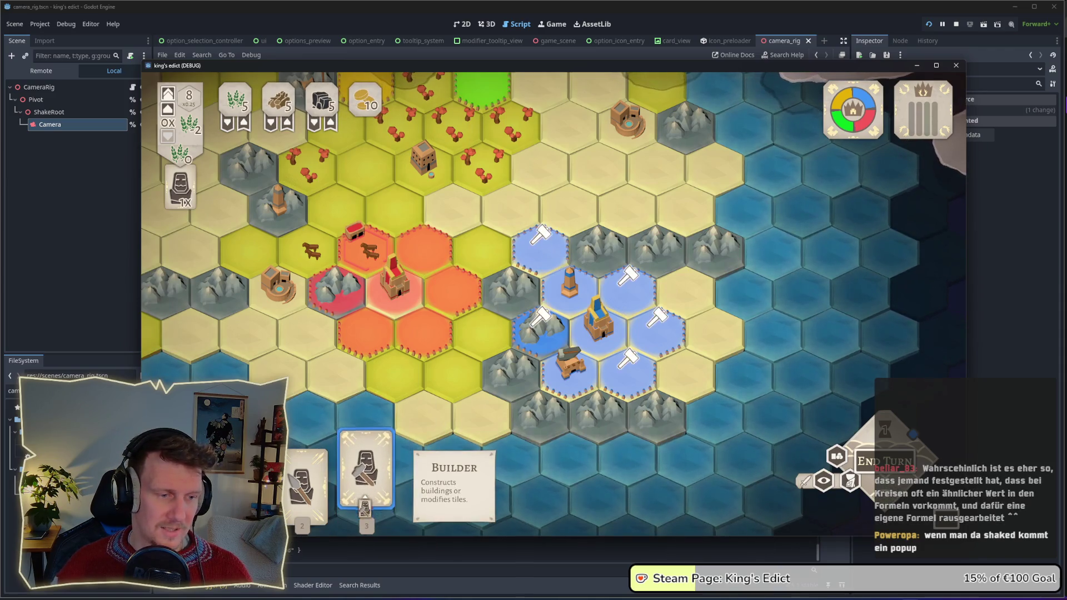
{"action": "left_click", "coordinate": [368, 495]}
{"action": "left_click", "coordinate": [541, 250]}
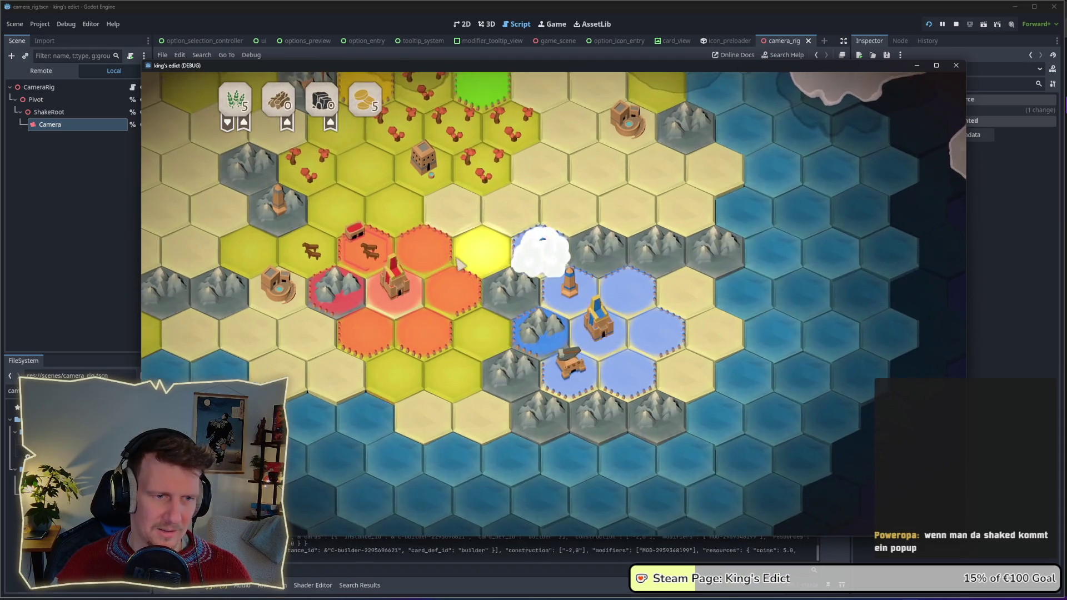
{"action": "left_click", "coordinate": [884, 490]}
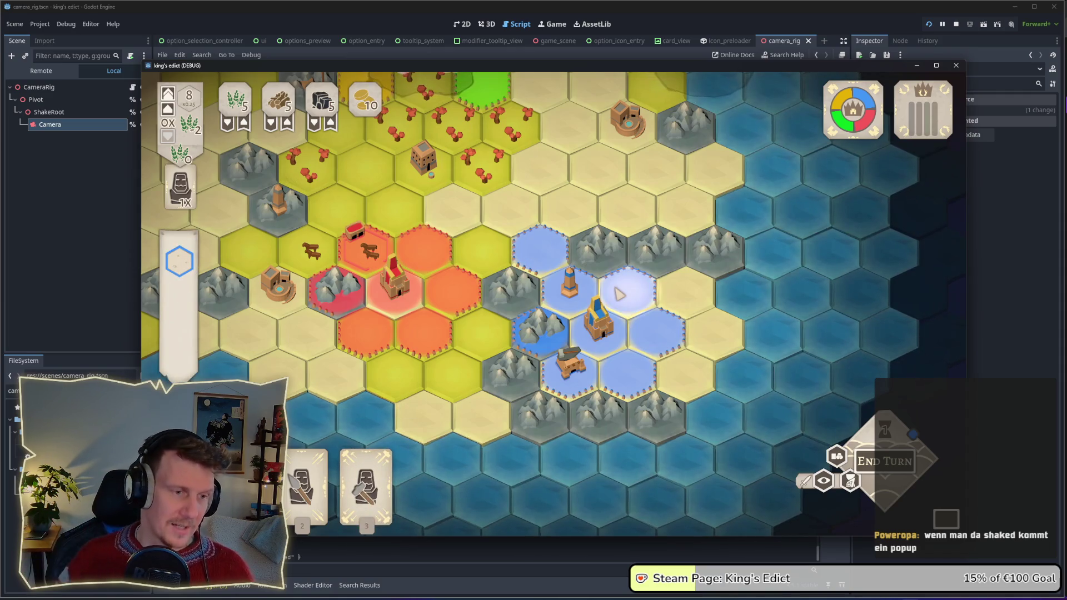
{"action": "key", "text": "alt+Tab"}
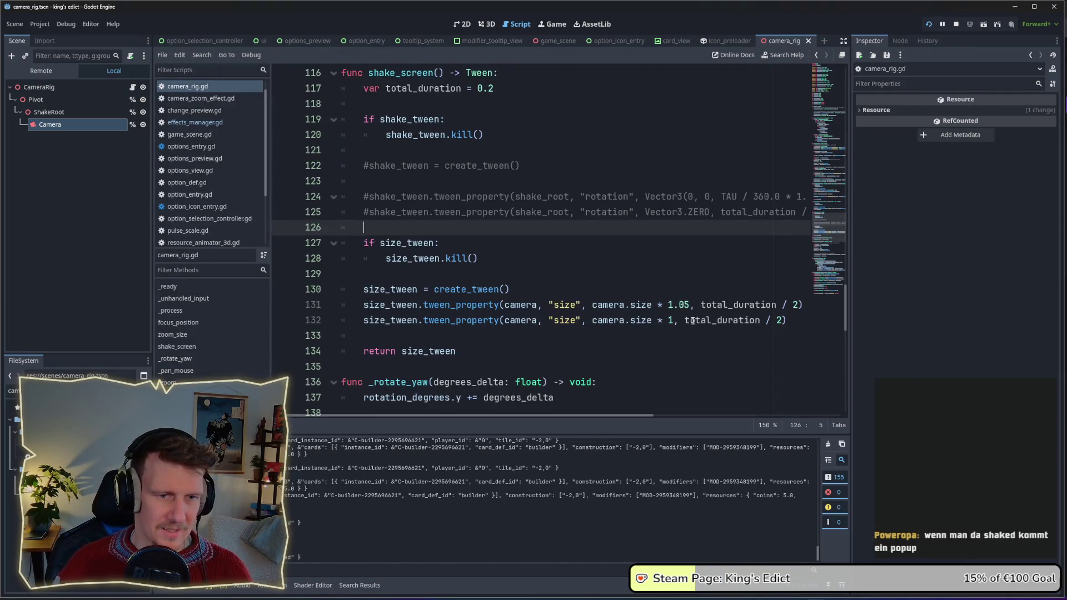
- Change the line 131 size multiplier from 1.05 to 0.97 and restart the game
{"action": "left_click", "coordinate": [686, 306]}
{"action": "double_click", "coordinate": [685, 305]}
{"action": "type", "text": "0.9"}
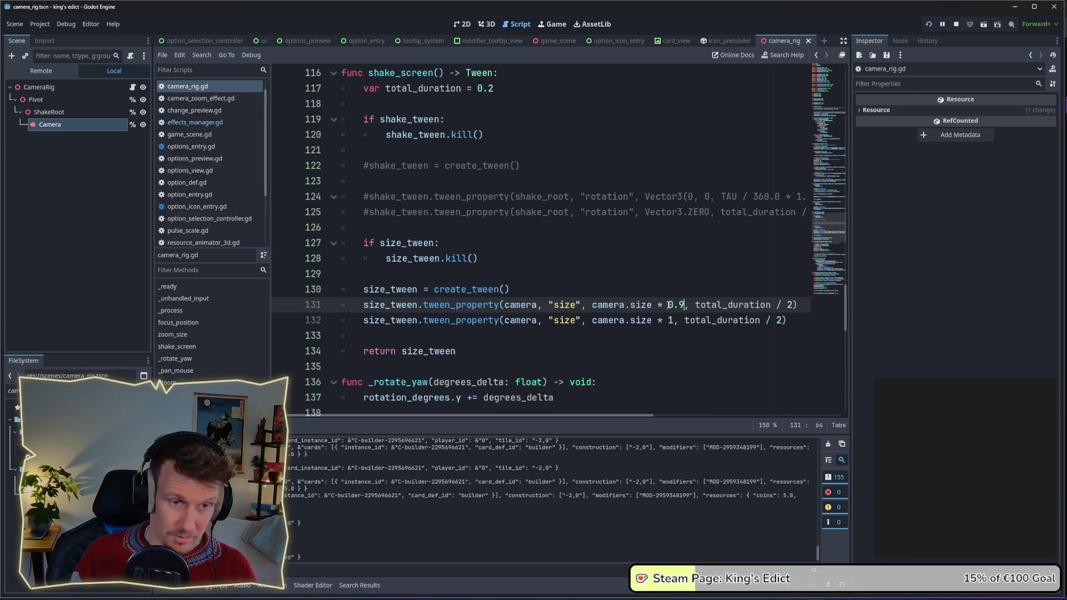
{"action": "type", "text": "6"}
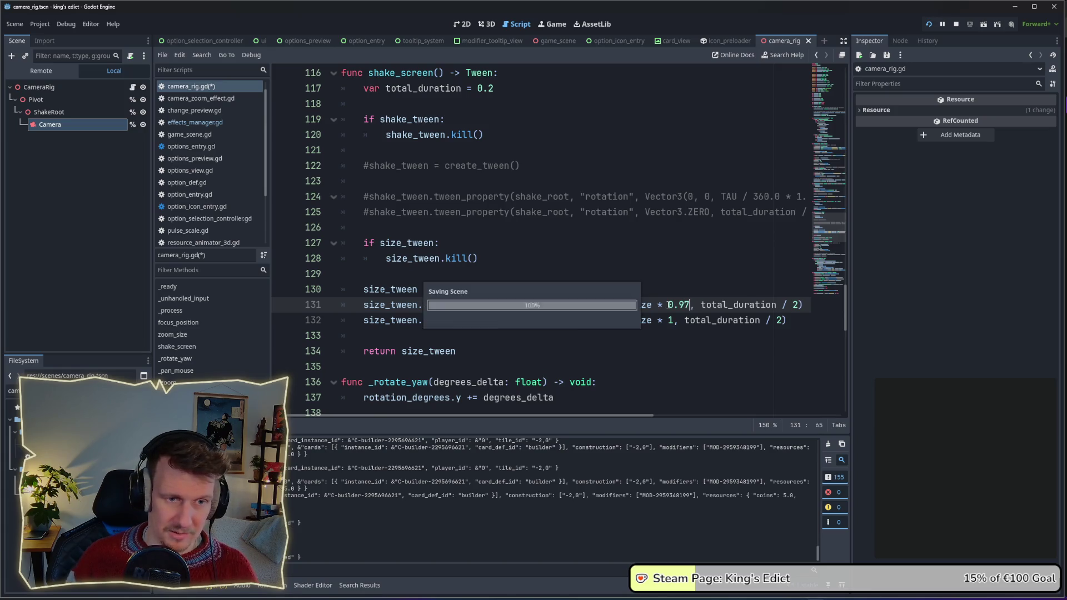
{"action": "left_click", "coordinate": [669, 295]}
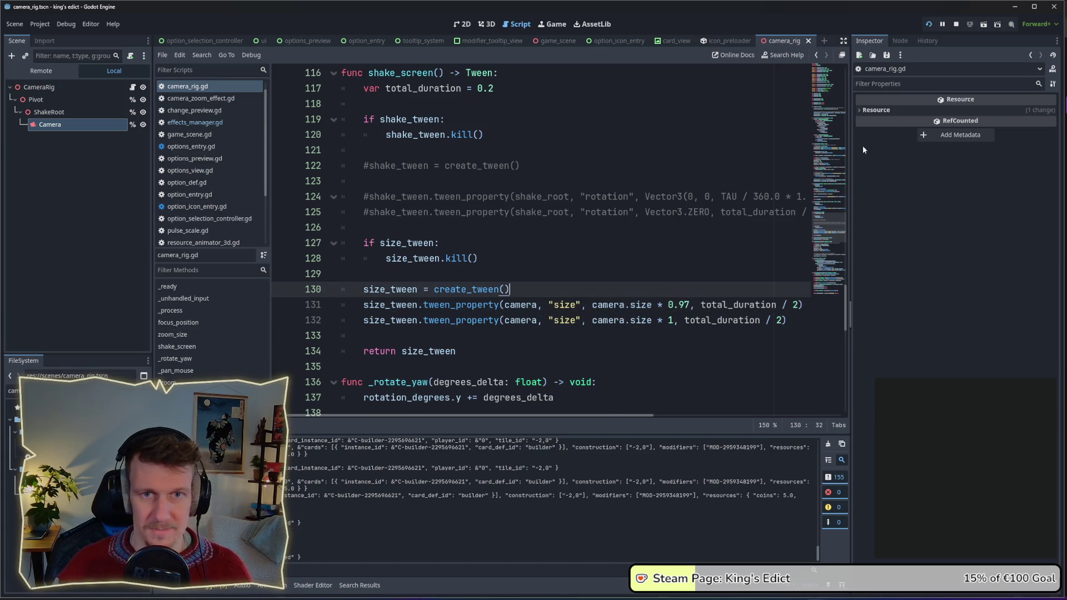
{"action": "left_click", "coordinate": [952, 26]}
{"action": "left_click", "coordinate": [929, 25]}
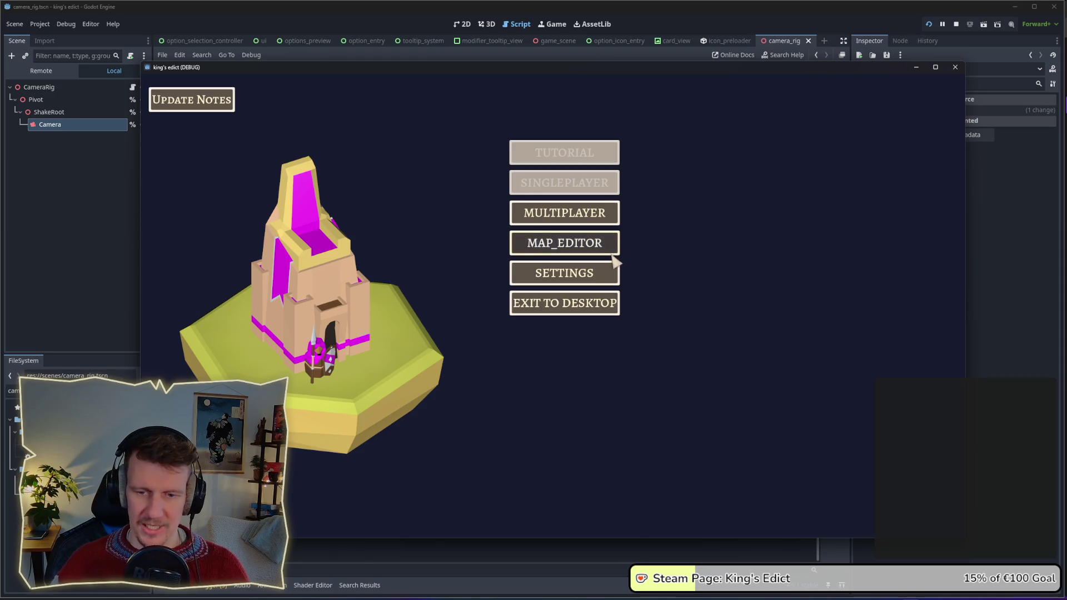
- Start a multiplayer match on i_know_this_place.map and play a Builder card on a blue hex
{"action": "left_click", "coordinate": [584, 217]}
{"action": "left_click", "coordinate": [623, 212]}
{"action": "left_click", "coordinate": [658, 122]}
{"action": "left_click", "coordinate": [656, 179]}
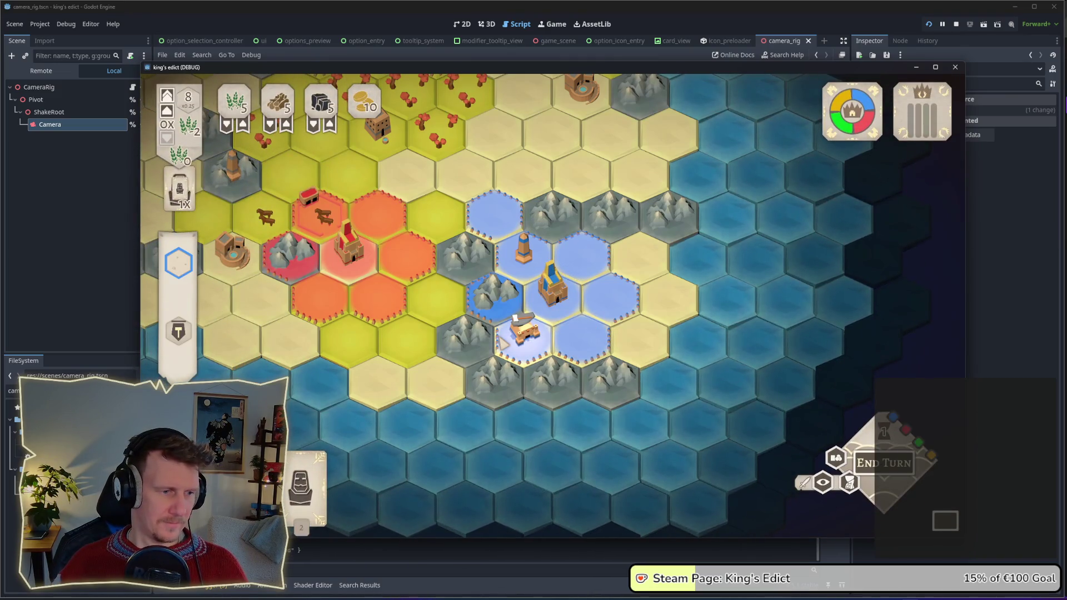
{"action": "left_click", "coordinate": [495, 292]}
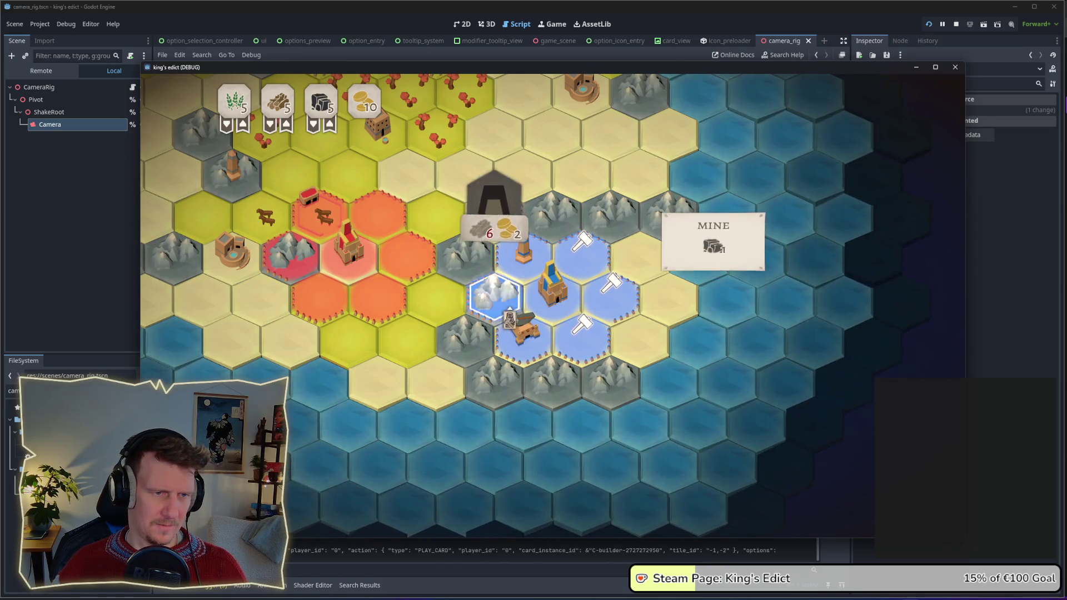
{"action": "left_click", "coordinate": [494, 277]}
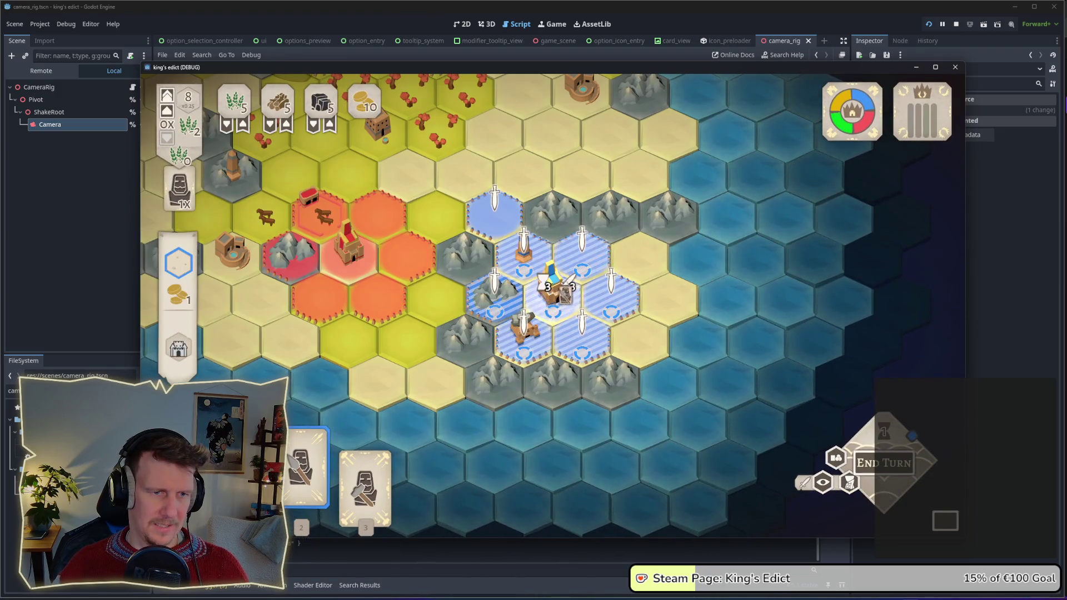
- Build a saw mill, undo it, build another on the hammer hex, then stop the game
{"action": "left_click", "coordinate": [365, 484]}
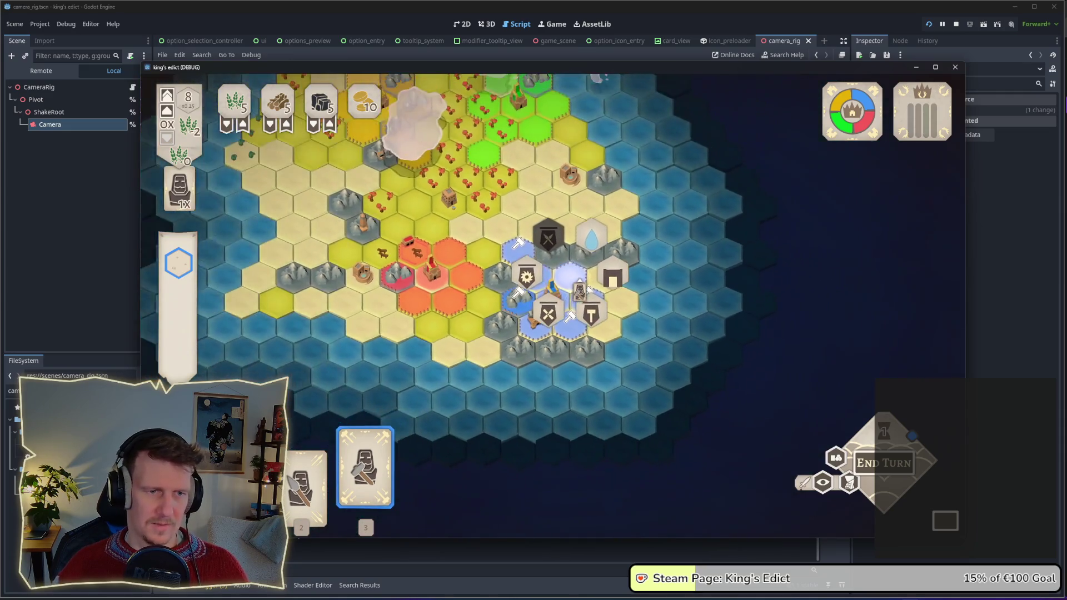
{"action": "left_click", "coordinate": [465, 275]}
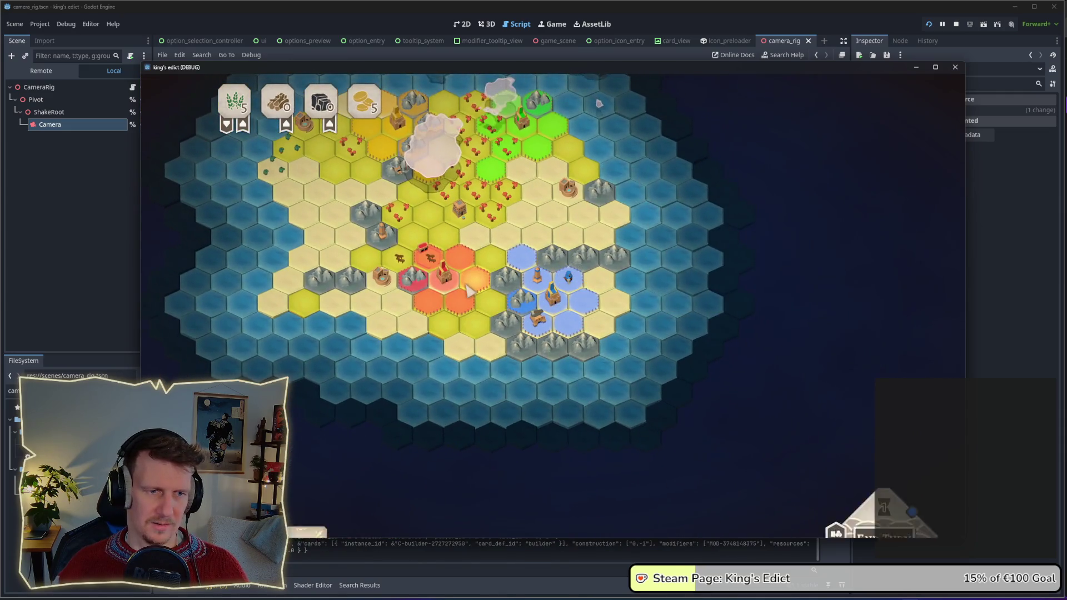
{"action": "key", "text": "ctrl+z"}
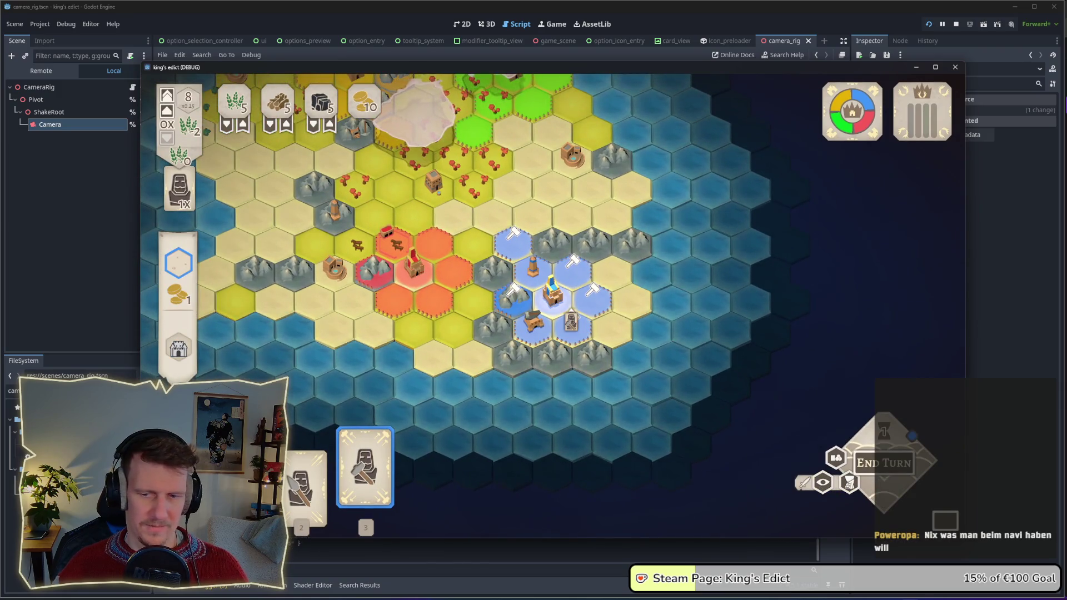
{"action": "scroll", "coordinate": [550, 299], "scroll_direction": "up", "scroll_amount": 3}
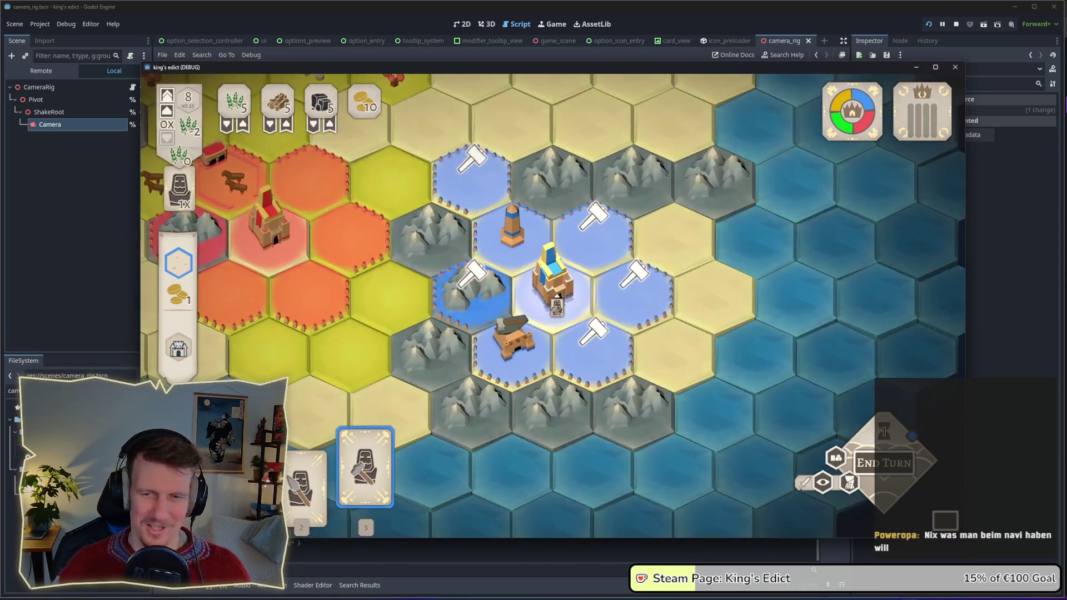
{"action": "left_click", "coordinate": [558, 306]}
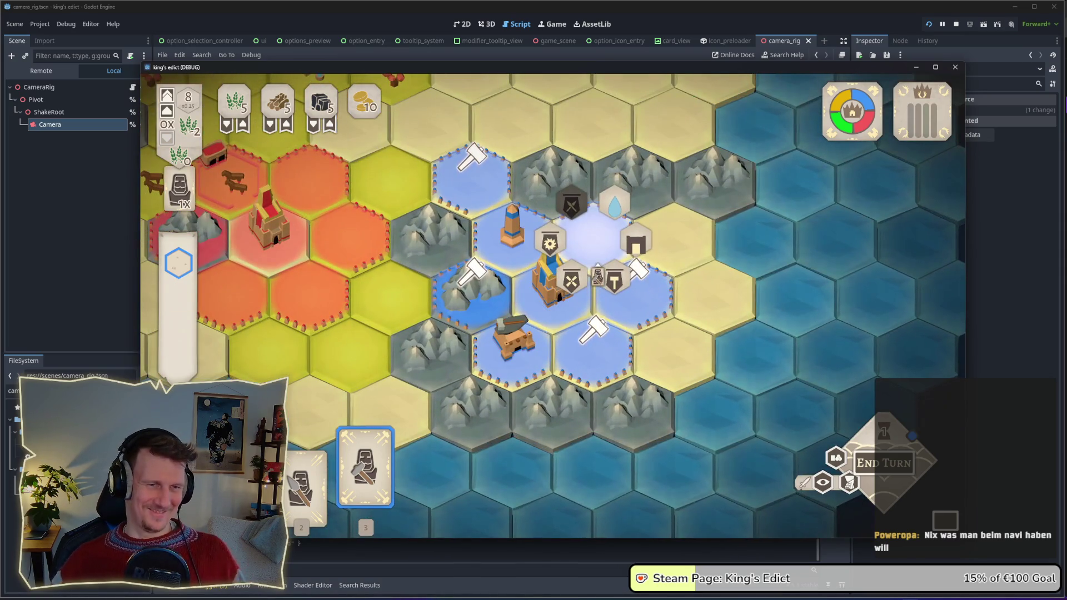
{"action": "left_click", "coordinate": [593, 236]}
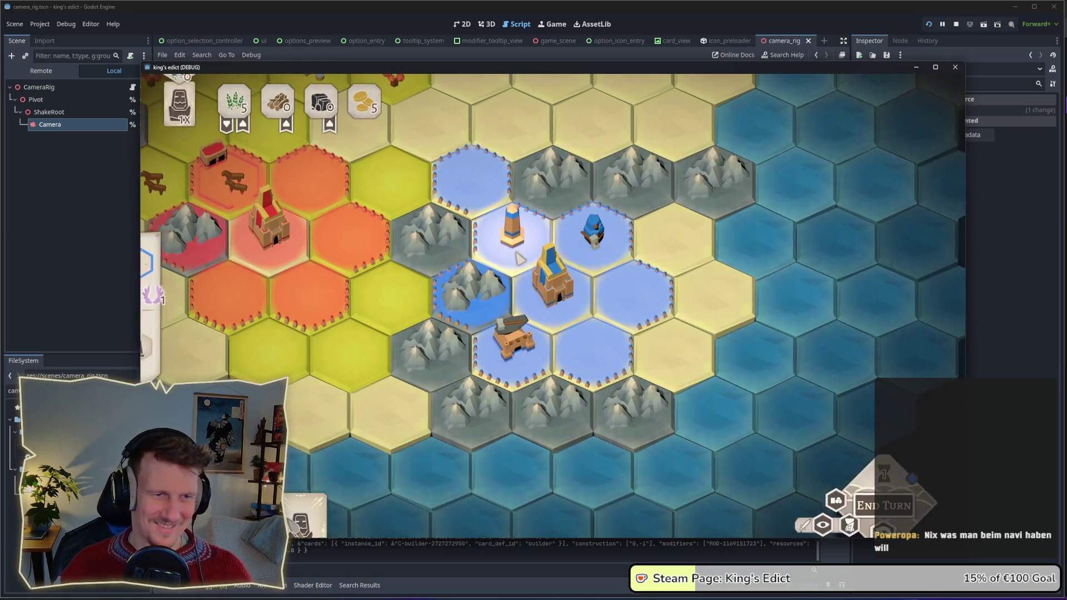
{"action": "left_click", "coordinate": [959, 28]}
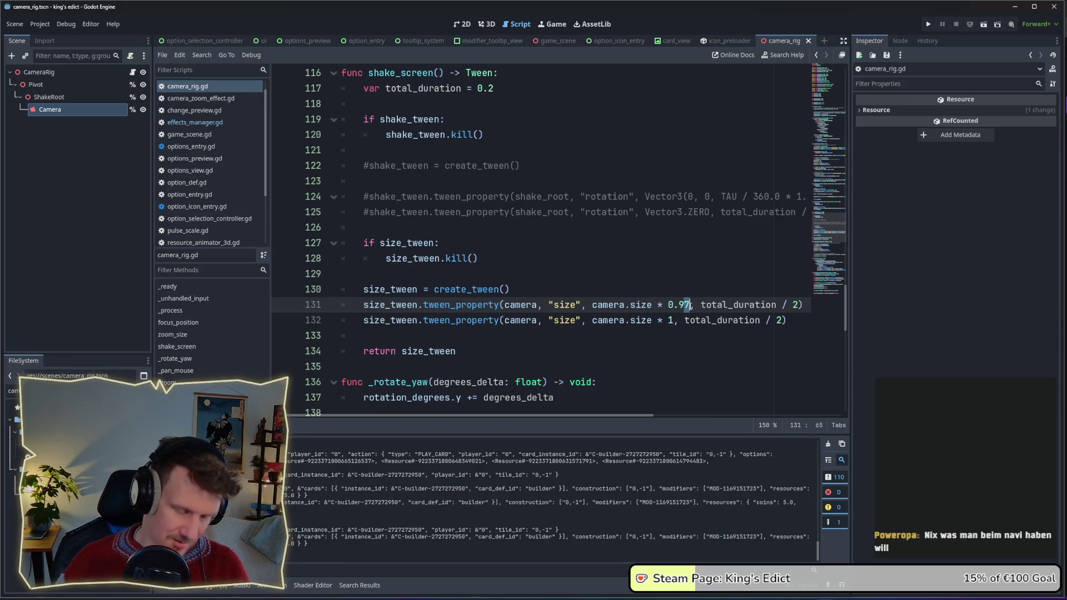
- Relaunch the game with the 0.99 pulse and start a multiplayer match on i_know_this_place.map
{"action": "left_click", "coordinate": [690, 285]}
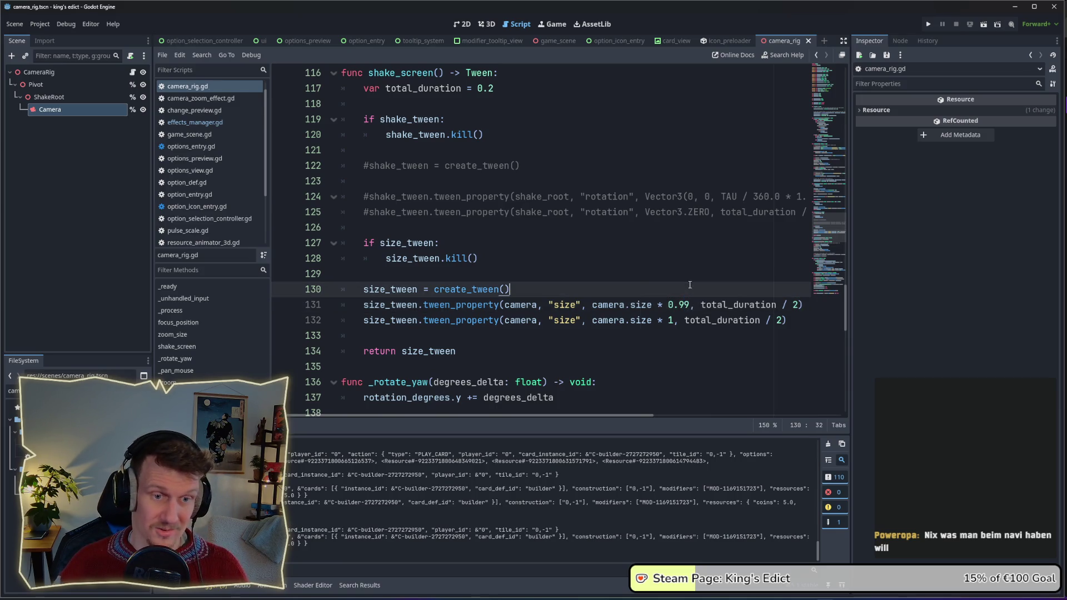
{"action": "left_click", "coordinate": [936, 22]}
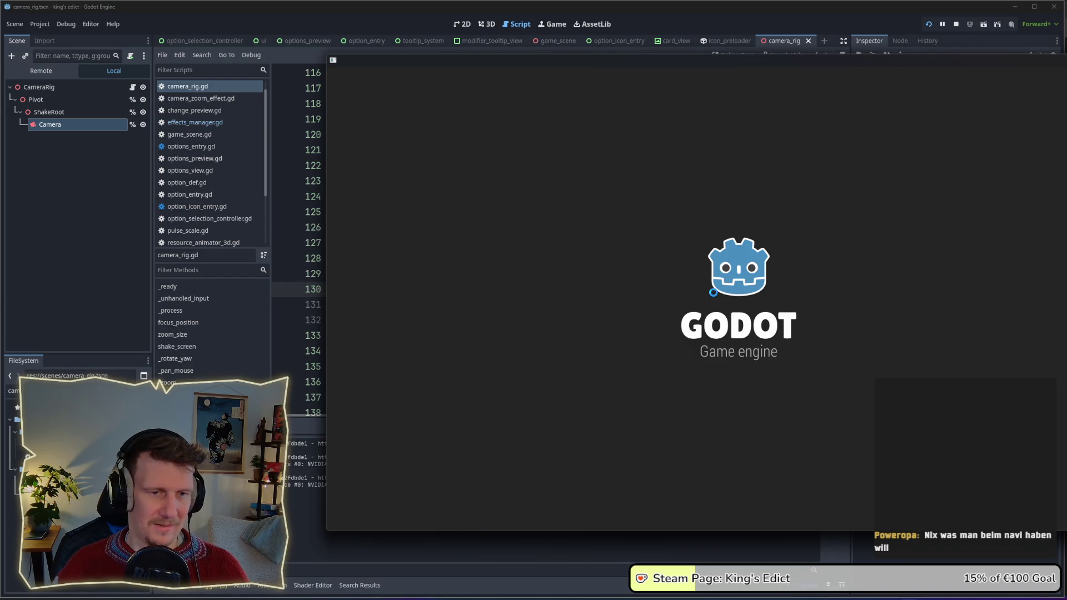
{"action": "left_click", "coordinate": [748, 205]}
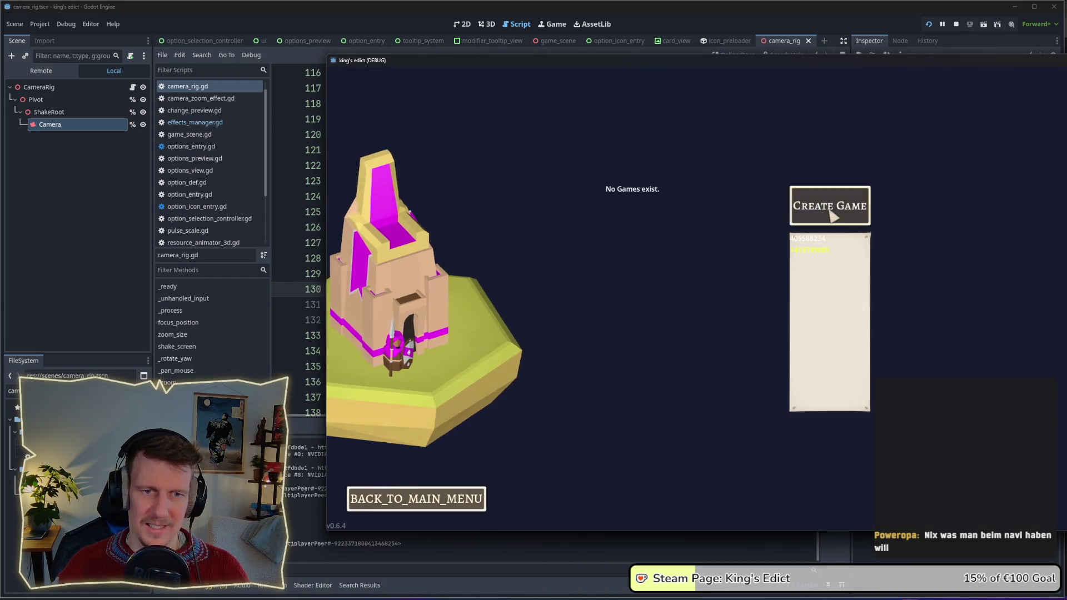
{"action": "left_click", "coordinate": [830, 207]}
{"action": "left_click", "coordinate": [844, 172]}
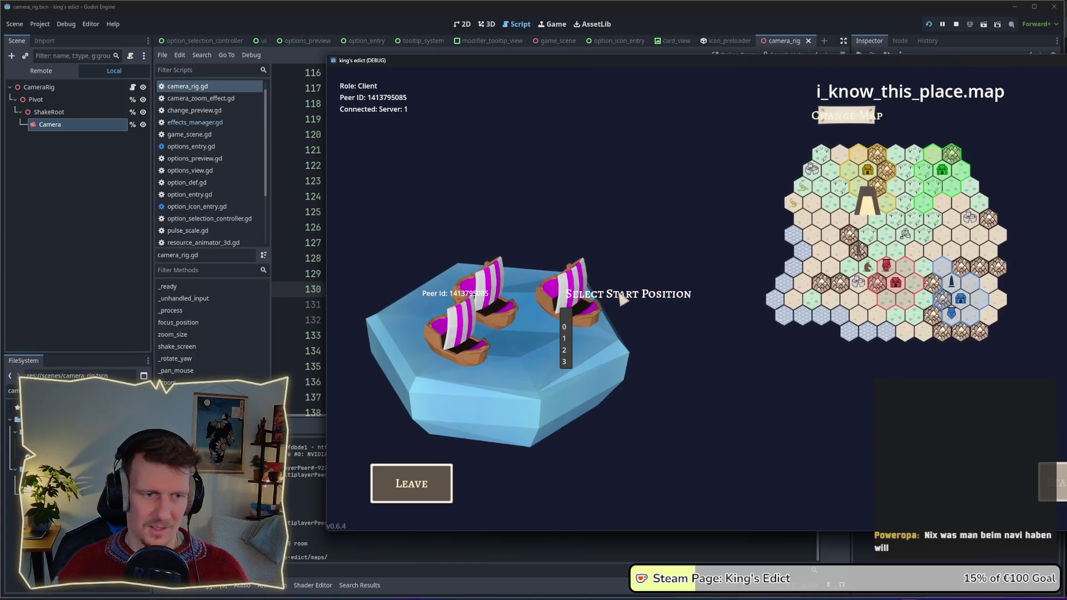
{"action": "left_click", "coordinate": [817, 322]}
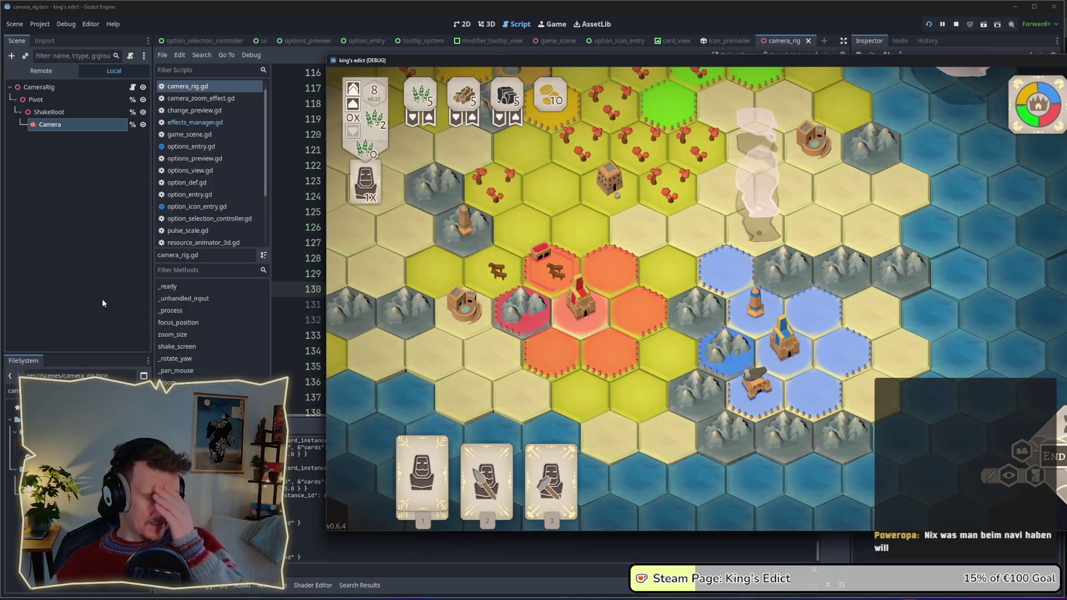
- Build a saw mill on the blue hex with the hammer worker card, then quit the test game
{"action": "left_click", "coordinate": [501, 500]}
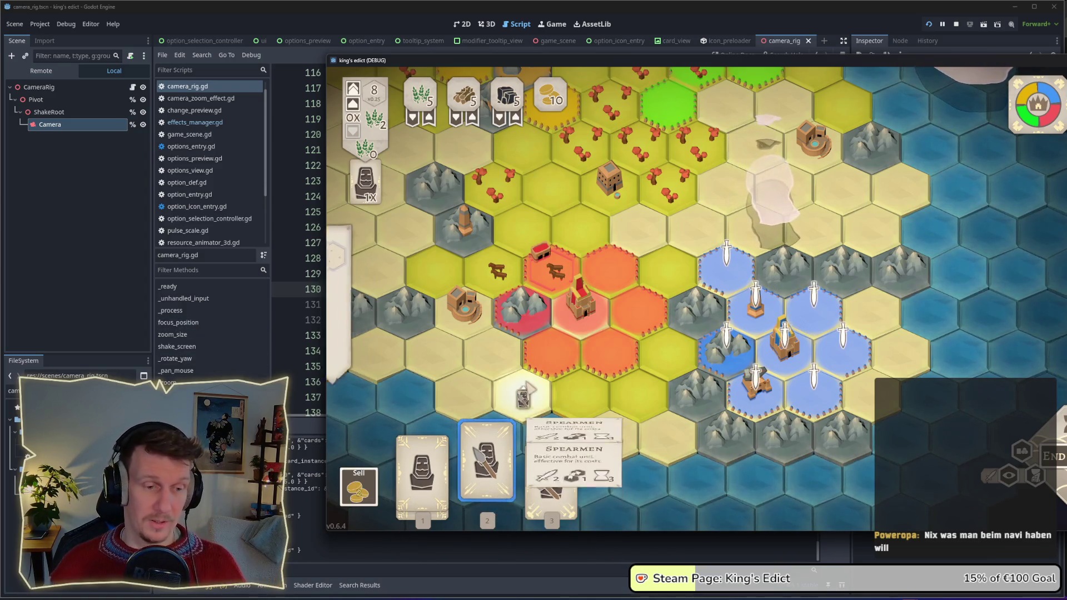
{"action": "left_click", "coordinate": [550, 467]}
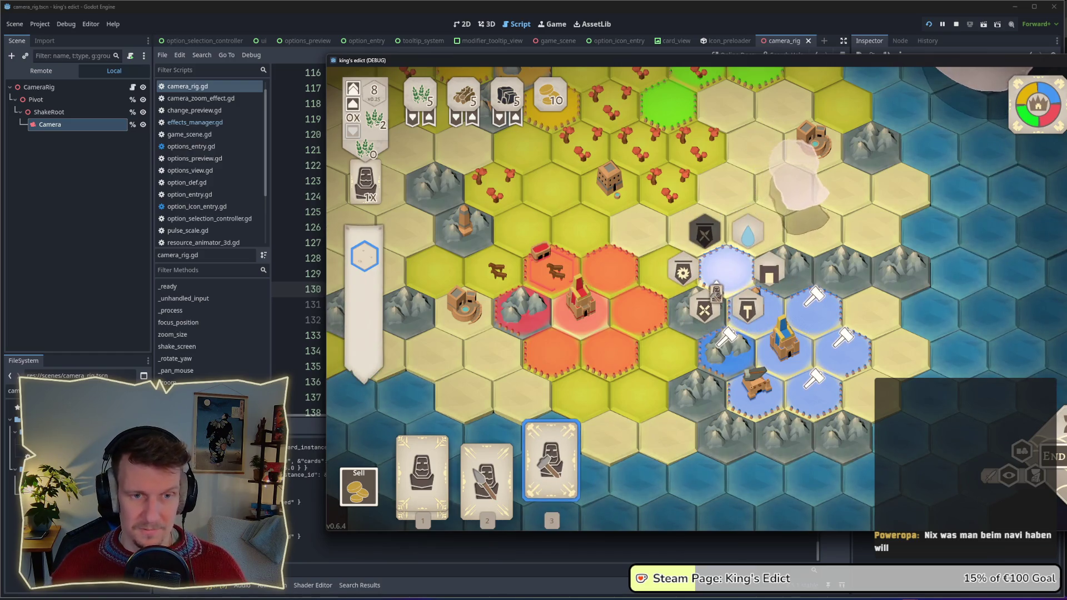
{"action": "left_click", "coordinate": [716, 289]}
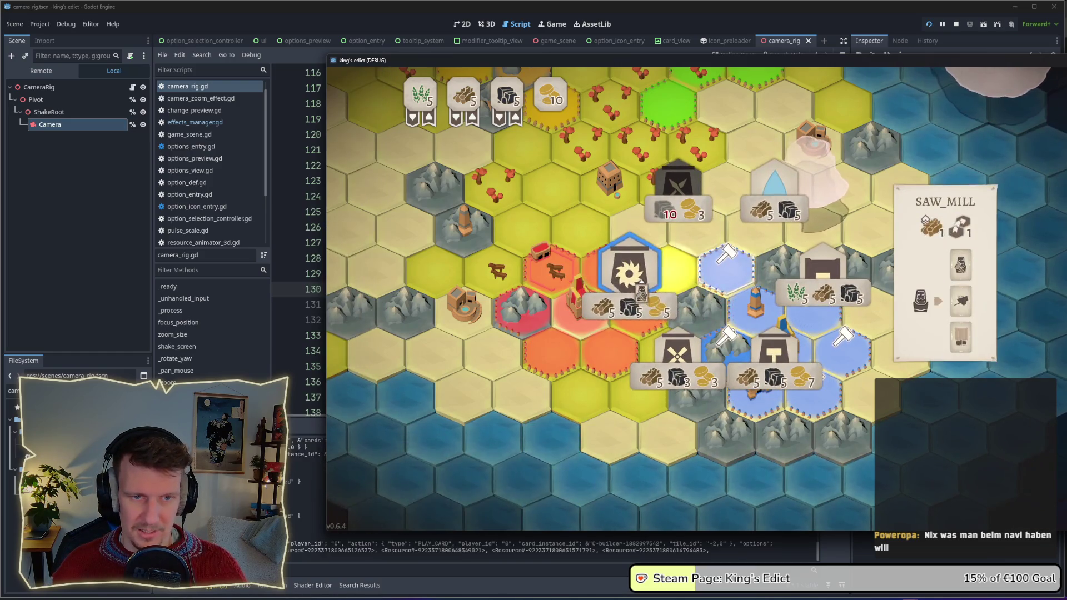
{"action": "left_click", "coordinate": [648, 292]}
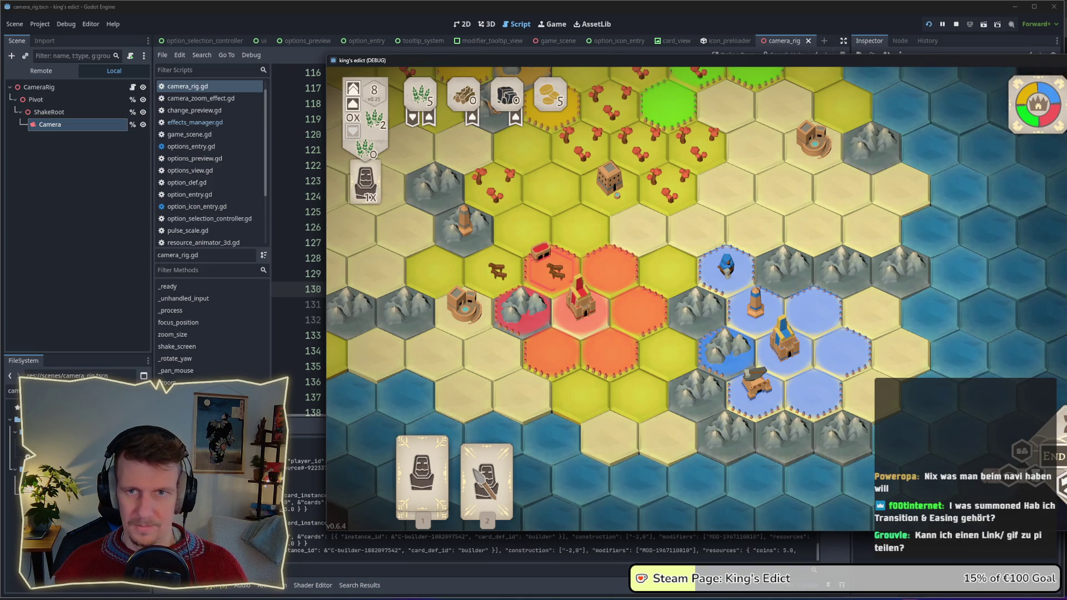
{"action": "key", "text": "Escape"}
{"action": "key", "text": "F8"}
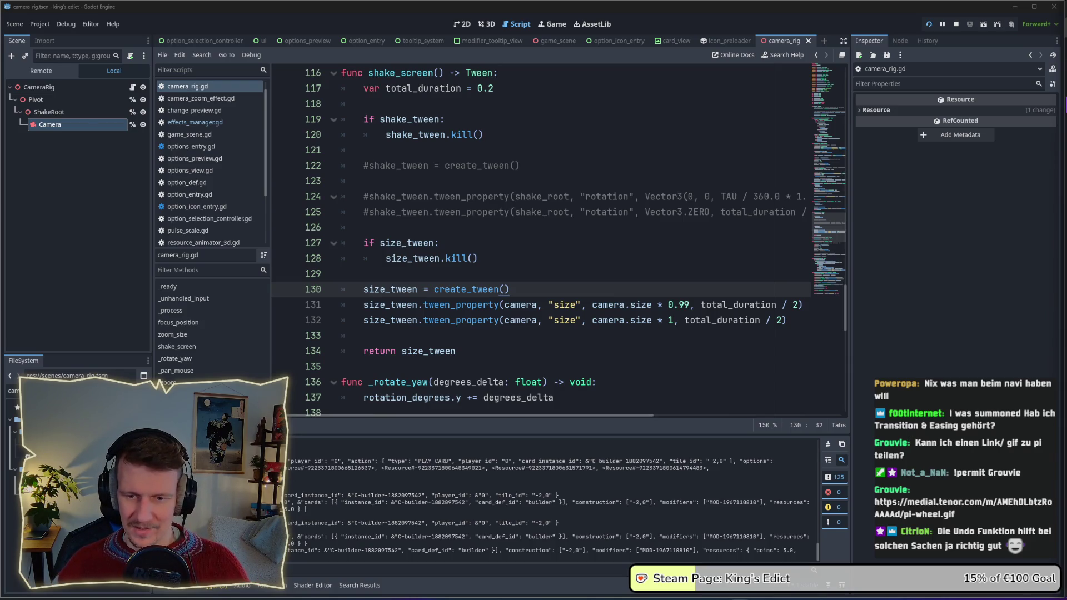
- Move the browser window showing the Tenor pi-wheel GIF onto the screen over the editor
{"action": "left_click_drag", "start_coordinate": [1066, 25], "coordinate": [422, 25]}
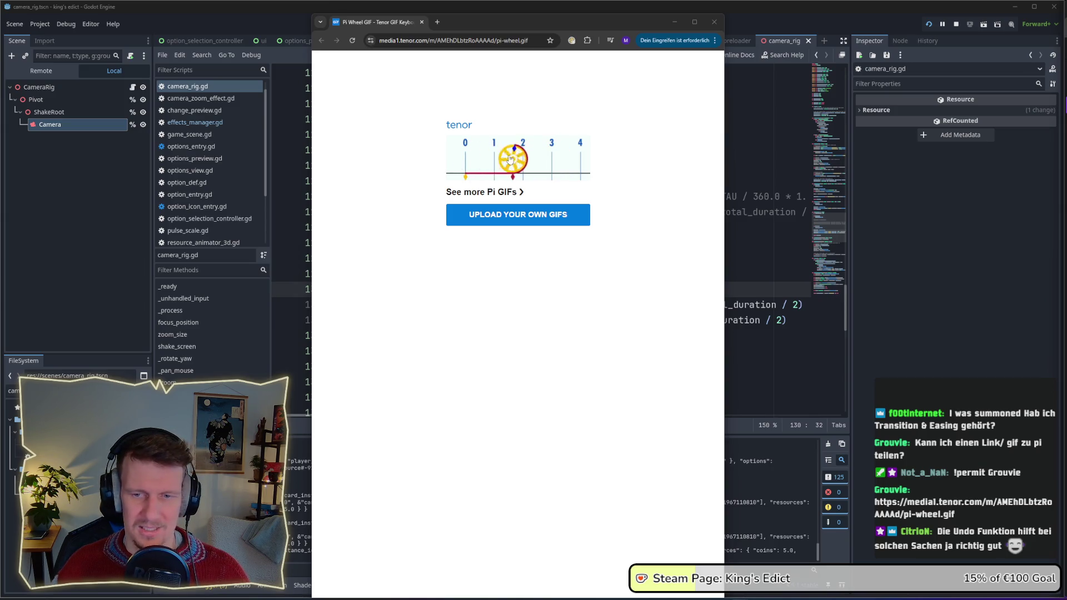
- Close the Tenor GIF window and bring the Godot Tweens Comparison browser window forward
{"action": "left_click", "coordinate": [706, 25]}
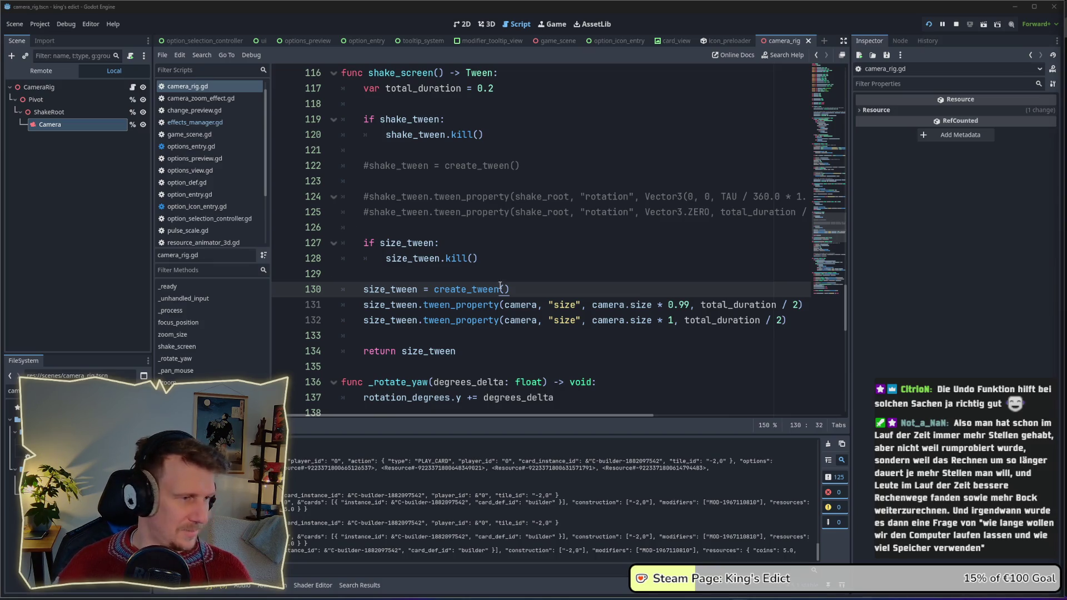
{"action": "key", "text": "alt+Tab"}
{"action": "mouse_move", "coordinate": [714, 105]}
{"action": "left_mouse_down"}
{"action": "mouse_move", "coordinate": [416, 26]}
{"action": "mouse_move", "coordinate": [434, 14]}
{"action": "left_mouse_up"}
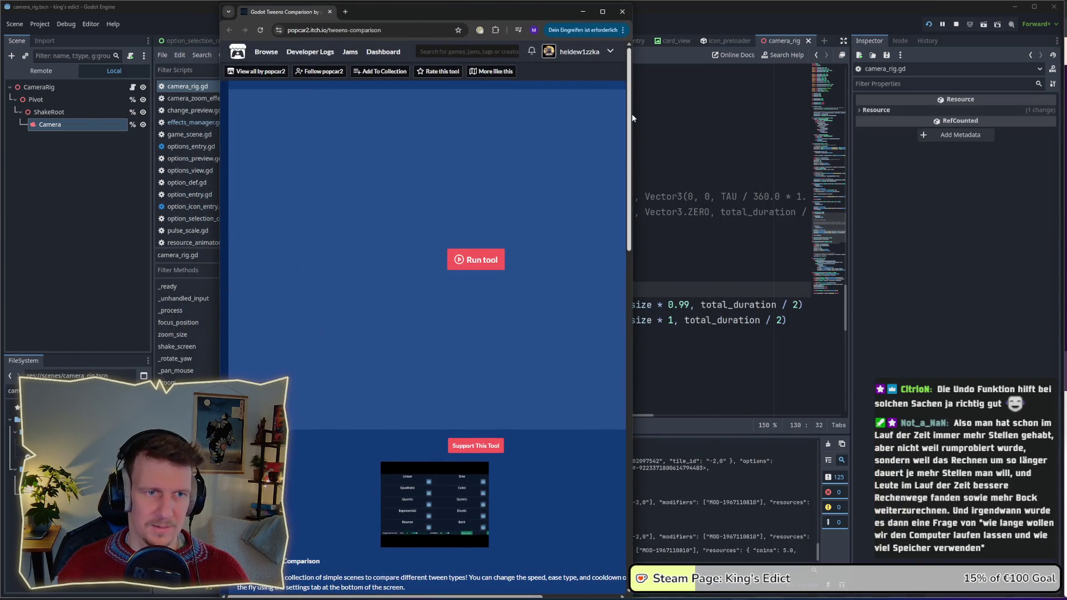
- Widen the browser, run the Tweens Comparison tool, toggle the Quartic panel, and cycle to the lever-arm scene
{"action": "left_click_drag", "start_coordinate": [633, 115], "coordinate": [743, 124]}
{"action": "left_click", "coordinate": [484, 250]}
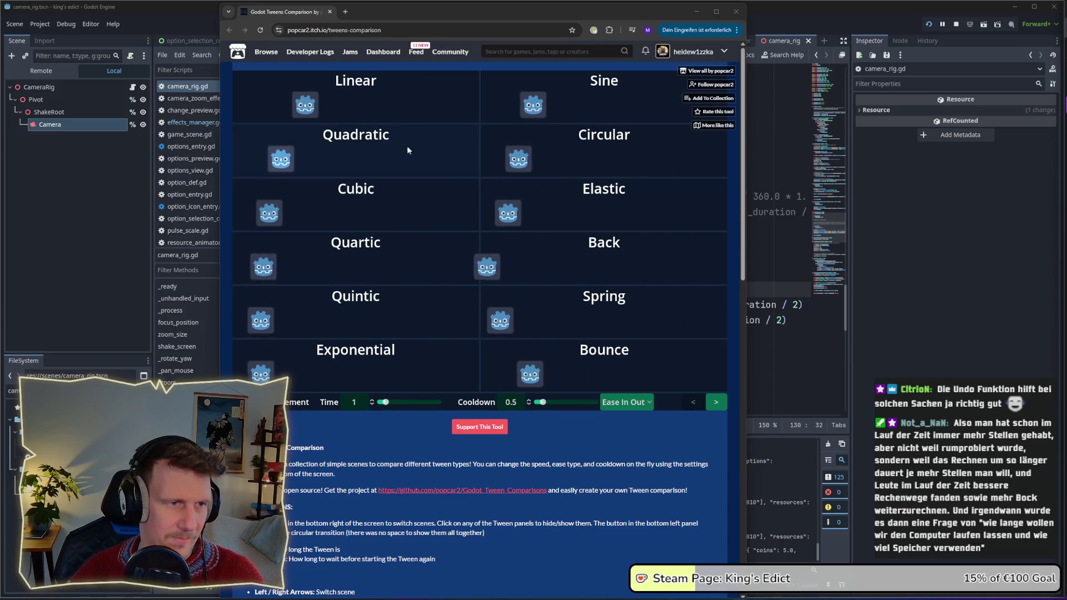
{"action": "left_click", "coordinate": [437, 249]}
{"action": "left_click", "coordinate": [437, 249]}
{"action": "key", "text": "Right"}
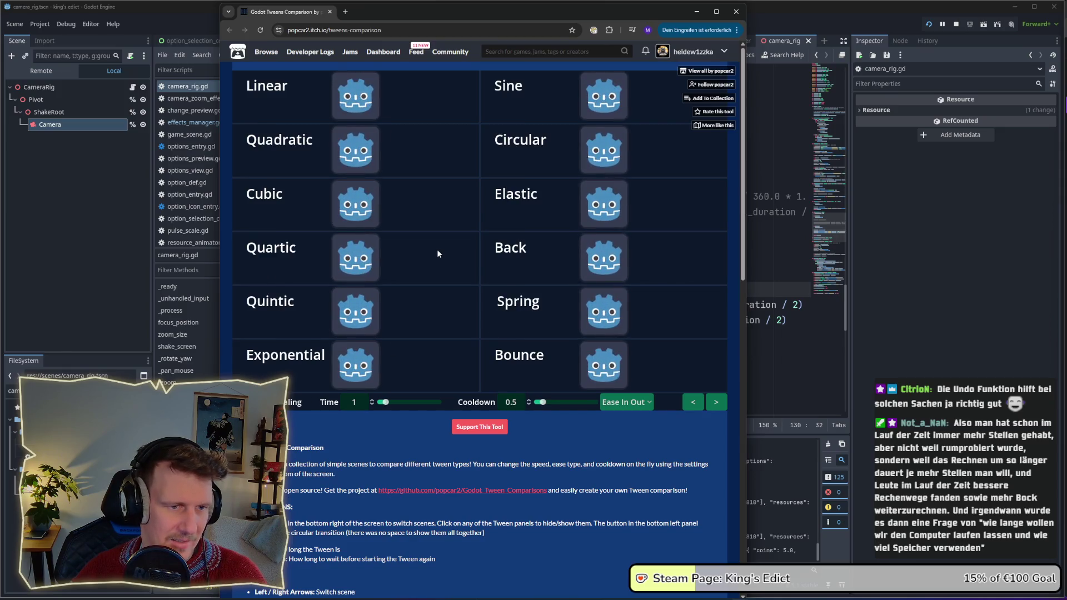
{"action": "key", "text": "Right"}
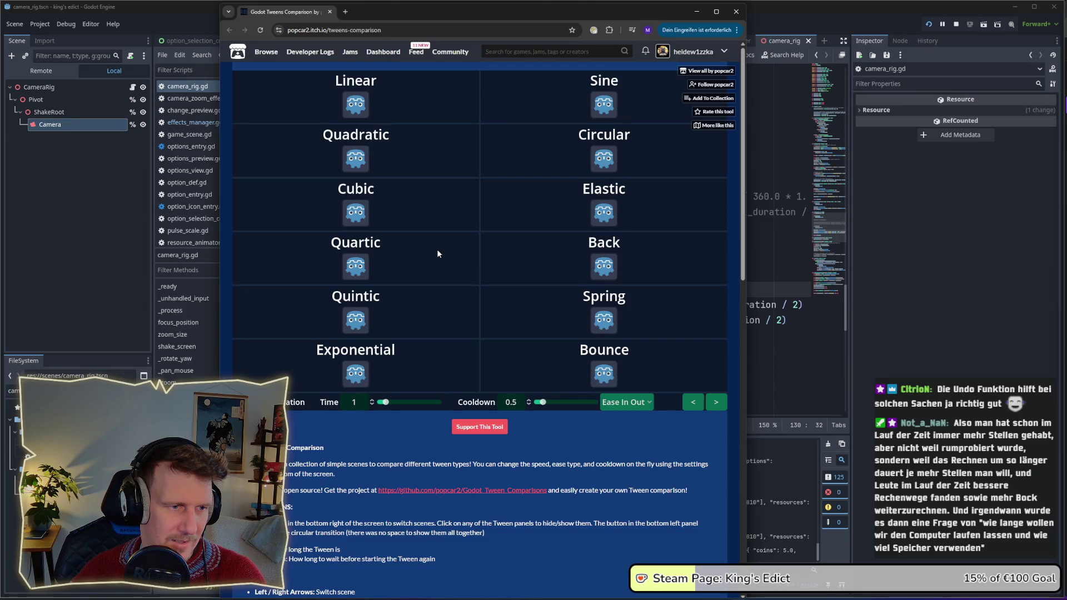
{"action": "key", "text": "Right"}
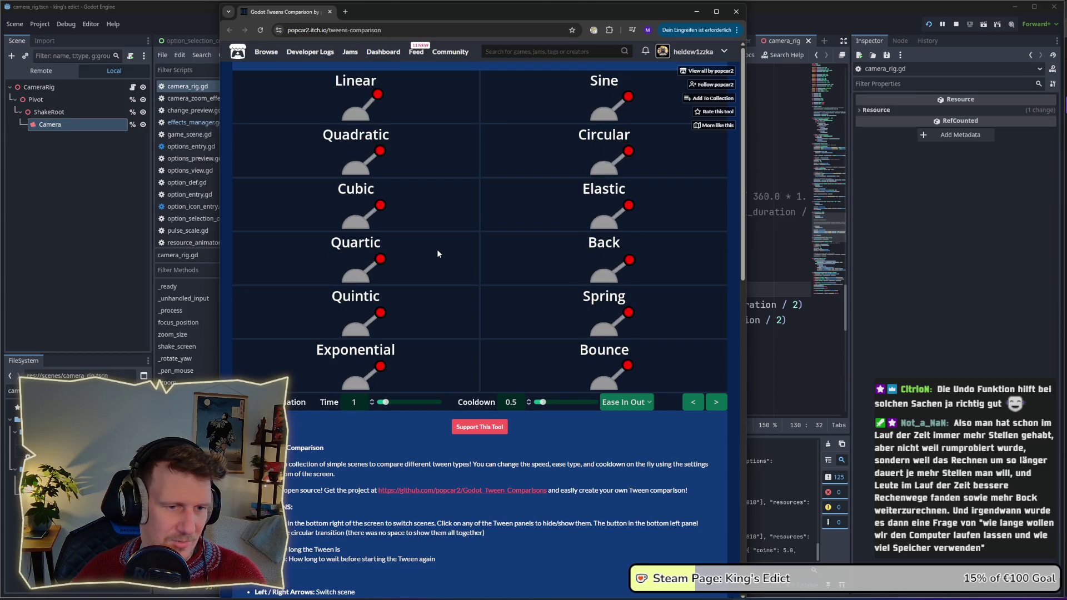
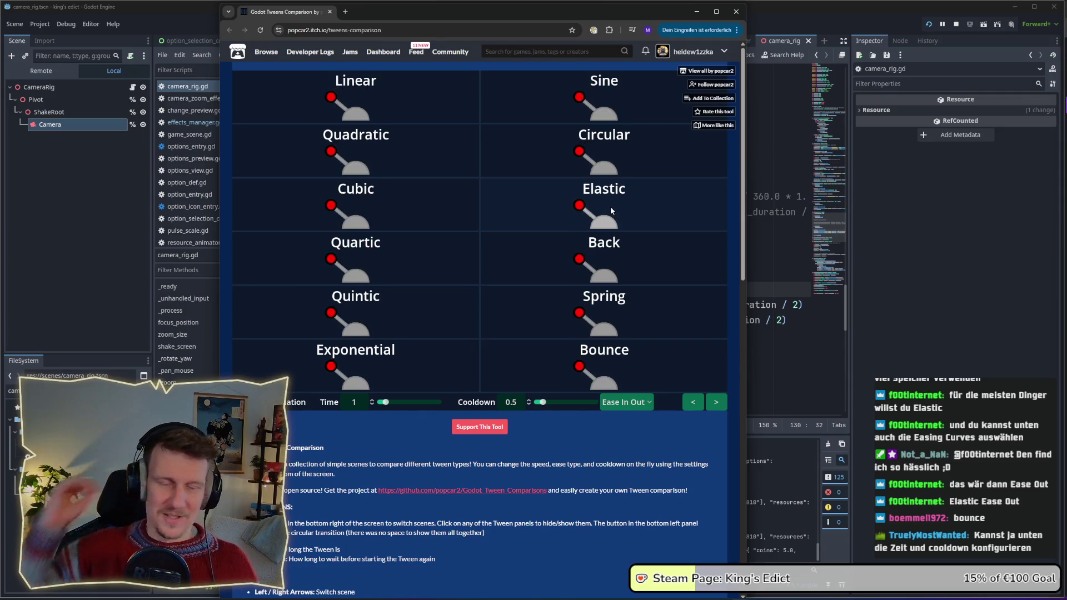
- Bring the Godot editor showing camera_rig.gd back in front of the itch.io page
{"action": "left_click", "coordinate": [43, 216]}
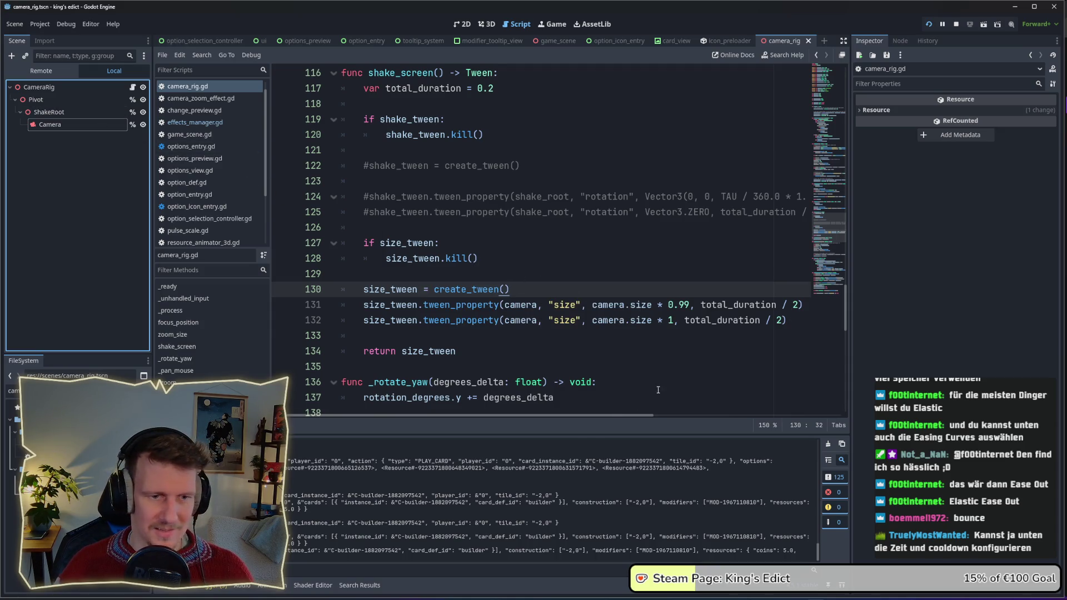
- Append .set_trans(Tween.TRANS_ELASTIC).set_ease(Tween.EASE_OUT) to the size tween on line 131
{"action": "left_click_drag", "start_coordinate": [582, 418], "coordinate": [662, 416]}
{"action": "left_click", "coordinate": [690, 308]}
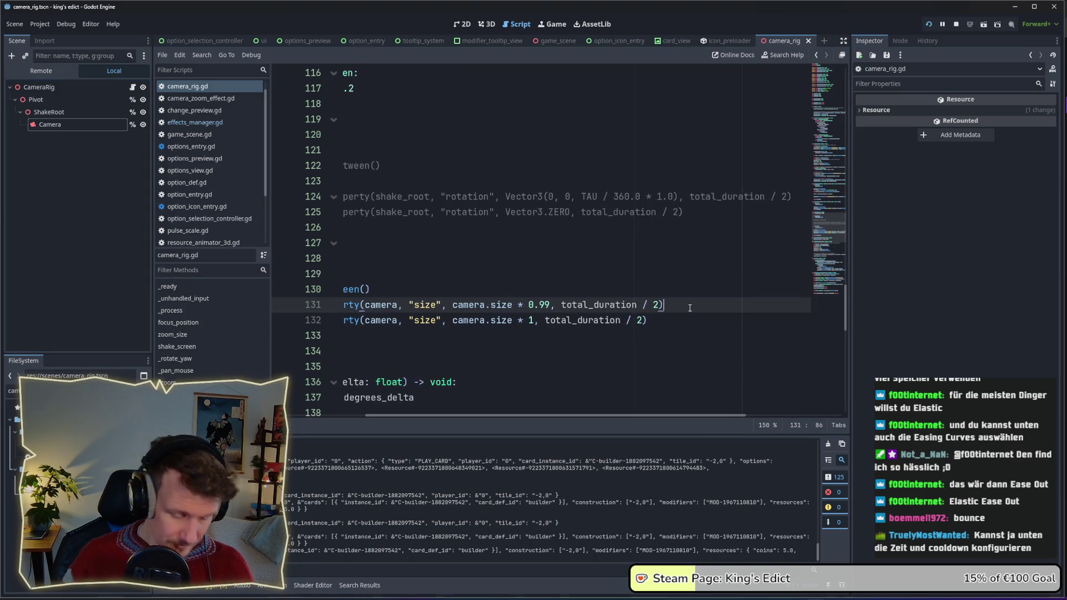
{"action": "type", "text": ".set_t"}
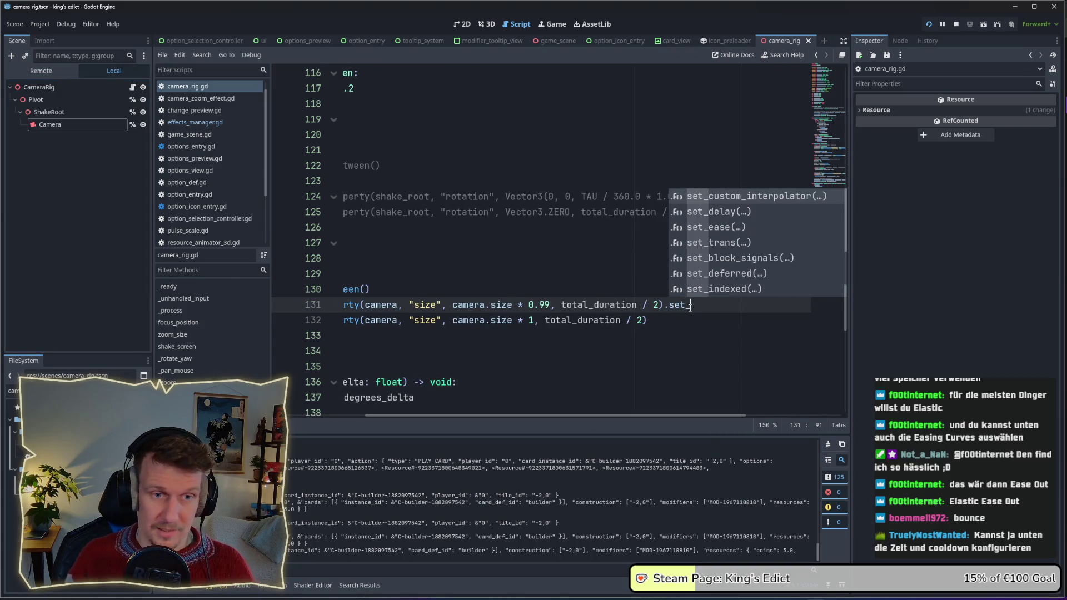
{"action": "key", "text": "Return"}
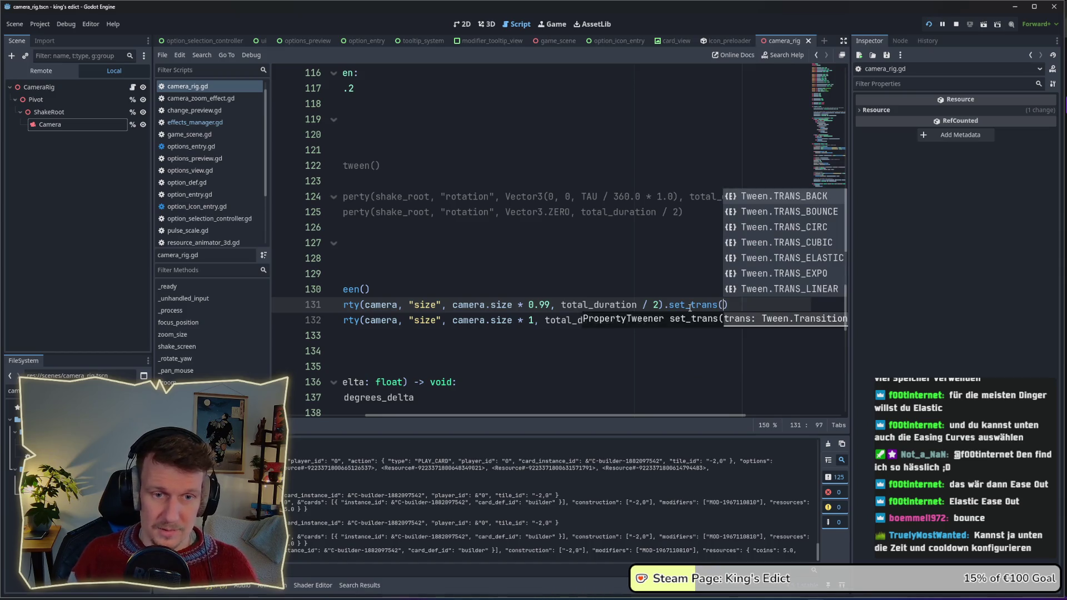
{"action": "key", "text": "Down"}
{"action": "key", "text": "Down"}
{"action": "key", "text": "Down"}
{"action": "key", "text": "Return"}
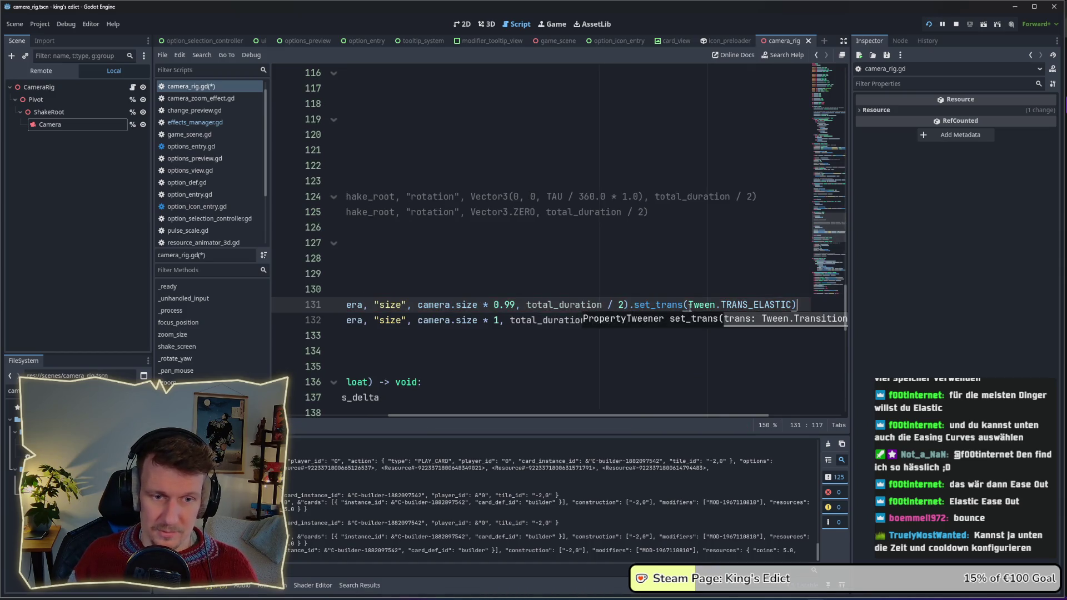
{"action": "type", "text": ".set_ease"}
{"action": "key", "text": "Return"}
{"action": "key", "text": "Down"}
{"action": "key", "text": "Down"}
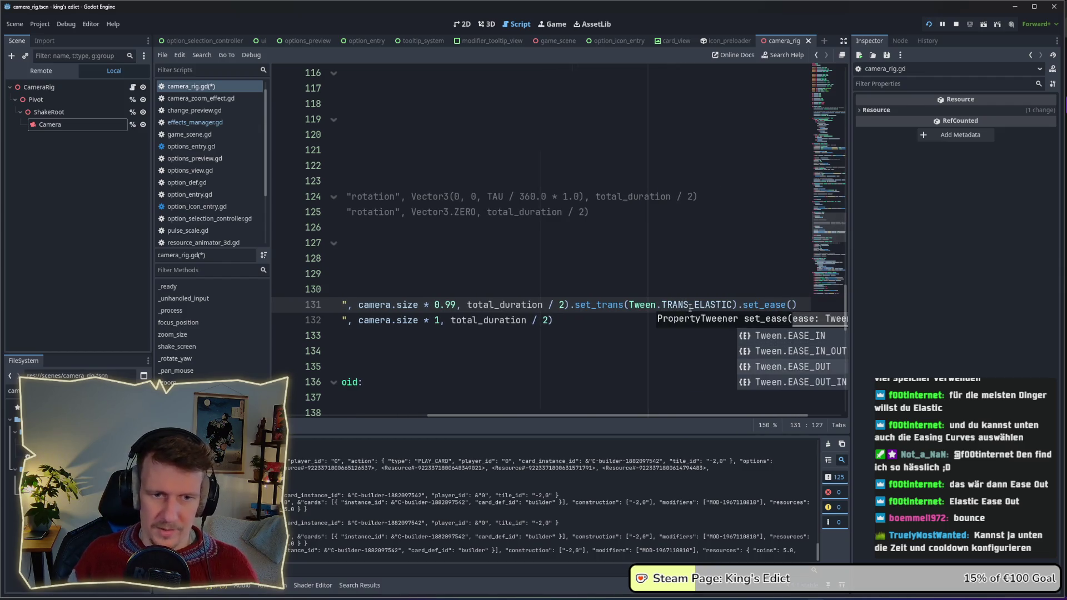
{"action": "key", "text": "Return"}
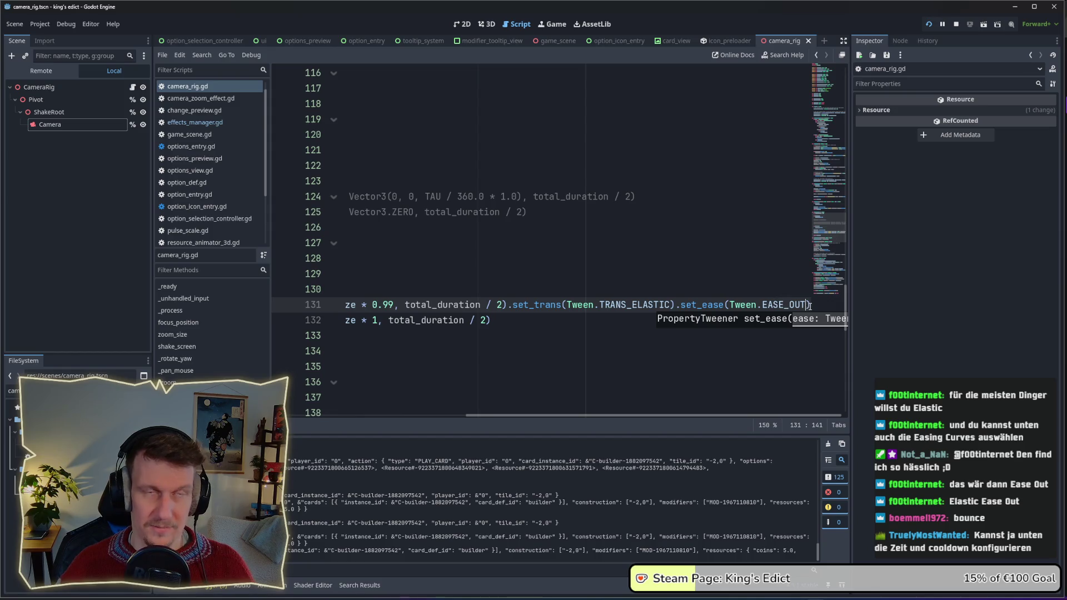
- Copy .set_ease(Tween.EASE_OUT) onto line 132's restore tween and run the game
{"action": "left_click", "coordinate": [659, 316]}
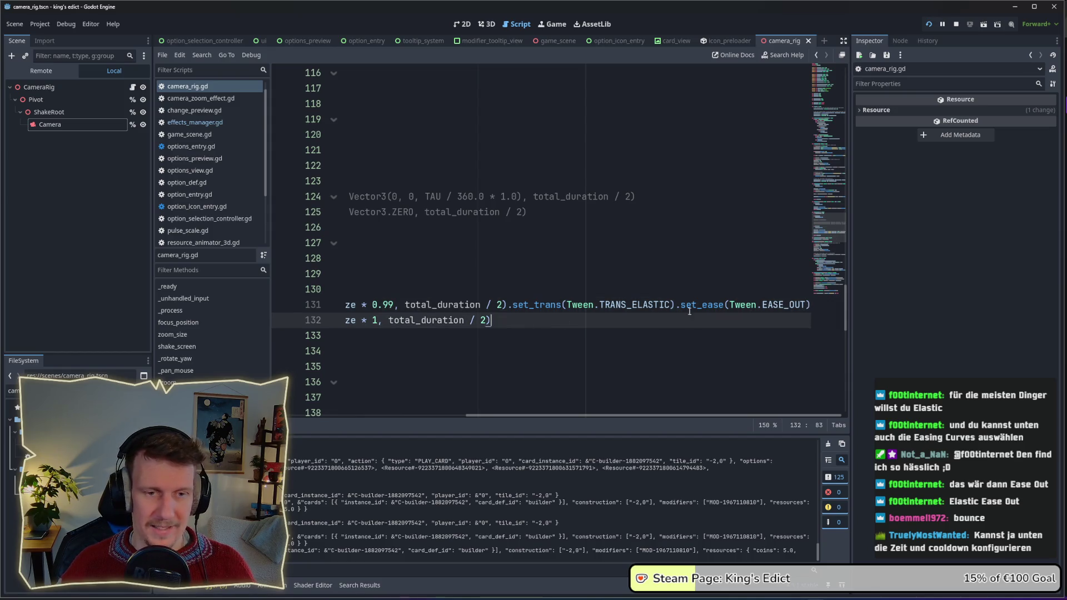
{"action": "left_click_drag", "start_coordinate": [810, 305], "coordinate": [673, 305]}
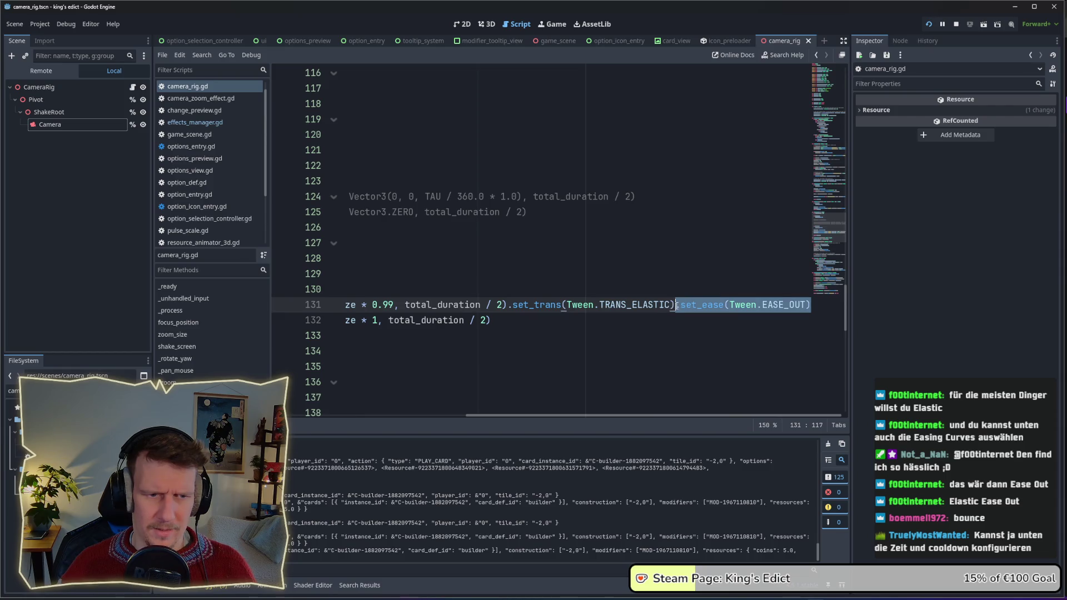
{"action": "key", "text": "ctrl+c"}
{"action": "left_click", "coordinate": [518, 325]}
{"action": "key", "text": "ctrl+v"}
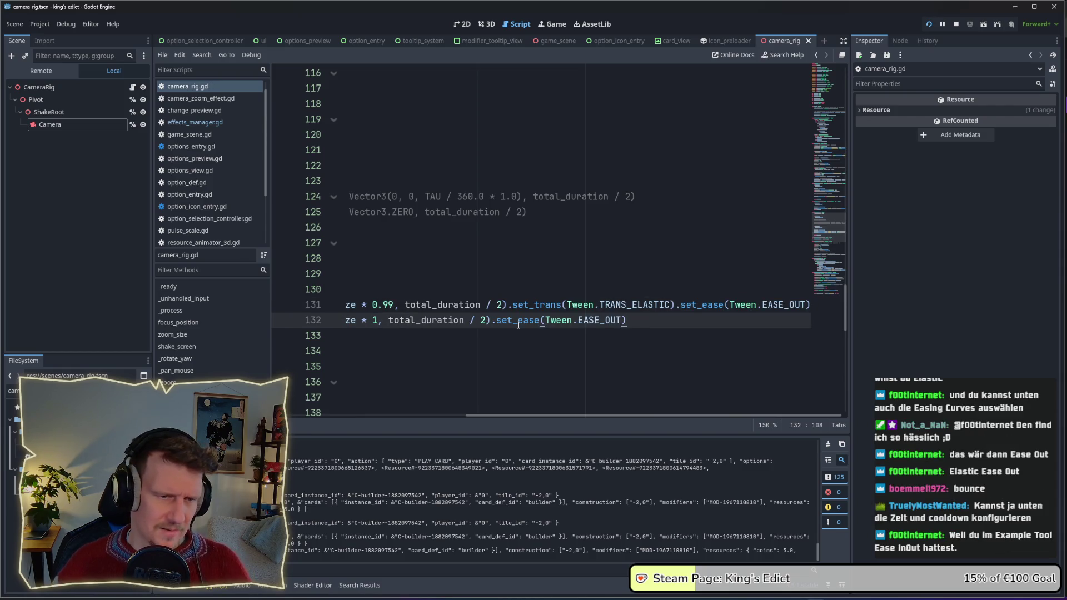
{"action": "left_click", "coordinate": [929, 24]}
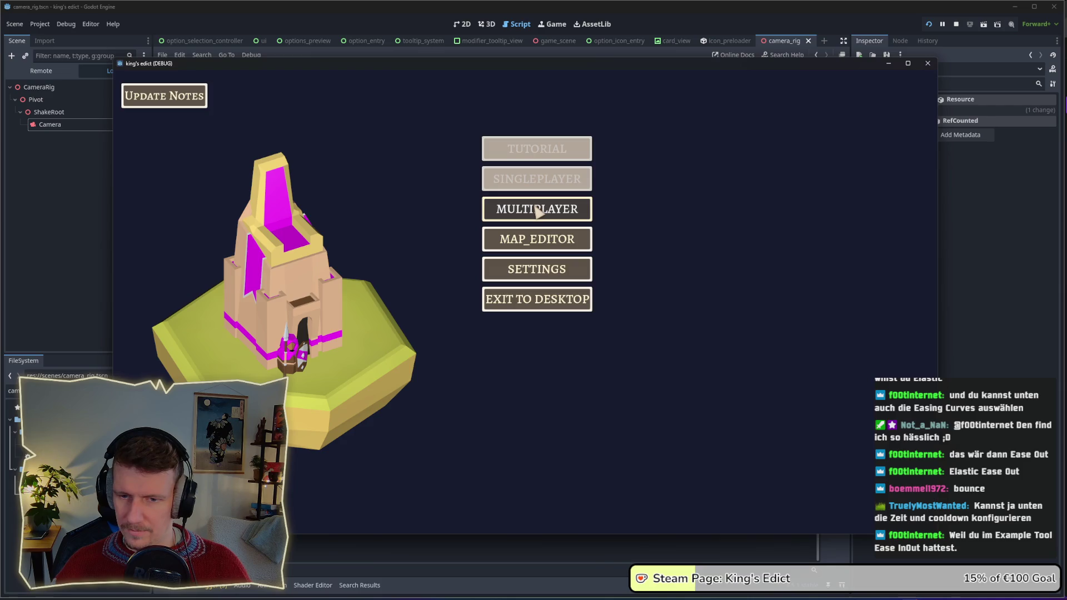
- Set the tween comparison easing to Ease Out, briefly trying Ease In, and advance to the progress-bar scene
{"action": "key", "text": "alt+Tab"}
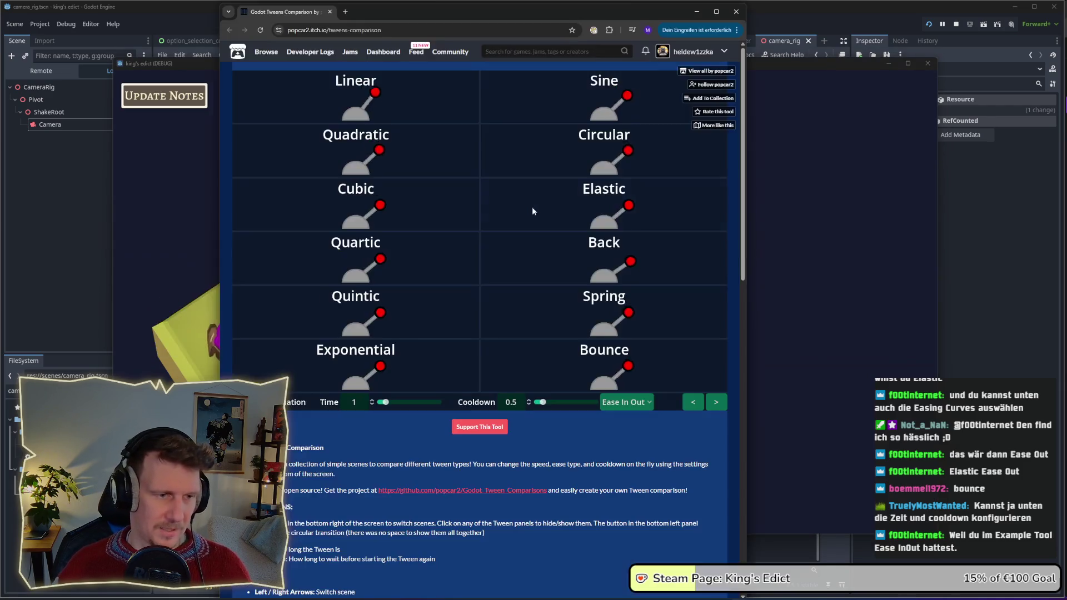
{"action": "left_click", "coordinate": [627, 402]}
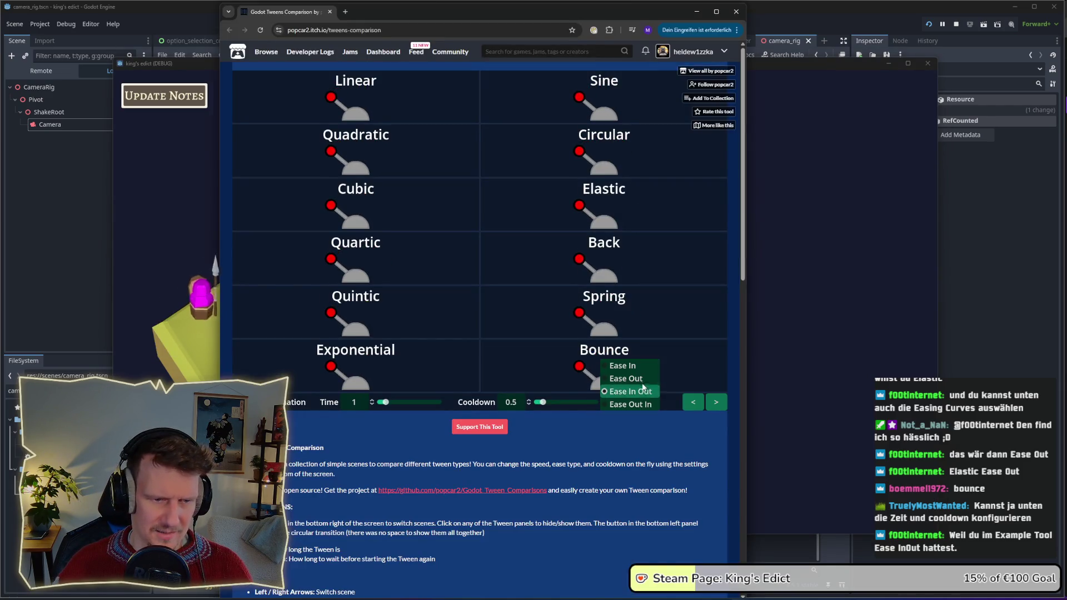
{"action": "left_click", "coordinate": [641, 378]}
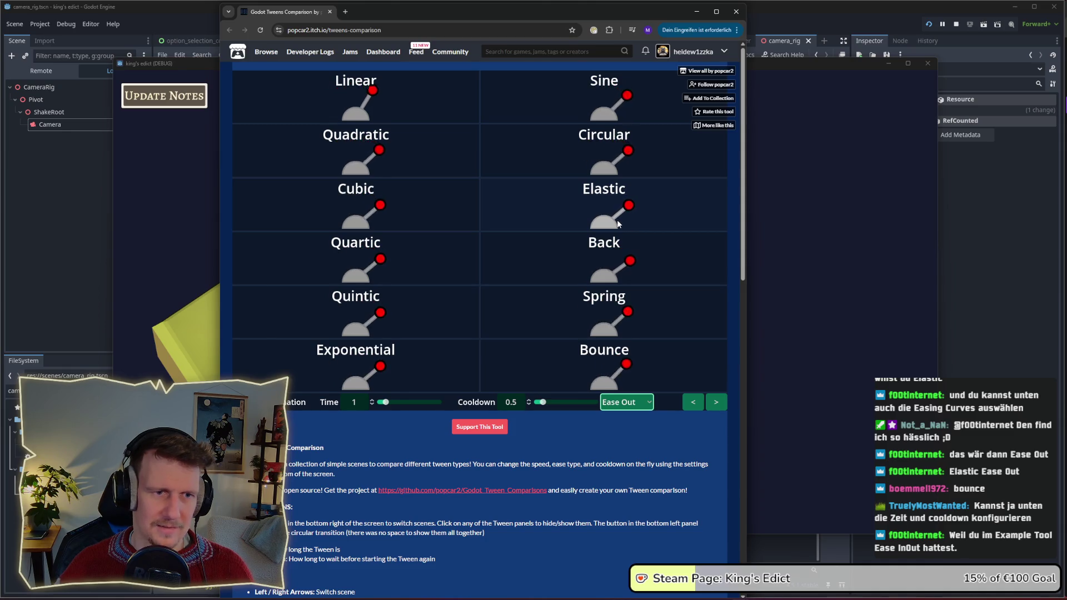
{"action": "left_click", "coordinate": [644, 401]}
{"action": "left_click", "coordinate": [643, 383]}
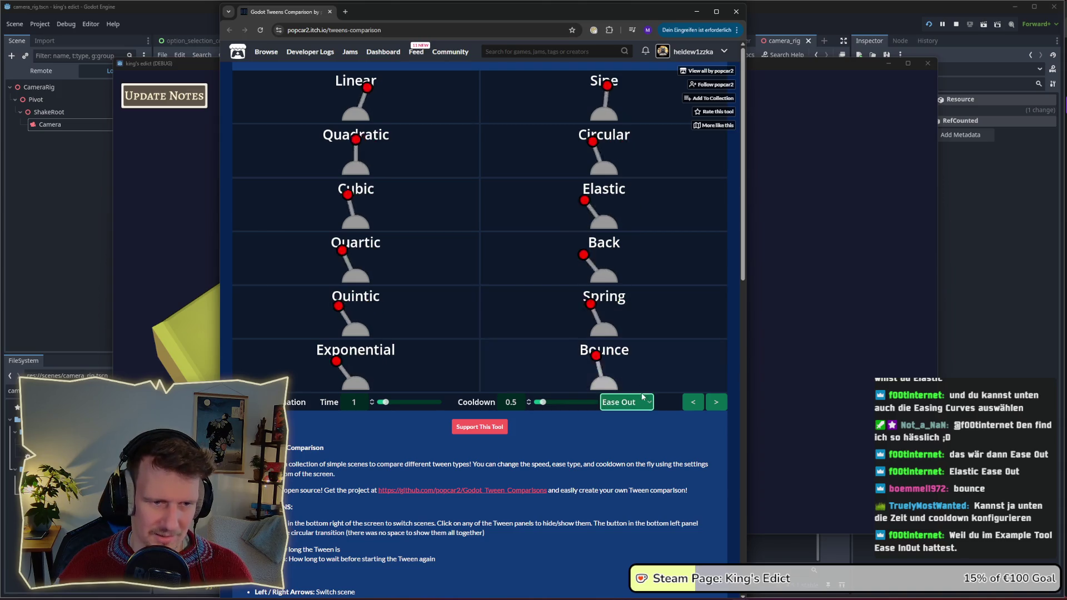
{"action": "left_click", "coordinate": [631, 402]}
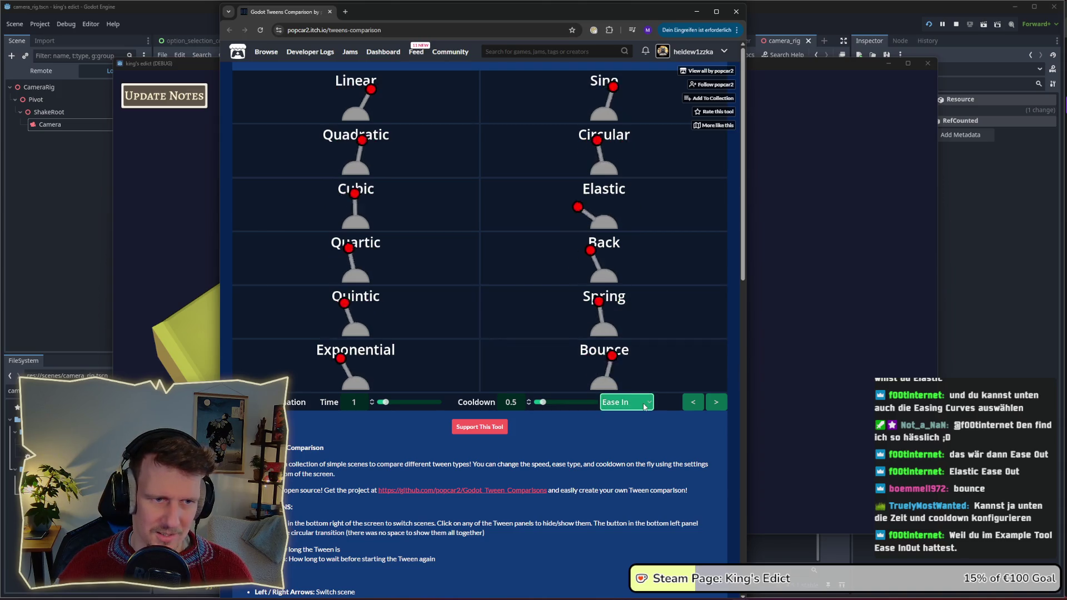
{"action": "left_click", "coordinate": [643, 403]}
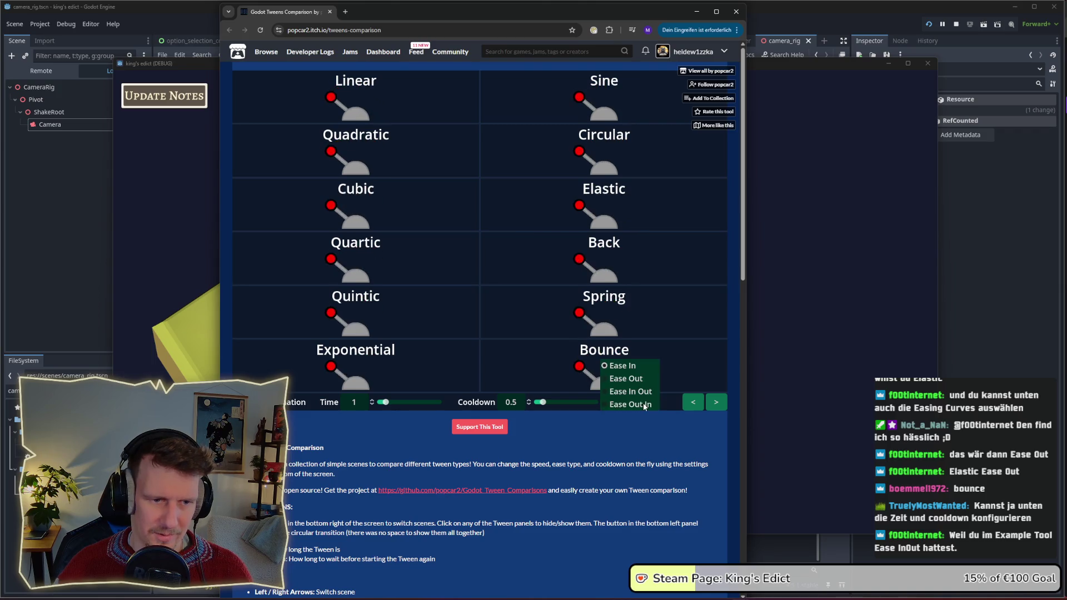
{"action": "left_click", "coordinate": [638, 383]}
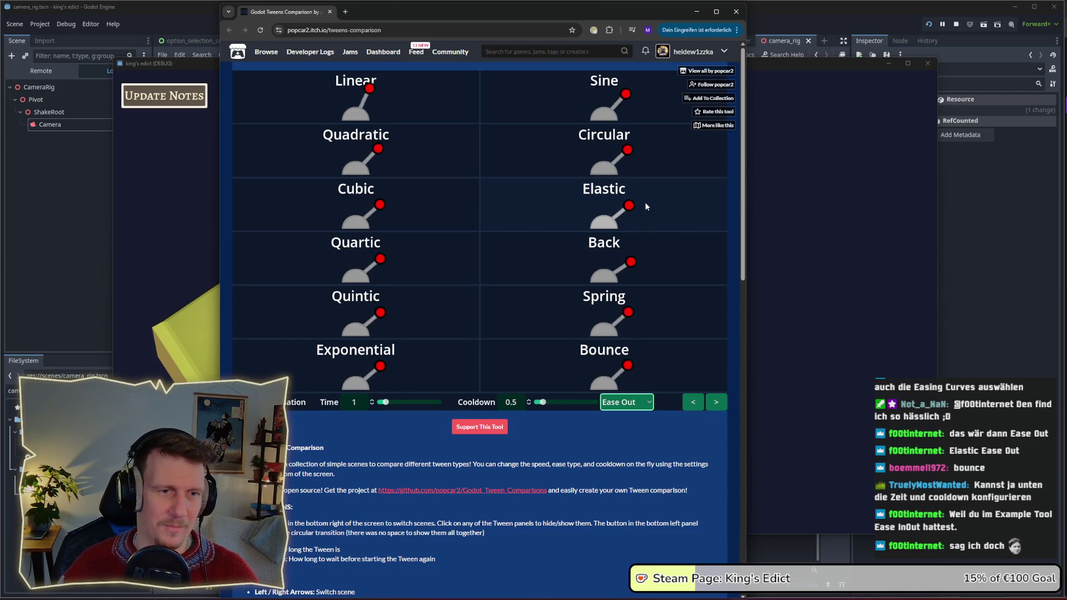
{"action": "double_click", "coordinate": [532, 216]}
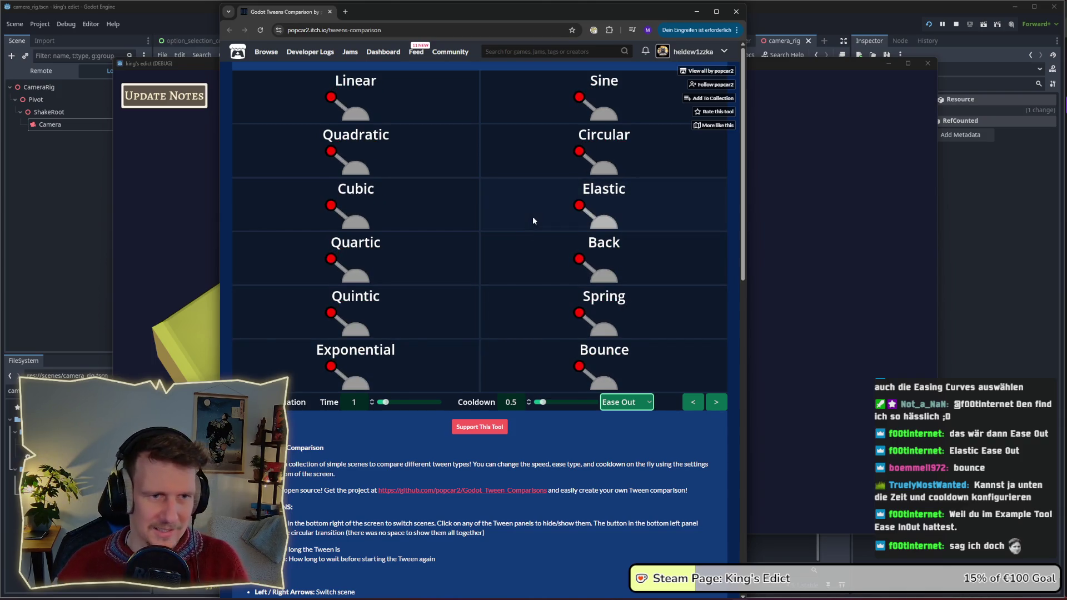
{"action": "key", "text": "Right"}
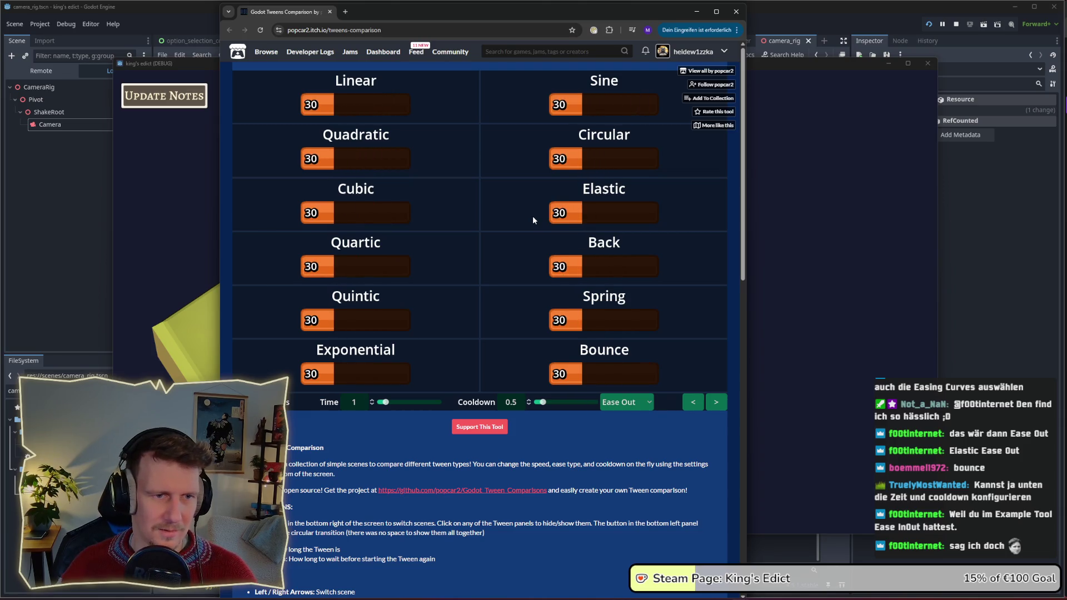
- View the skeleton and pendulum comparisons, toggle the Bounce panel, then raise King's Edict
{"action": "key", "text": "Right"}
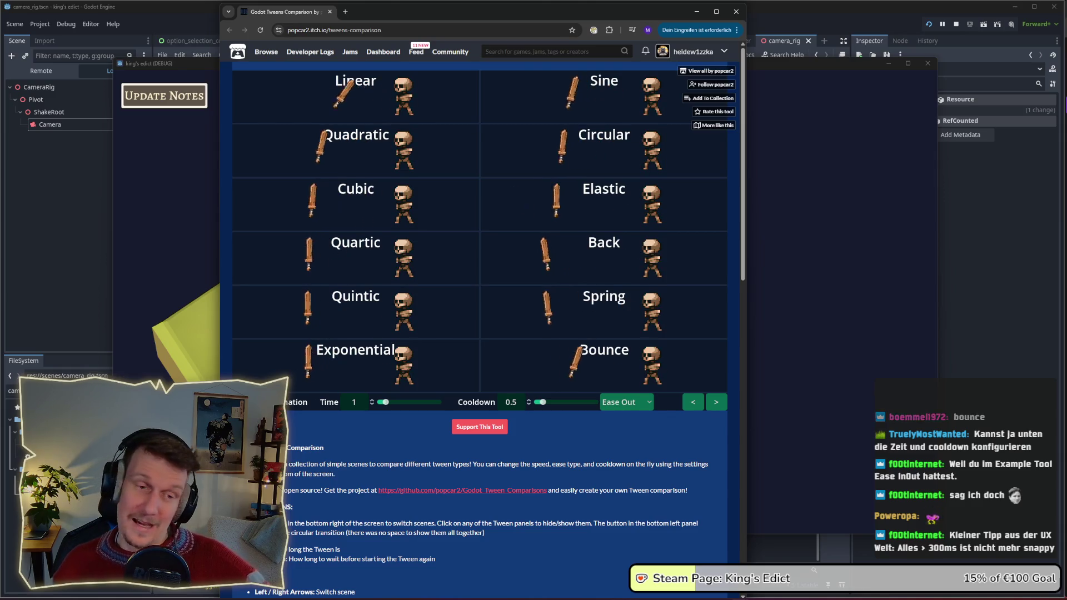
{"action": "left_click", "coordinate": [825, 287]}
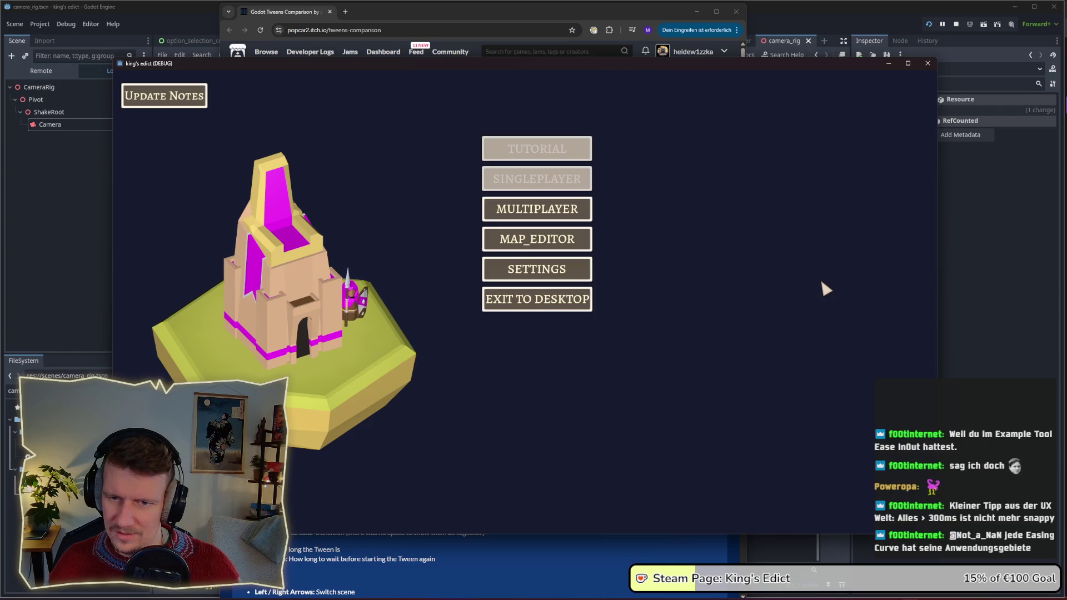
{"action": "left_click", "coordinate": [586, 3]}
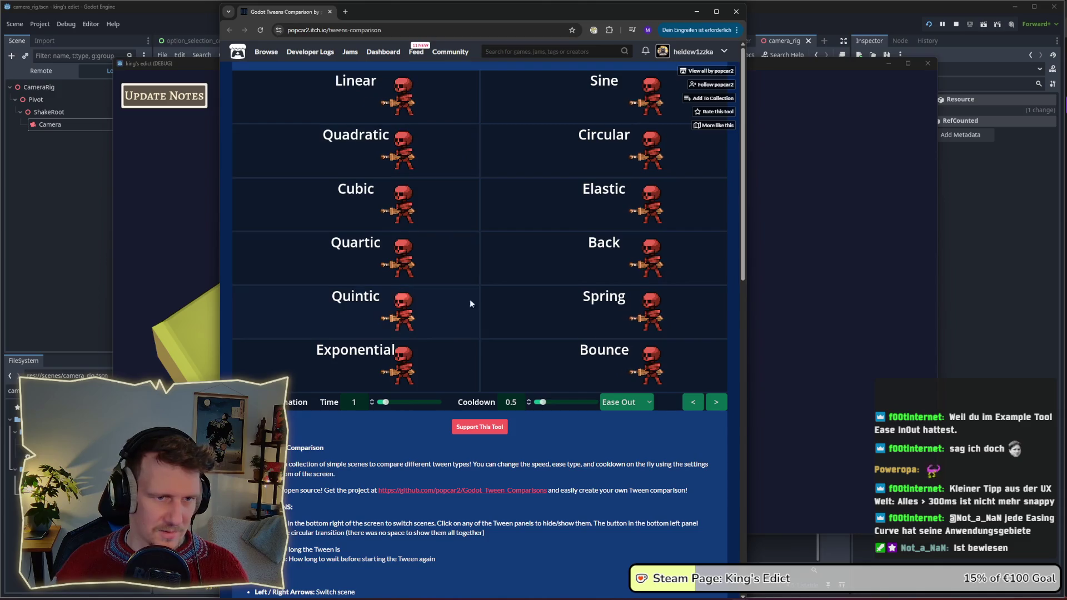
{"action": "left_click", "coordinate": [518, 360]}
{"action": "left_click", "coordinate": [518, 360]}
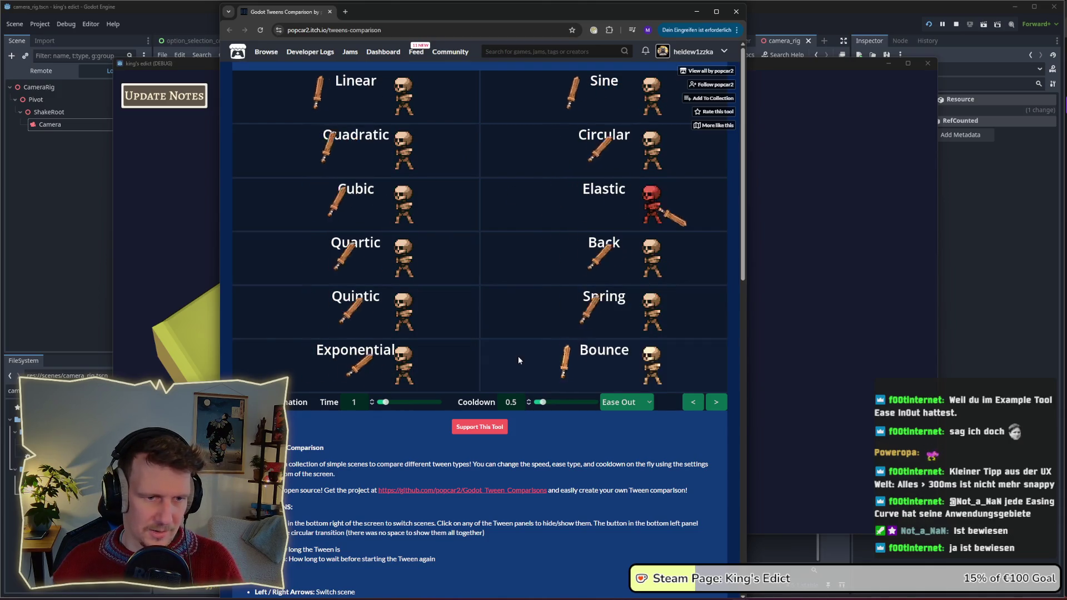
{"action": "key", "text": "Right"}
{"action": "key", "text": "Right"}
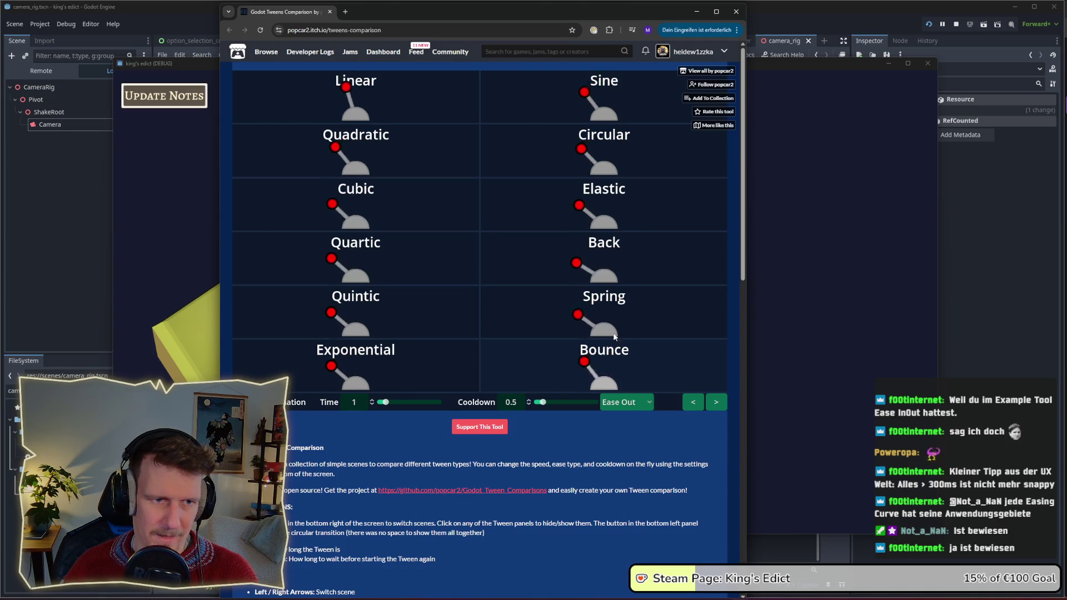
{"action": "left_click", "coordinate": [857, 304]}
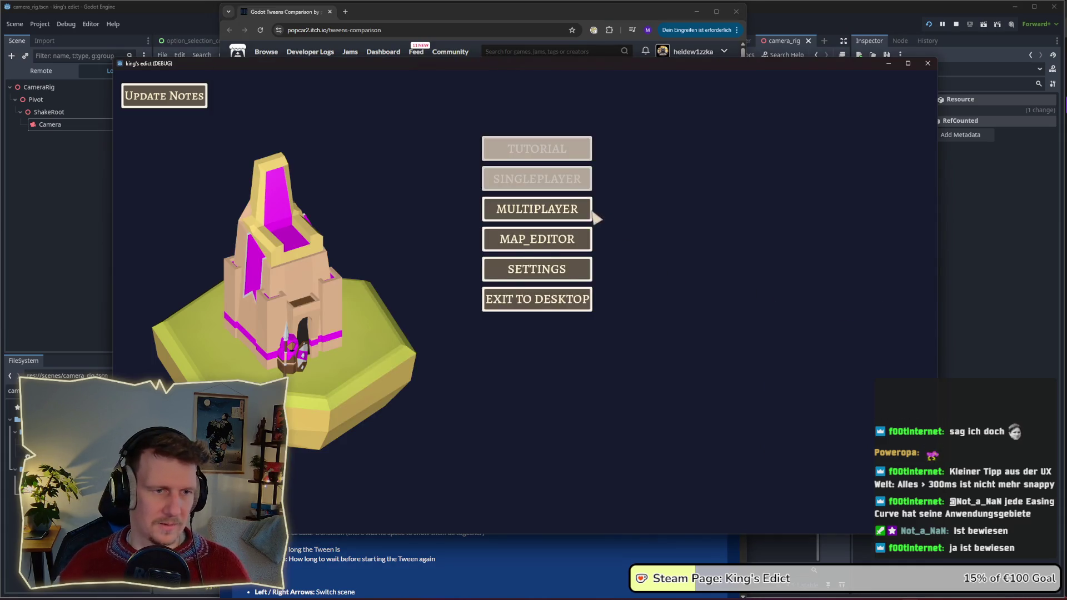
- Start a multiplayer match on the i_know_this_place map
{"action": "left_click", "coordinate": [594, 213]}
{"action": "left_click", "coordinate": [606, 208]}
{"action": "left_click", "coordinate": [634, 118]}
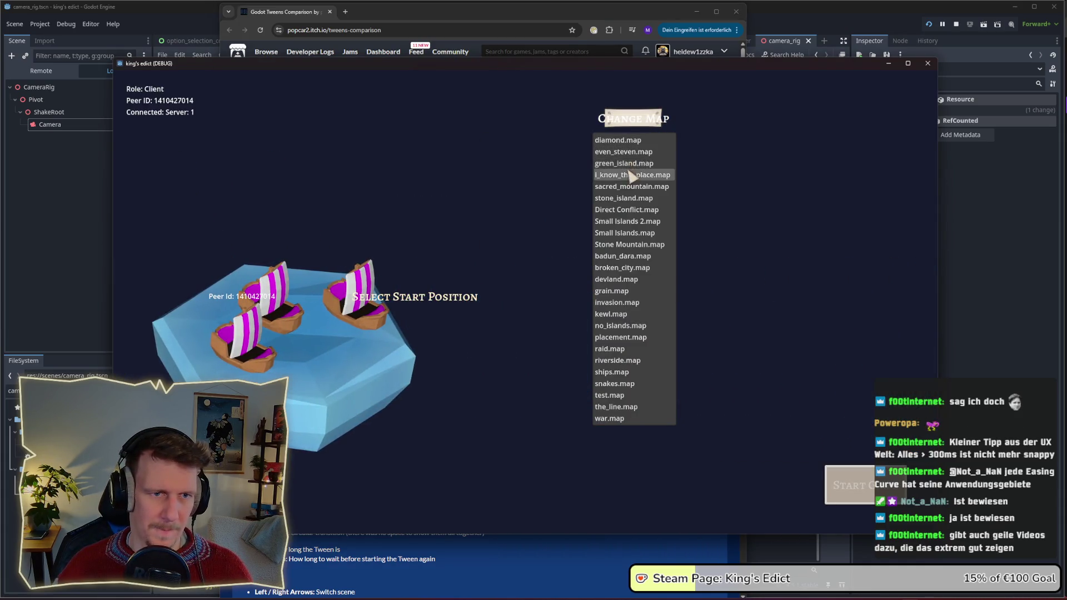
{"action": "left_click", "coordinate": [629, 175]}
{"action": "left_click", "coordinate": [834, 485]}
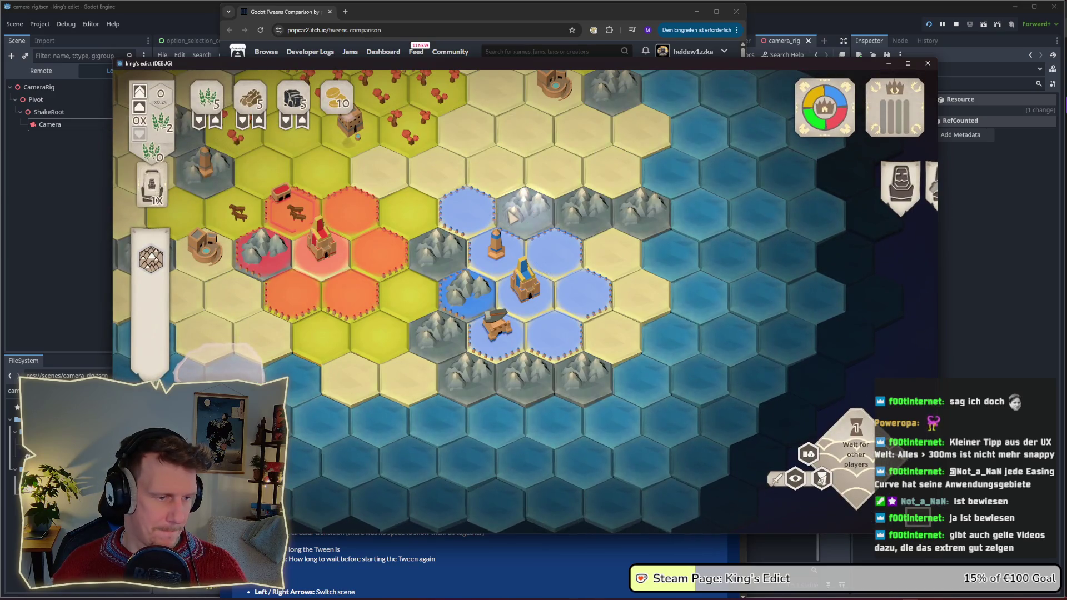
- Place and undo builders and Saw Mills on blue hexes, then return to Godot
{"action": "left_click", "coordinate": [469, 214]}
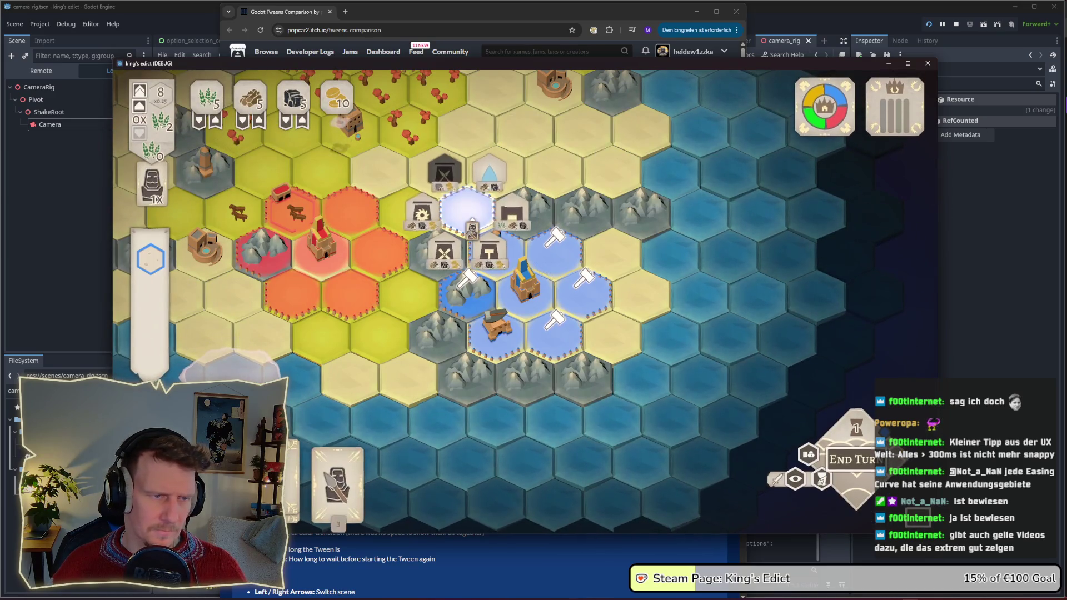
{"action": "left_click", "coordinate": [423, 214]}
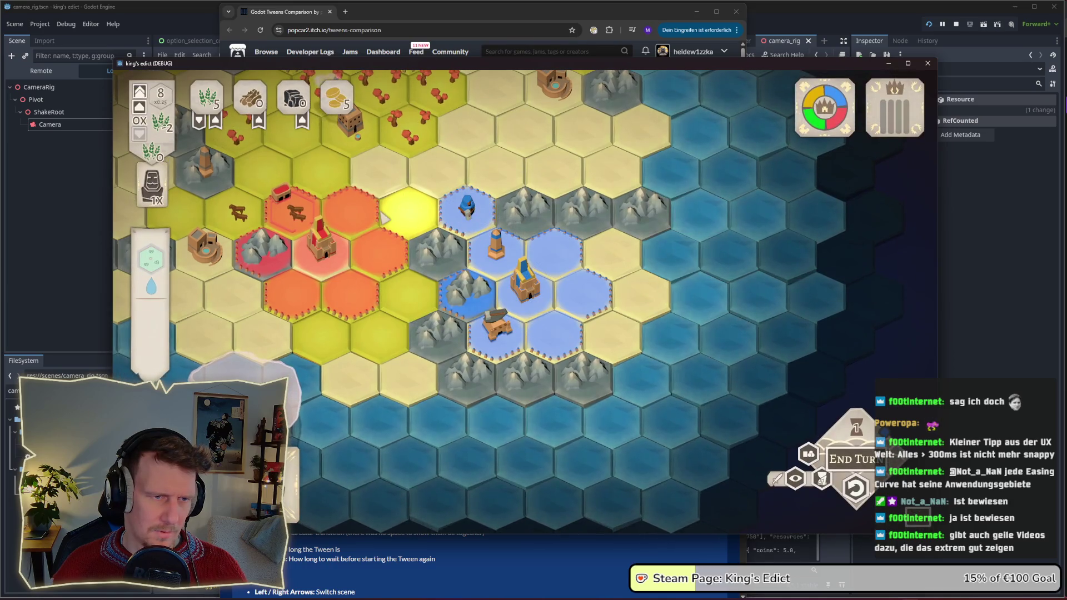
{"action": "left_click", "coordinate": [856, 488]}
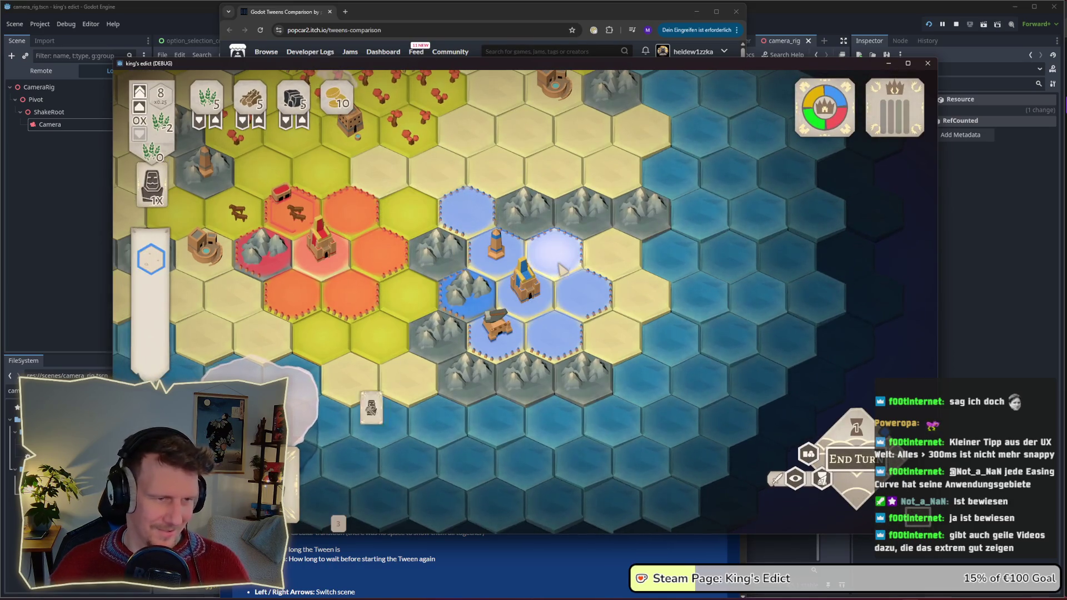
{"action": "left_click", "coordinate": [583, 294]}
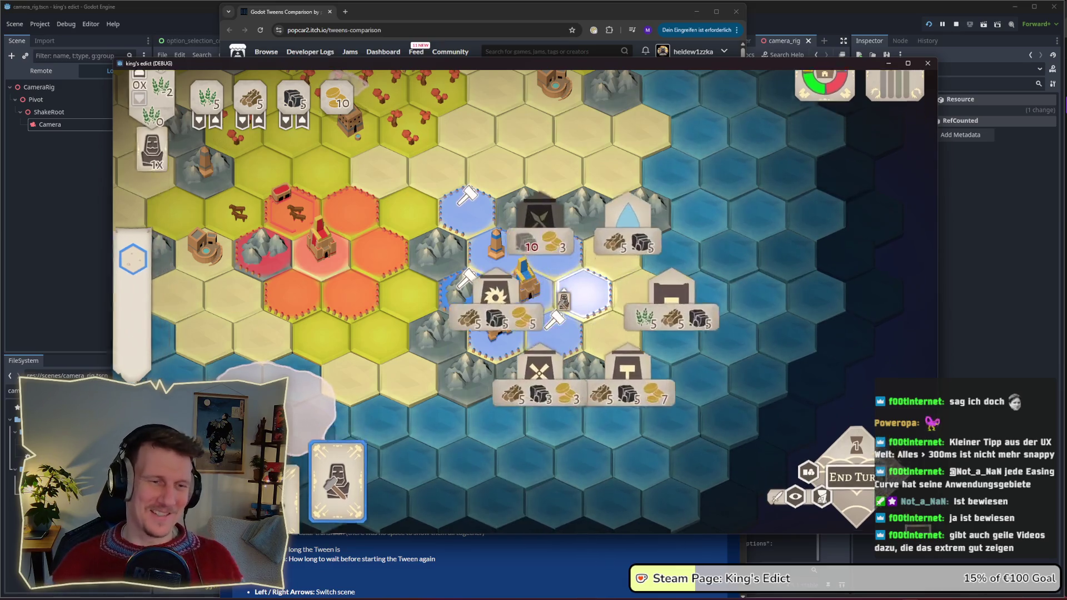
{"action": "left_click", "coordinate": [489, 286]}
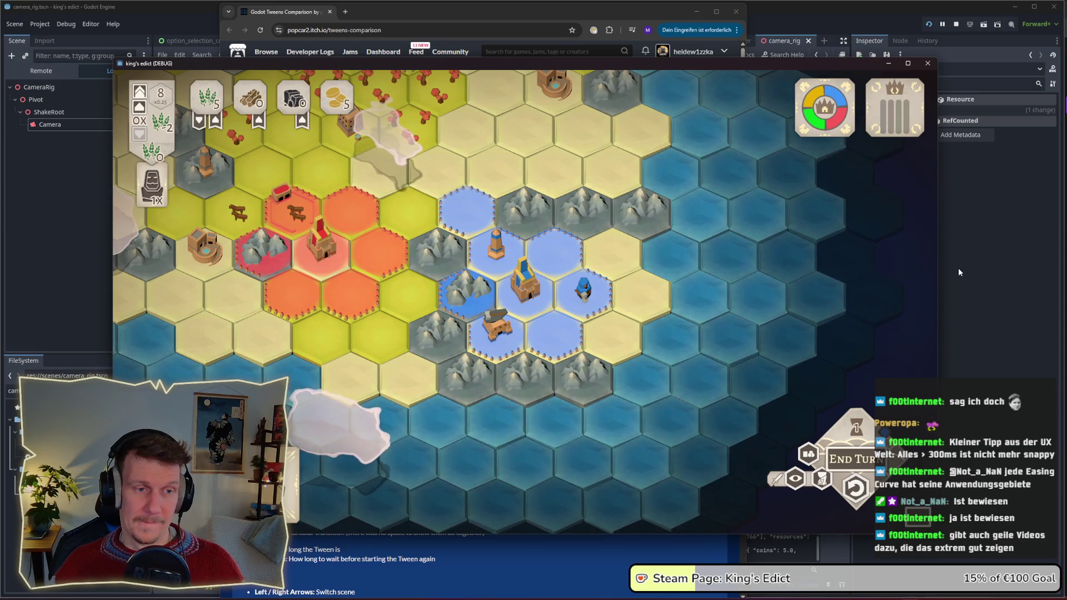
{"action": "left_click", "coordinate": [583, 372]}
{"action": "left_click", "coordinate": [584, 367]}
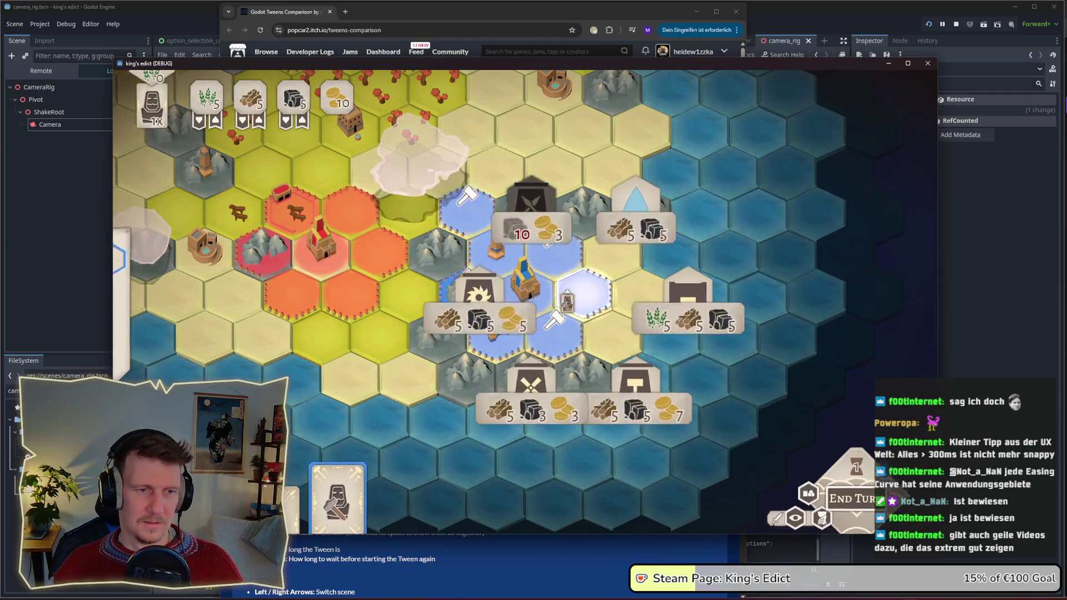
{"action": "left_click", "coordinate": [584, 286]}
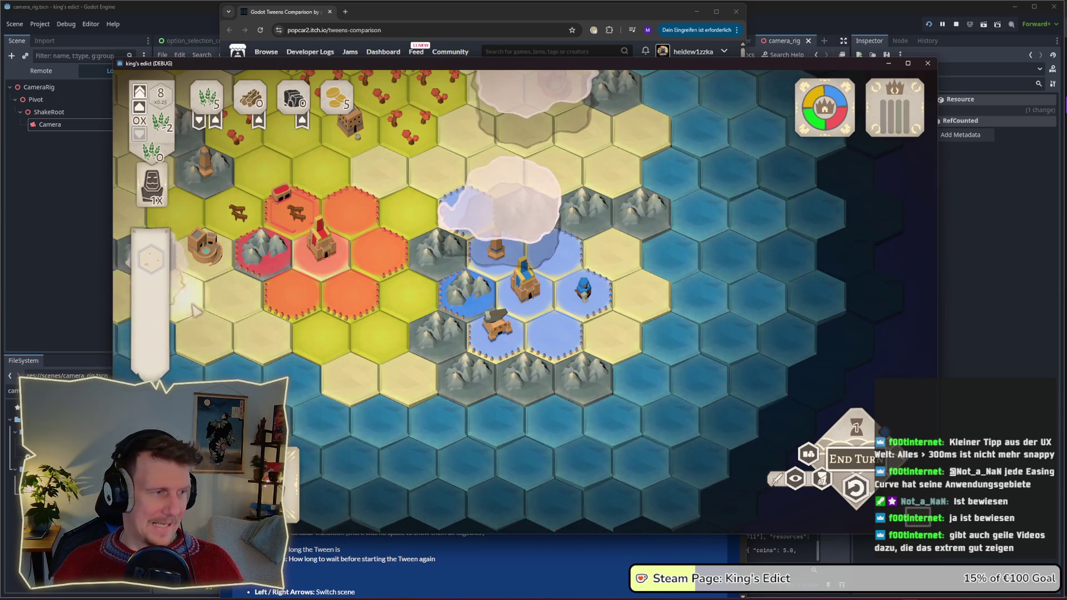
{"action": "left_click", "coordinate": [59, 269]}
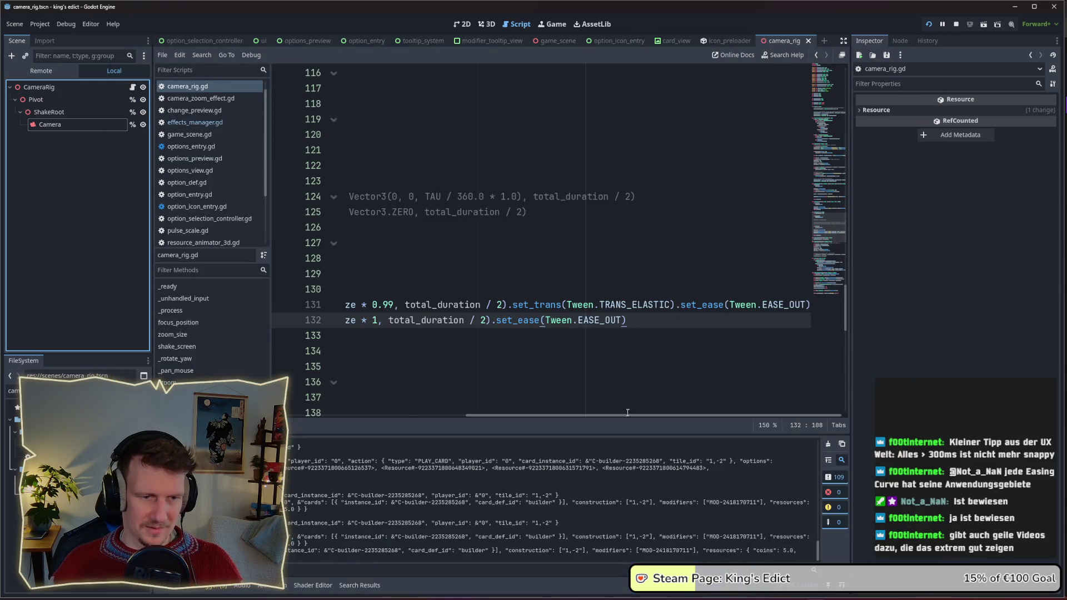
- Change total_duration on line 117 from 0.2 to 0.4 and relaunch the game
{"action": "left_click_drag", "start_coordinate": [628, 417], "coordinate": [421, 404]}
{"action": "scroll", "coordinate": [442, 261], "scroll_direction": "up", "scroll_amount": 1}
{"action": "left_click", "coordinate": [487, 135]}
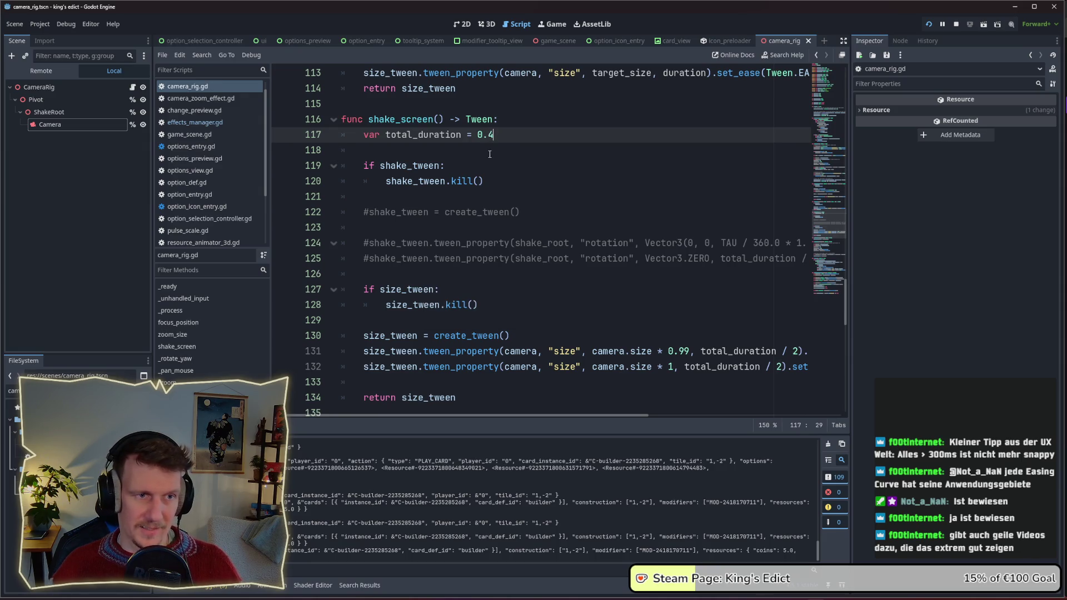
{"action": "left_click", "coordinate": [489, 153]}
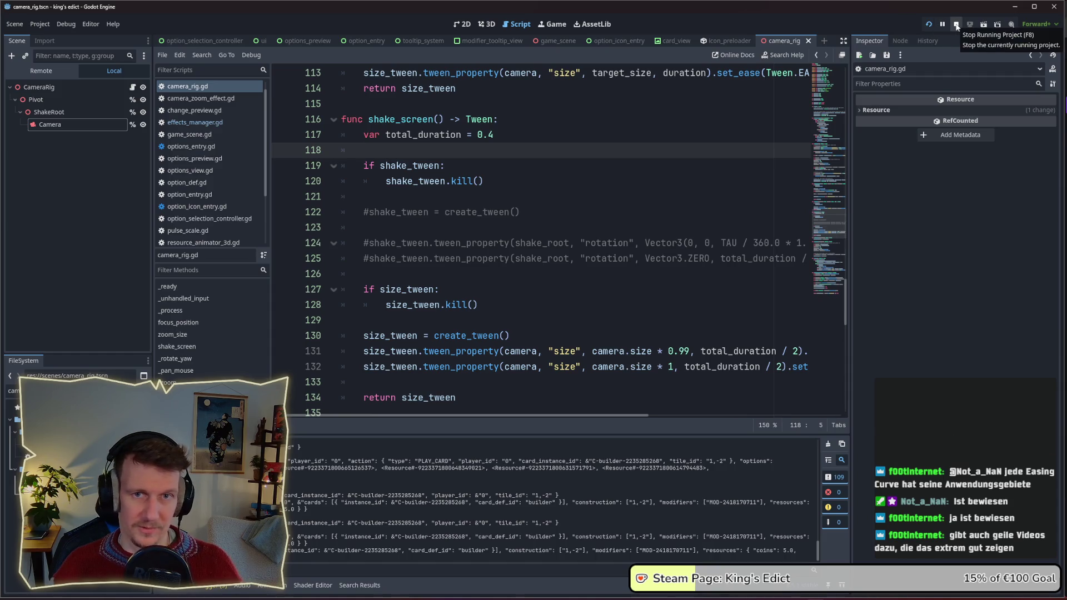
{"action": "left_click", "coordinate": [956, 26]}
{"action": "key", "text": "F5"}
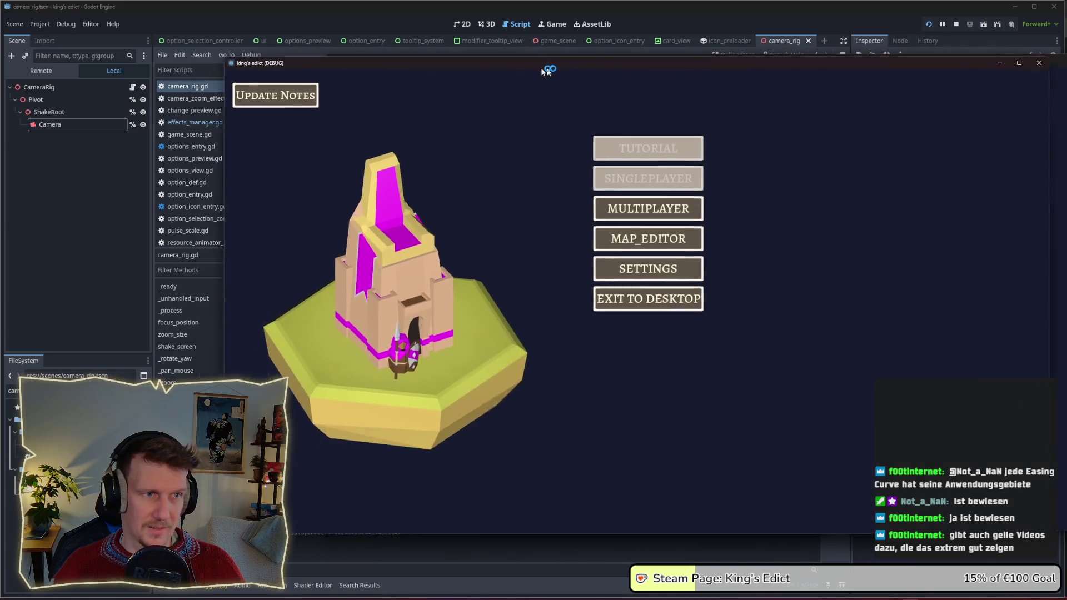
- Start a multiplayer lobby on the i_know_this_place map
{"action": "left_click", "coordinate": [583, 209]}
{"action": "left_click", "coordinate": [662, 207]}
{"action": "left_click", "coordinate": [675, 119]}
{"action": "left_click", "coordinate": [667, 175]}
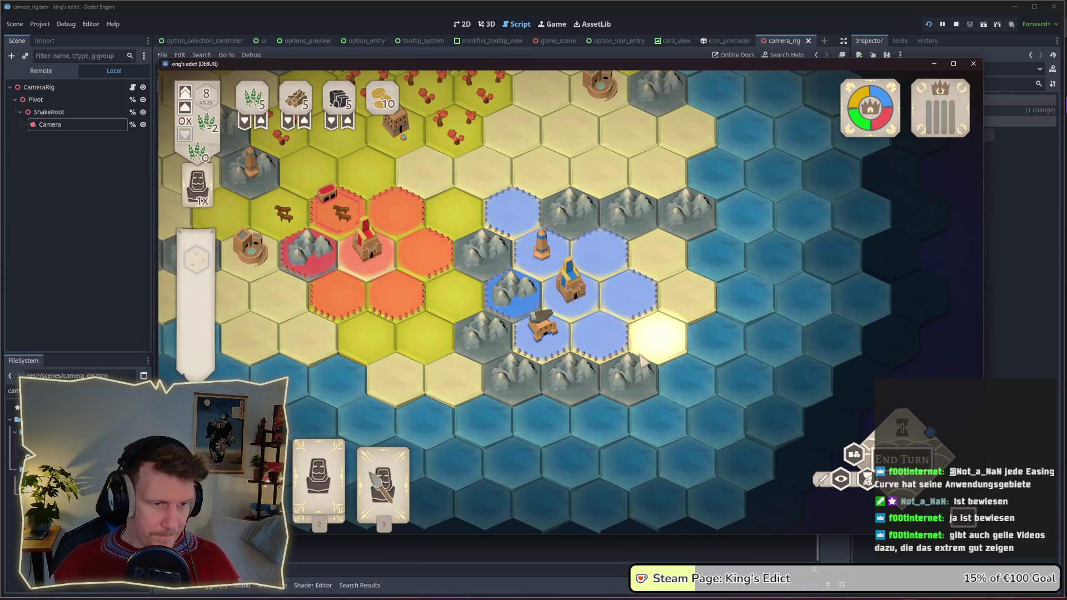
- Play builder cards to build Saw Mills on blue hexes, then close the game with F8
{"action": "left_click", "coordinate": [638, 358]}
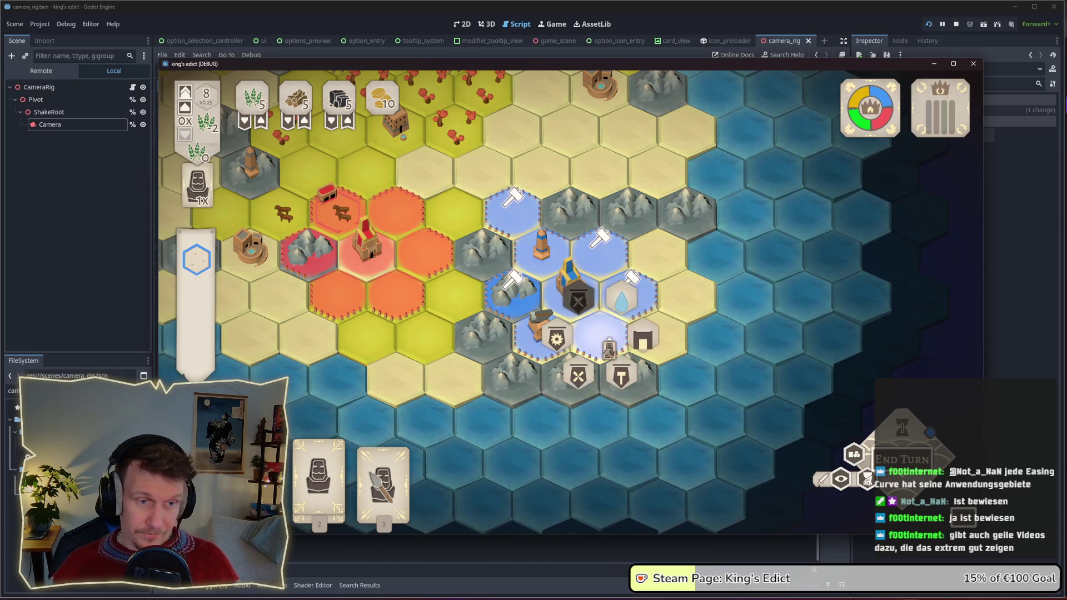
{"action": "left_click", "coordinate": [571, 345]}
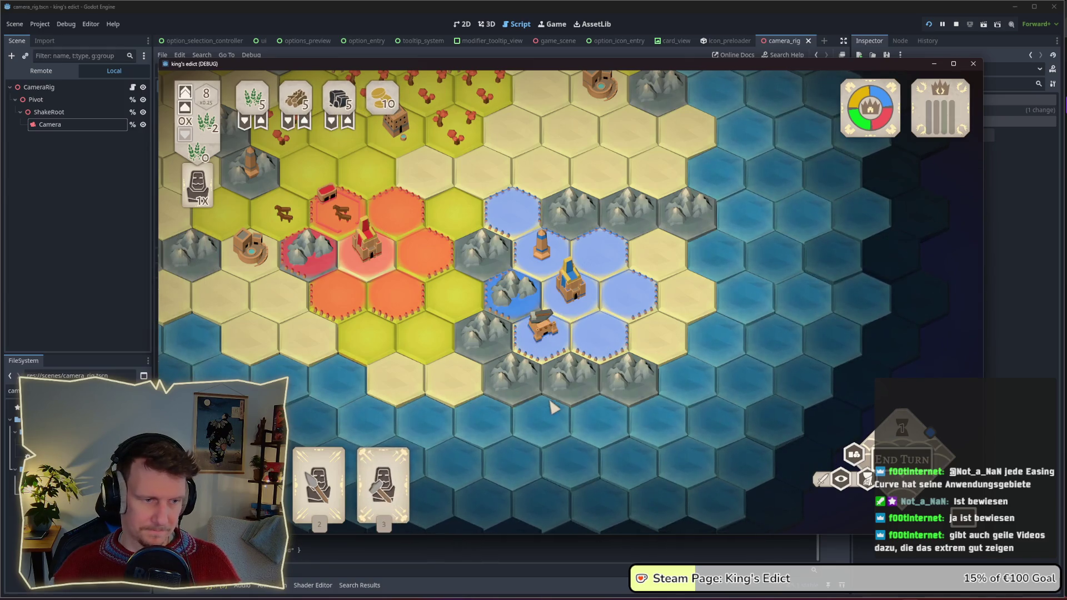
{"action": "left_click", "coordinate": [599, 358]}
{"action": "left_click", "coordinate": [503, 336]}
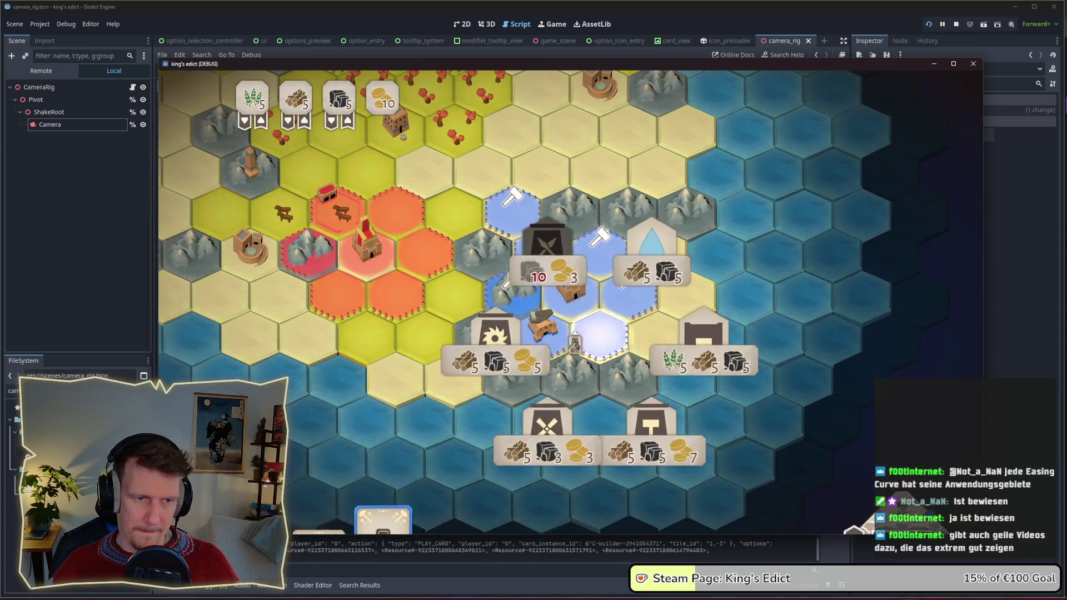
{"action": "left_click", "coordinate": [556, 337]}
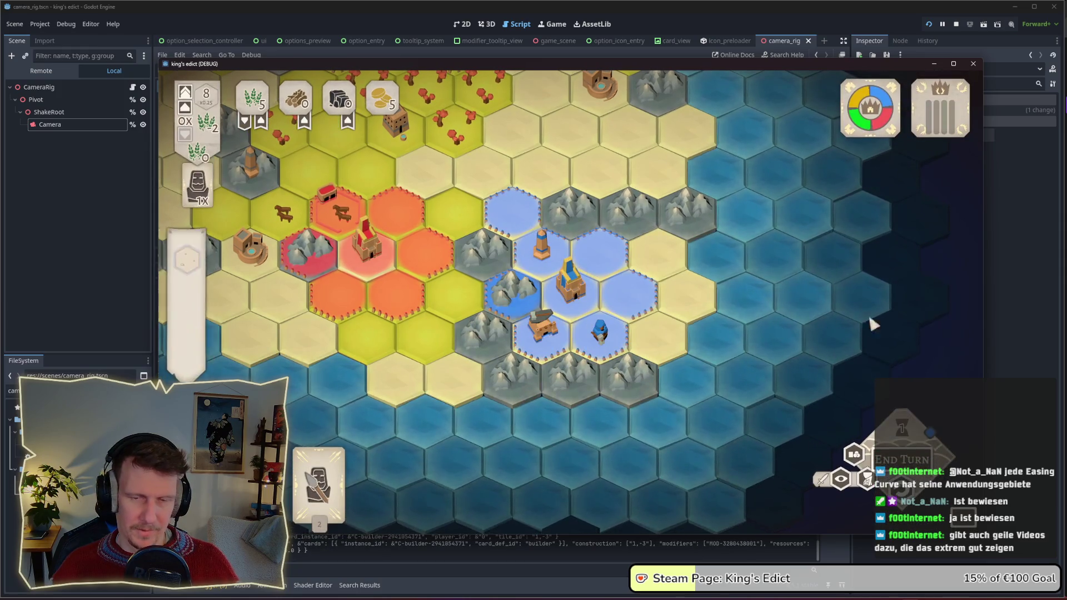
{"action": "key", "text": "F8"}
- Replace TRANS_ELASTIC with TRANS_BOUNCE in the line 131 size tween
{"action": "left_click_drag", "start_coordinate": [615, 418], "coordinate": [756, 418]}
{"action": "double_click", "coordinate": [715, 351]}
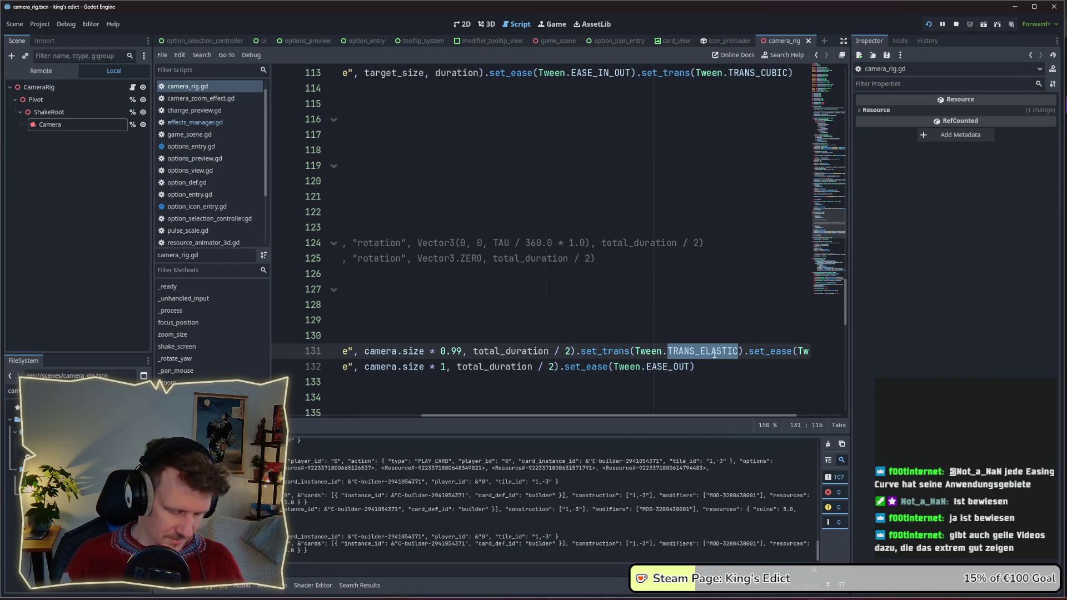
{"action": "key", "text": "Down"}
{"action": "key", "text": "Return"}
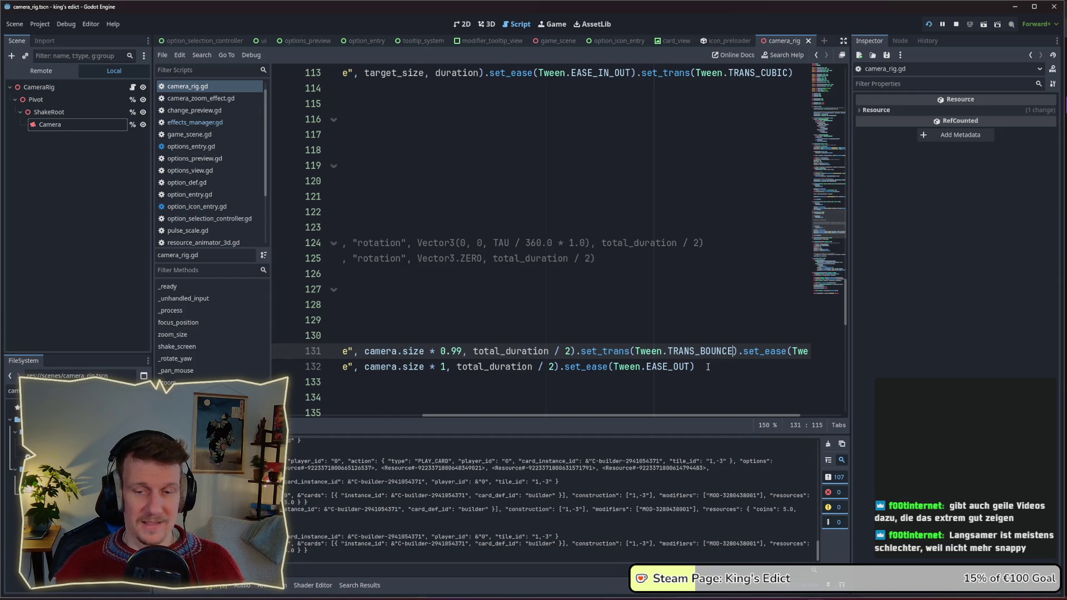
{"action": "left_click", "coordinate": [698, 370]}
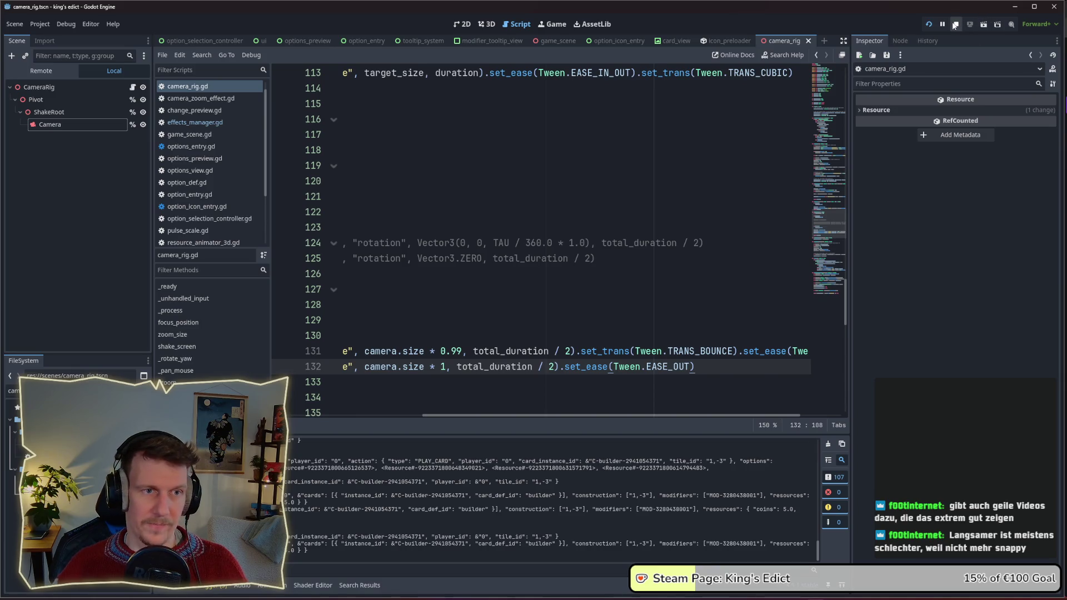
{"action": "key", "text": "alt+Tab"}
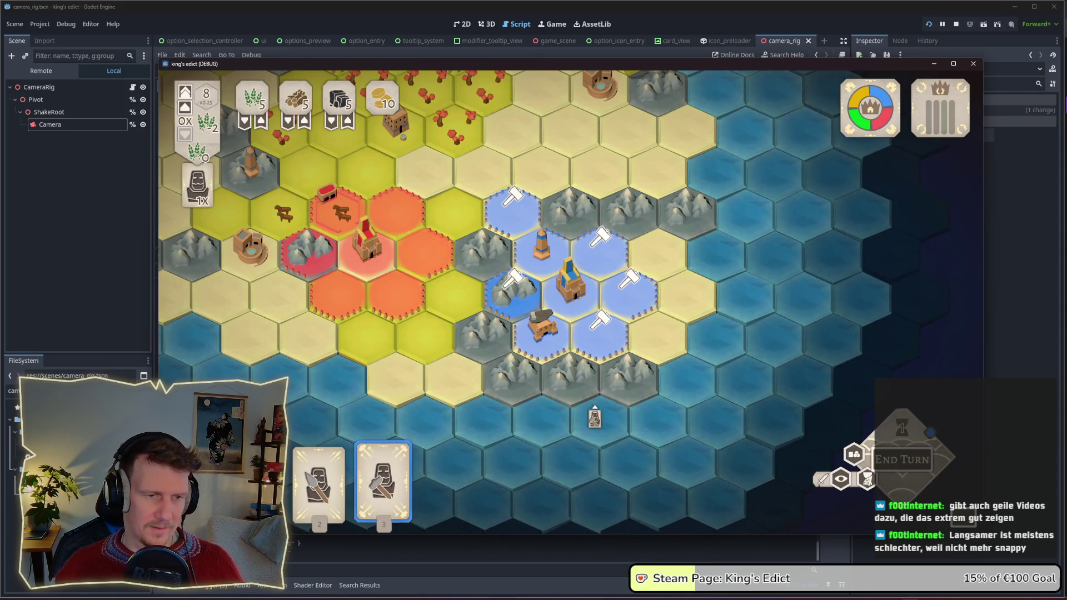
- Play a builder card and build a Saw Mill to watch the bounce shake, then return to Godot
{"action": "left_click", "coordinate": [596, 357]}
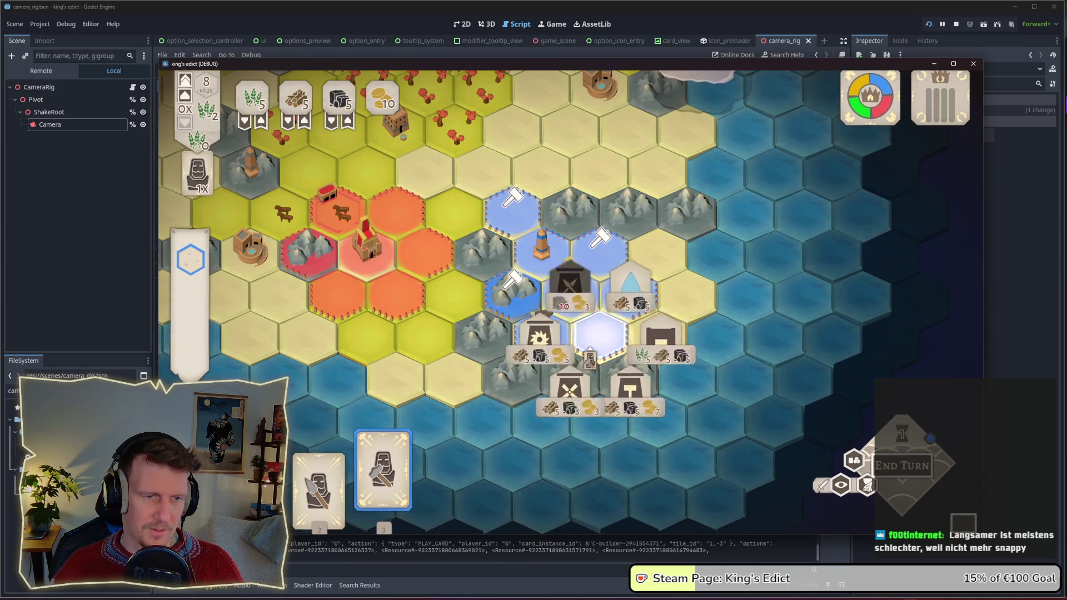
{"action": "left_click", "coordinate": [556, 339]}
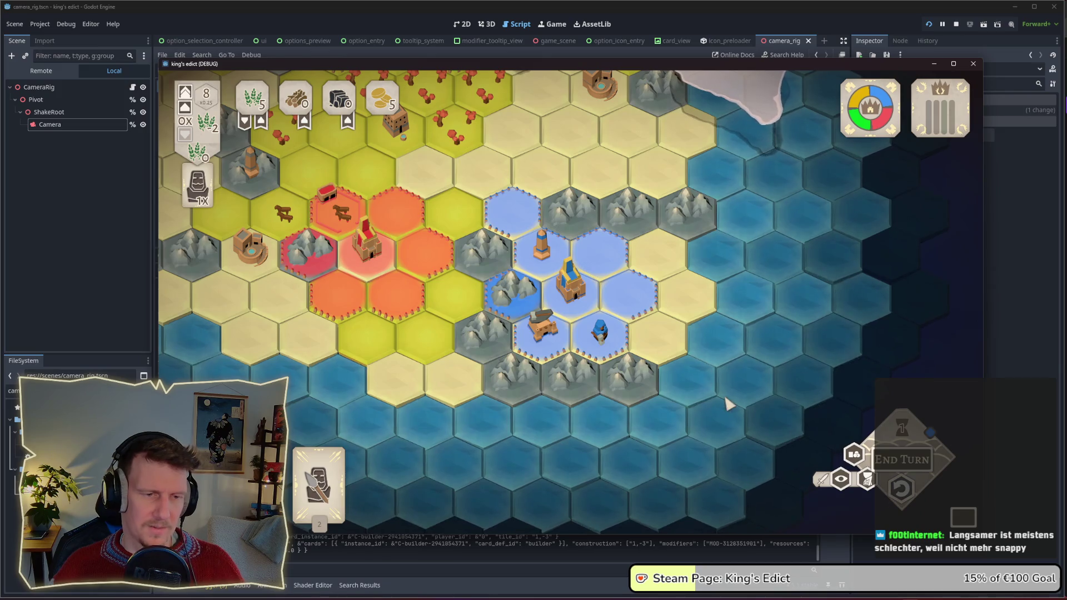
{"action": "key", "text": "alt+Tab"}
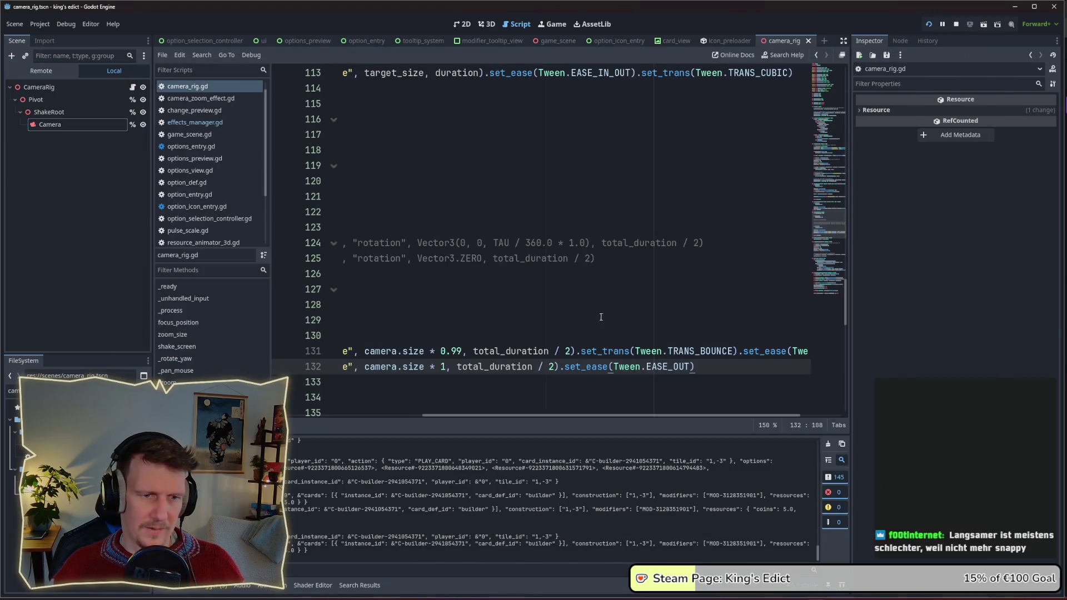
- Inspect the 0.99 size factor on line 131, then bring the game to the front
{"action": "scroll", "coordinate": [530, 336], "scroll_direction": "down", "scroll_amount": 1}
{"action": "mouse_move", "coordinate": [481, 418]}
{"action": "left_mouse_down"}
{"action": "mouse_move", "coordinate": [392, 414]}
{"action": "mouse_move", "coordinate": [359, 353]}
{"action": "left_mouse_up"}
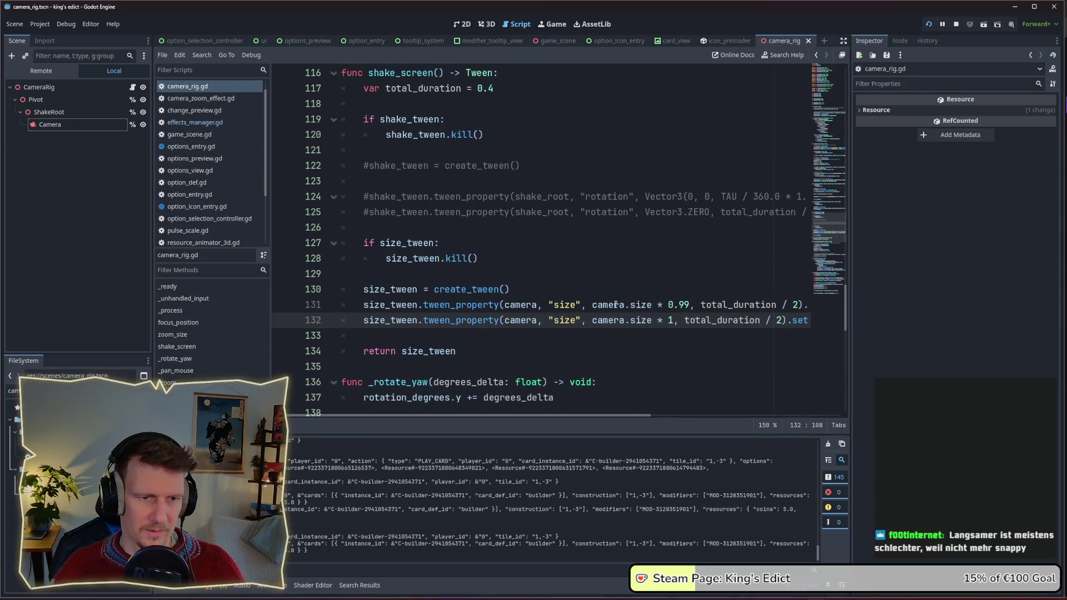
{"action": "scroll", "coordinate": [617, 311], "scroll_direction": "up", "scroll_amount": 2}
{"action": "scroll", "coordinate": [640, 334], "scroll_direction": "down", "scroll_amount": 1}
{"action": "left_click", "coordinate": [686, 351]}
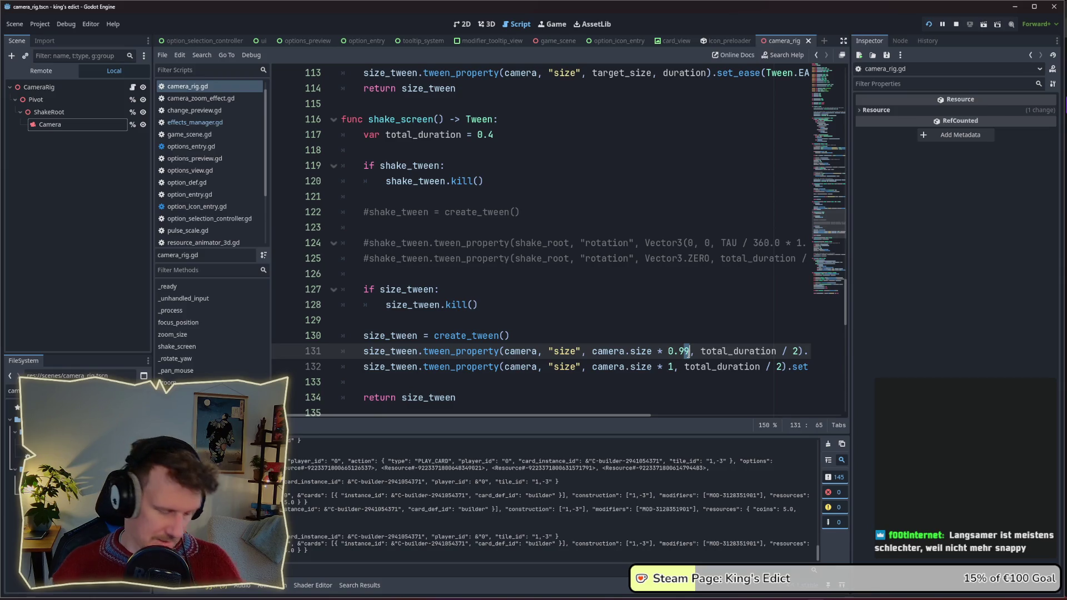
{"action": "key", "text": "alt+Tab"}
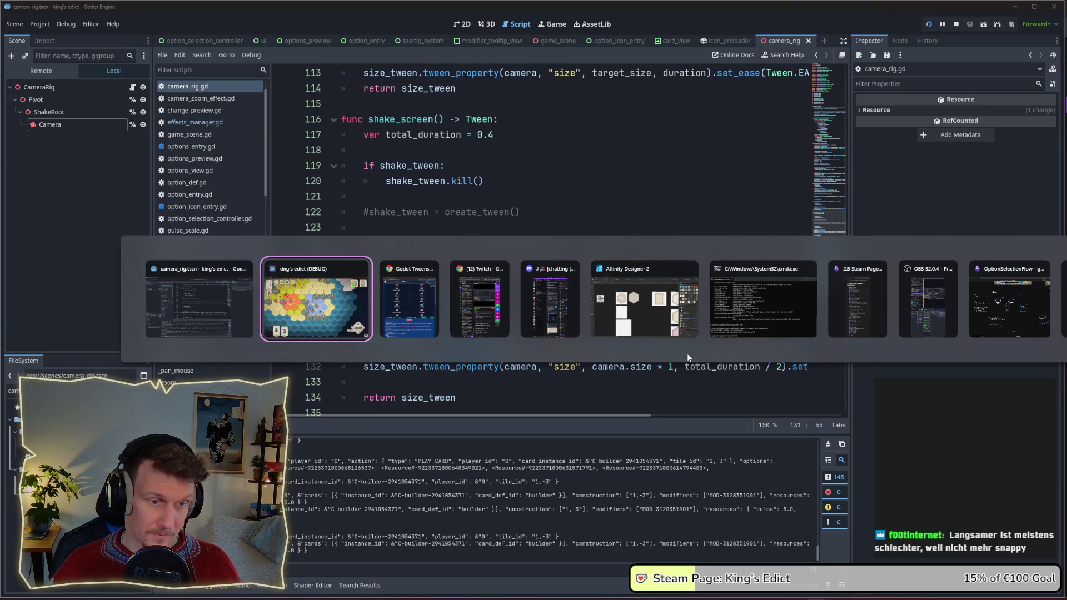
{"action": "key", "text": "alt+Tab"}
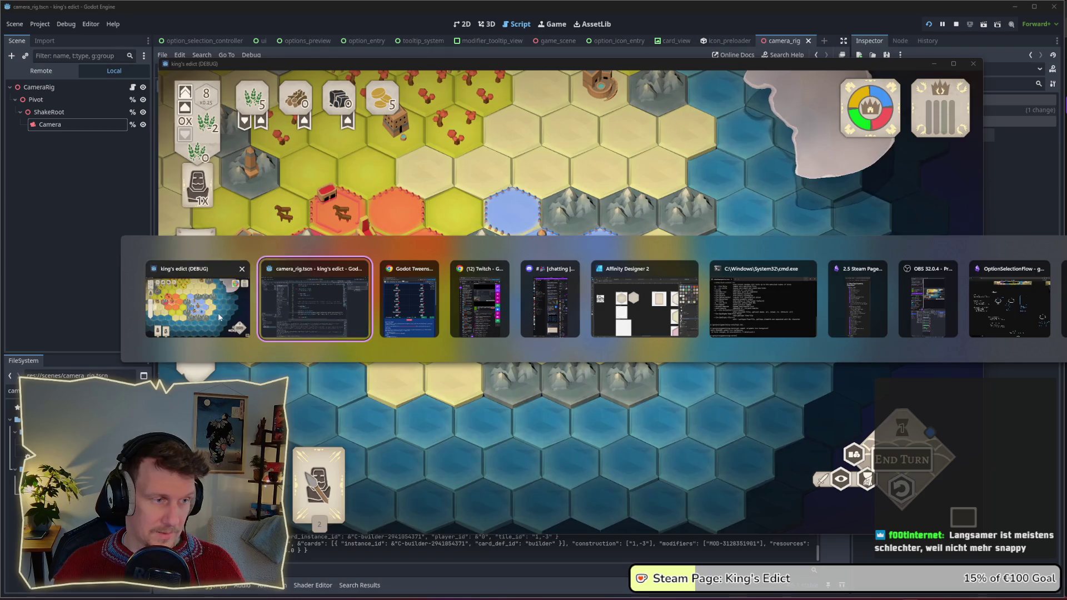
- Take back the builder, build on a hammer-marked hex, then undo that building
{"action": "left_click", "coordinate": [576, 380]}
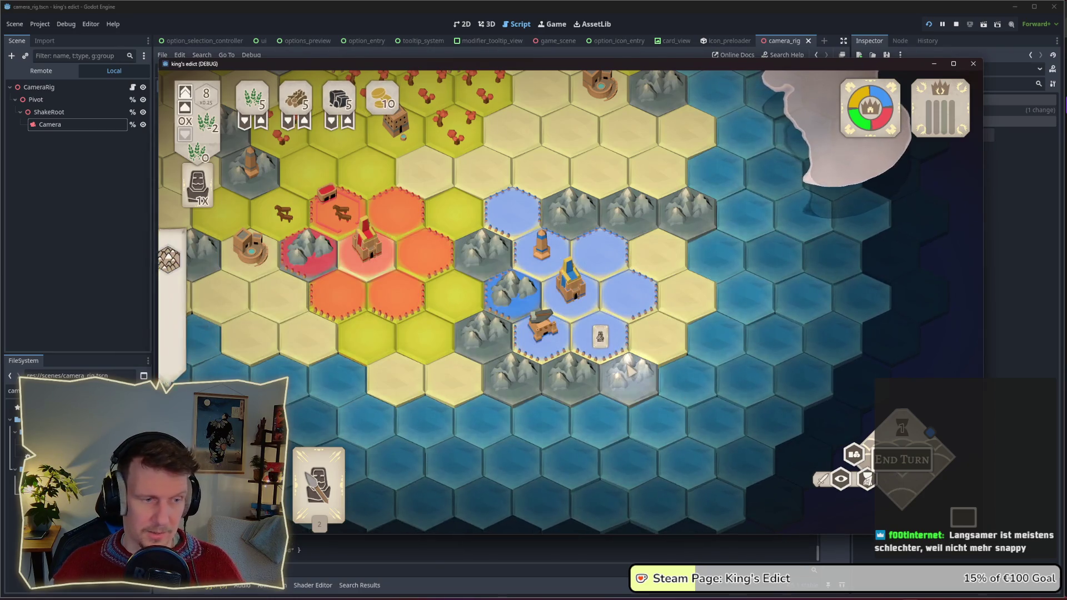
{"action": "left_click", "coordinate": [599, 321]}
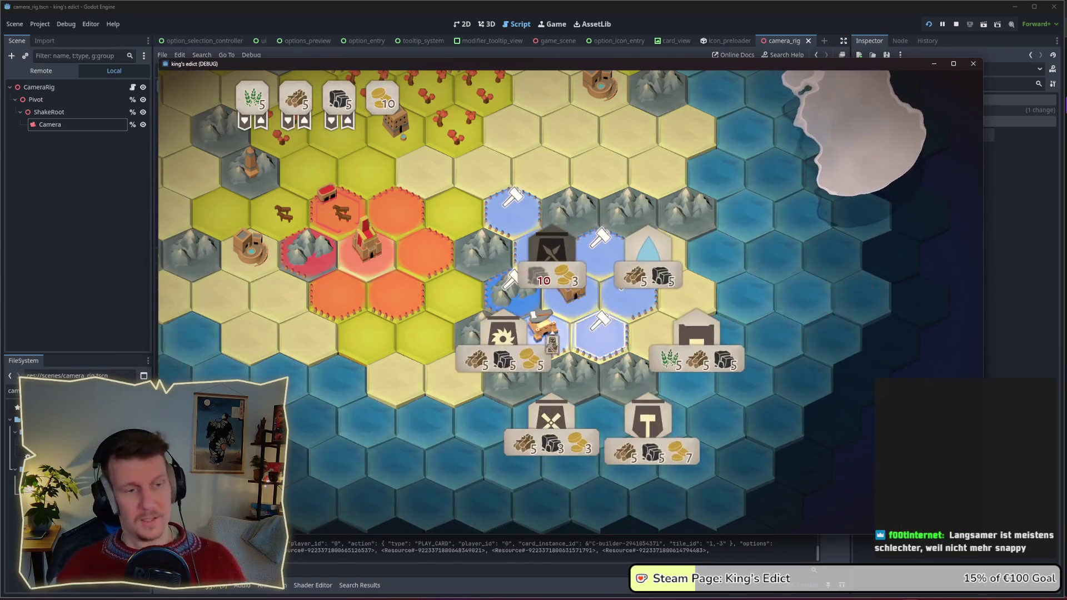
{"action": "left_click", "coordinate": [600, 334]}
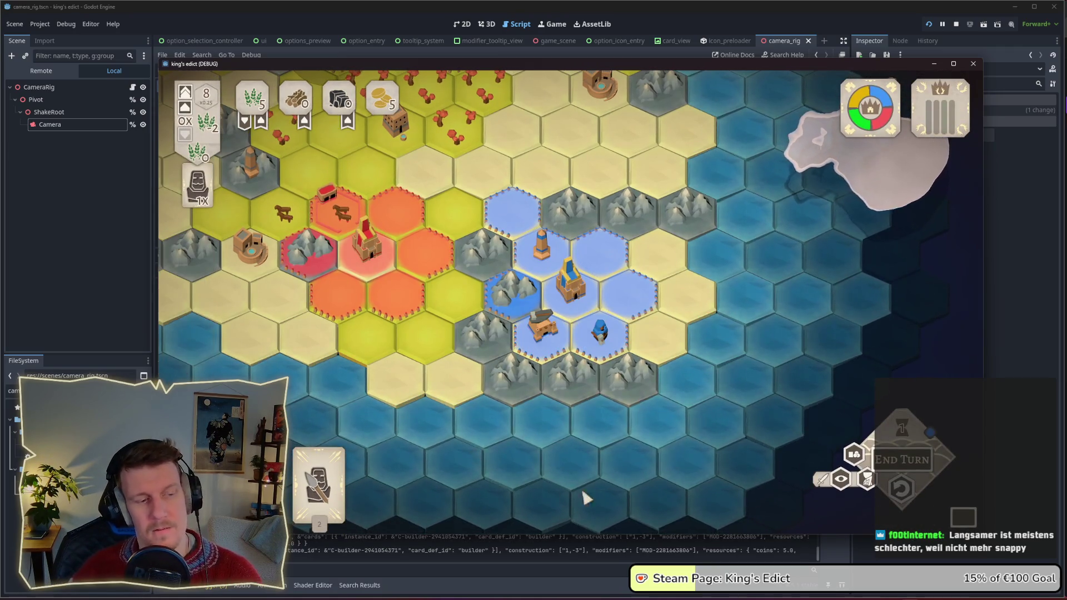
{"action": "left_click", "coordinate": [902, 490]}
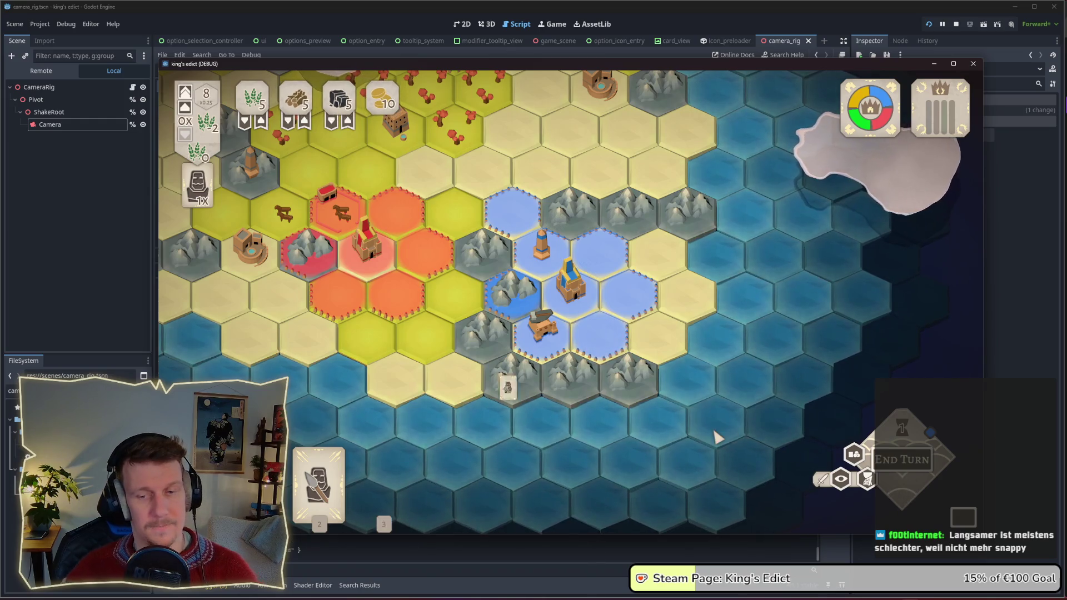
- Play the builder card (hotkey 3) on a blue hex, dismiss its panel, and return to line 134
{"action": "key", "text": "3"}
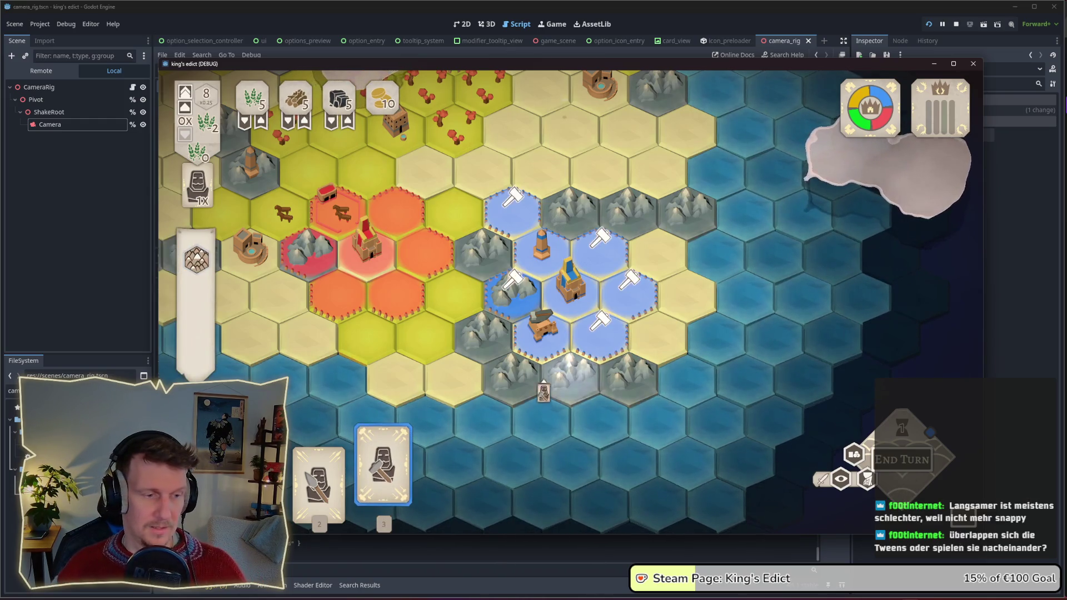
{"action": "left_click", "coordinate": [581, 348]}
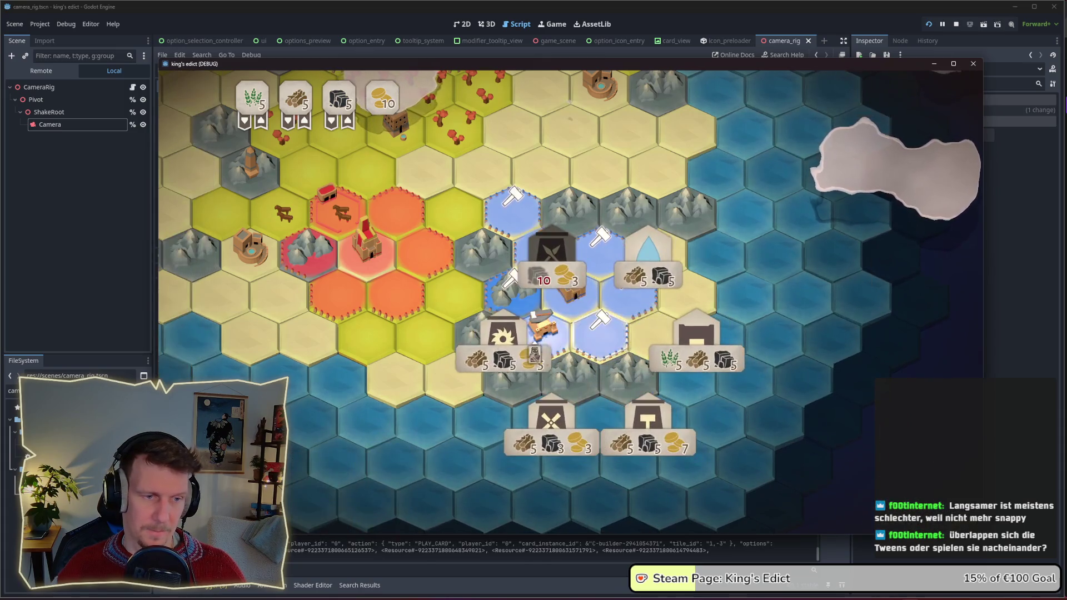
{"action": "left_click", "coordinate": [503, 336]}
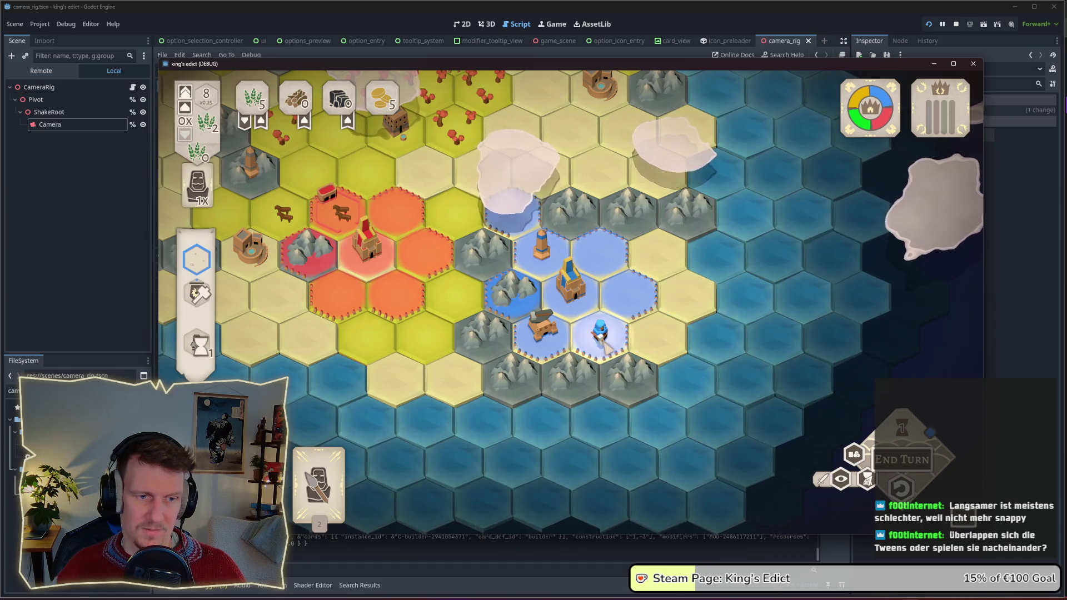
{"action": "right_click", "coordinate": [605, 345]}
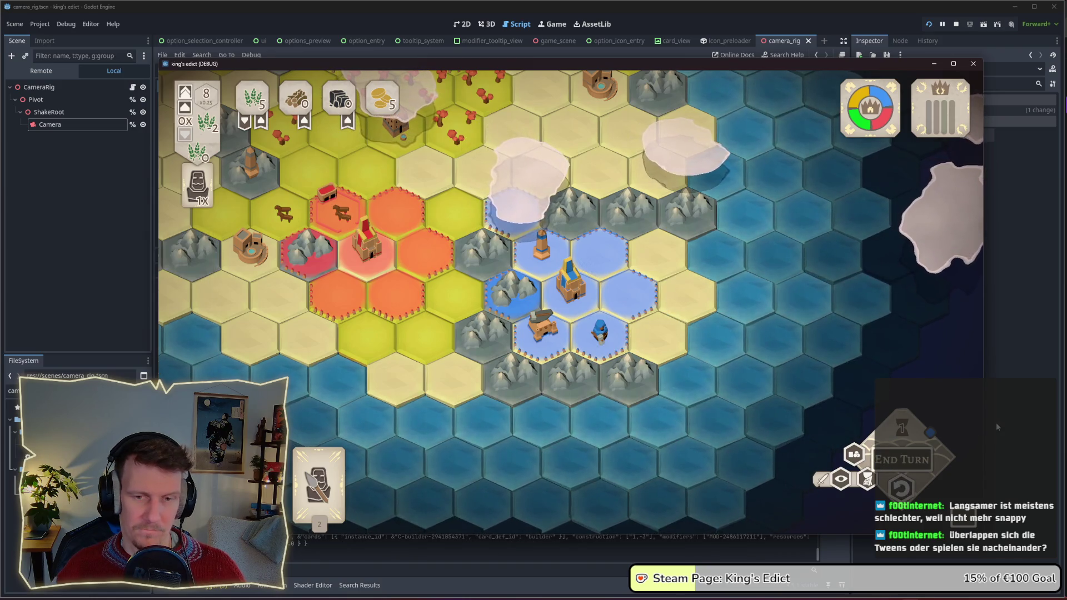
{"action": "key", "text": "alt+Tab"}
{"action": "left_click", "coordinate": [633, 398]}
{"action": "left_click_drag", "start_coordinate": [632, 416], "coordinate": [800, 415]}
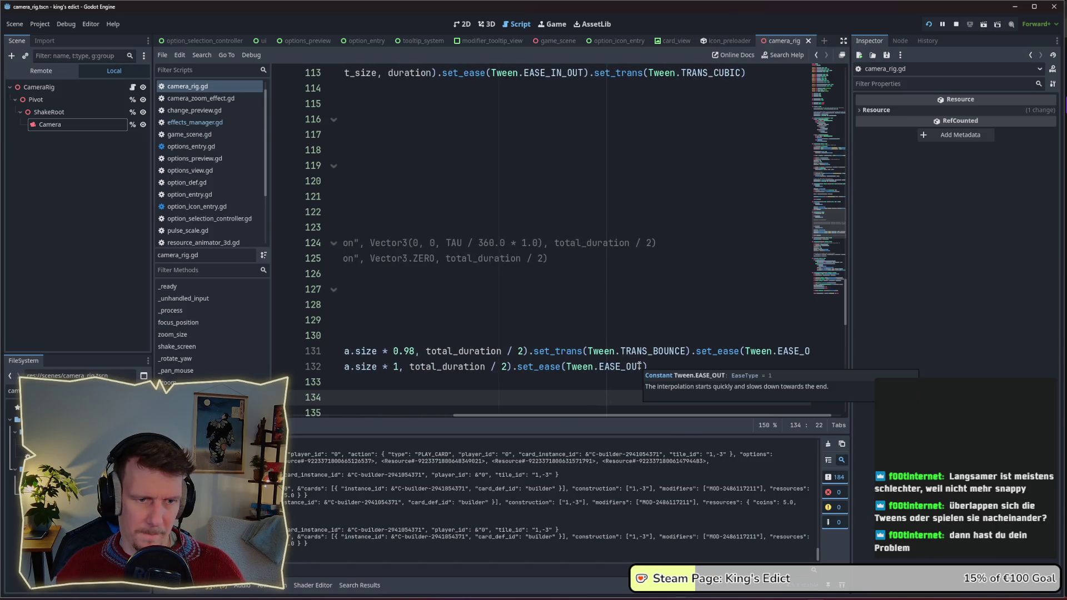
- Insert .set_trans(Tween.TRANS_CUBIC) before .set_ease on line 132, save, and return to the game
{"action": "left_click", "coordinate": [516, 367]}
{"action": "type", "text": ".set_ran"}
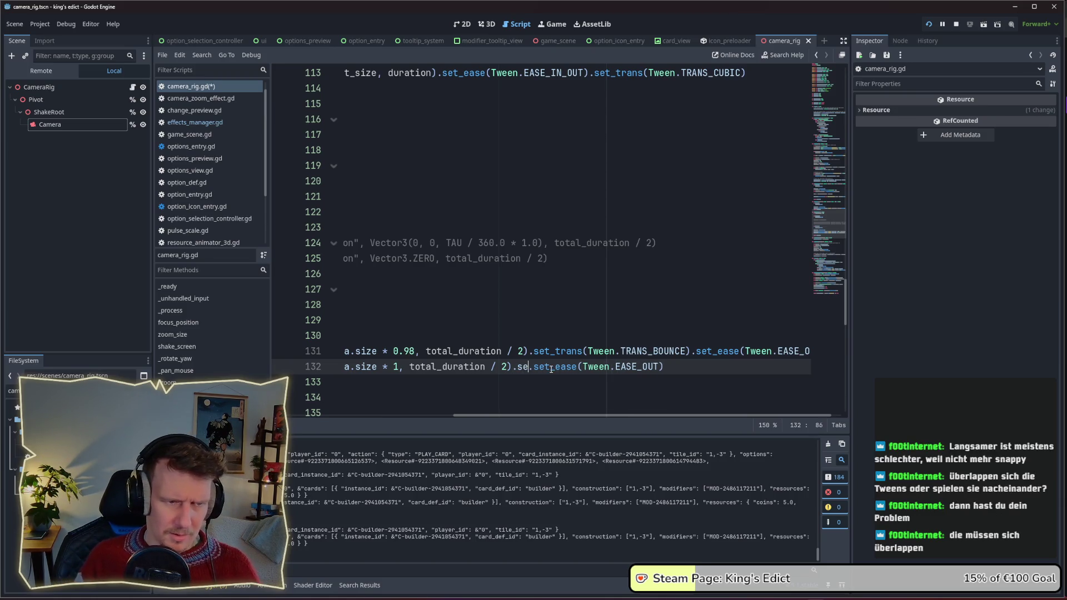
{"action": "key", "text": "BackSpace"}
{"action": "key", "text": "BackSpace"}
{"action": "key", "text": "BackSpace"}
{"action": "type", "text": "trans8"}
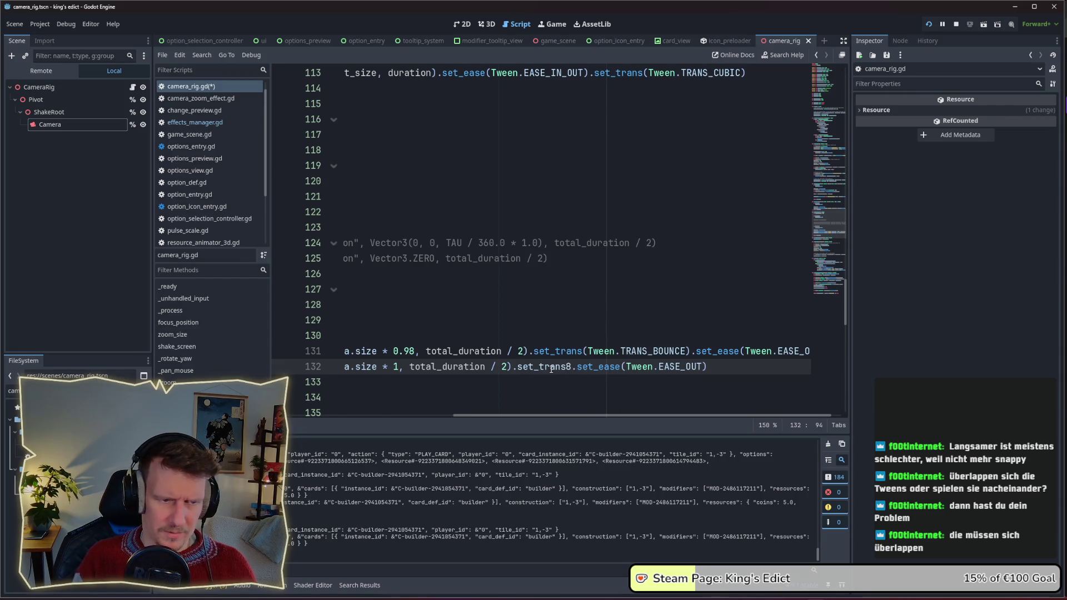
{"action": "key", "text": "BackSpace"}
{"action": "type", "text": "("}
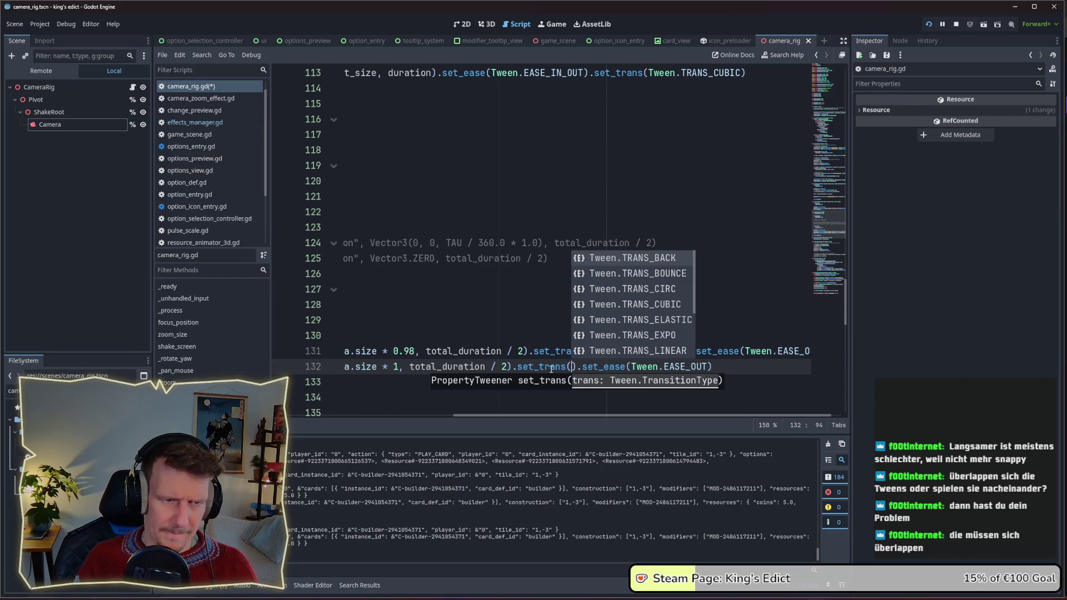
{"action": "key", "text": "Down"}
{"action": "key", "text": "Down"}
{"action": "key", "text": "Down"}
{"action": "key", "text": "Return"}
{"action": "key", "text": "ctrl+s"}
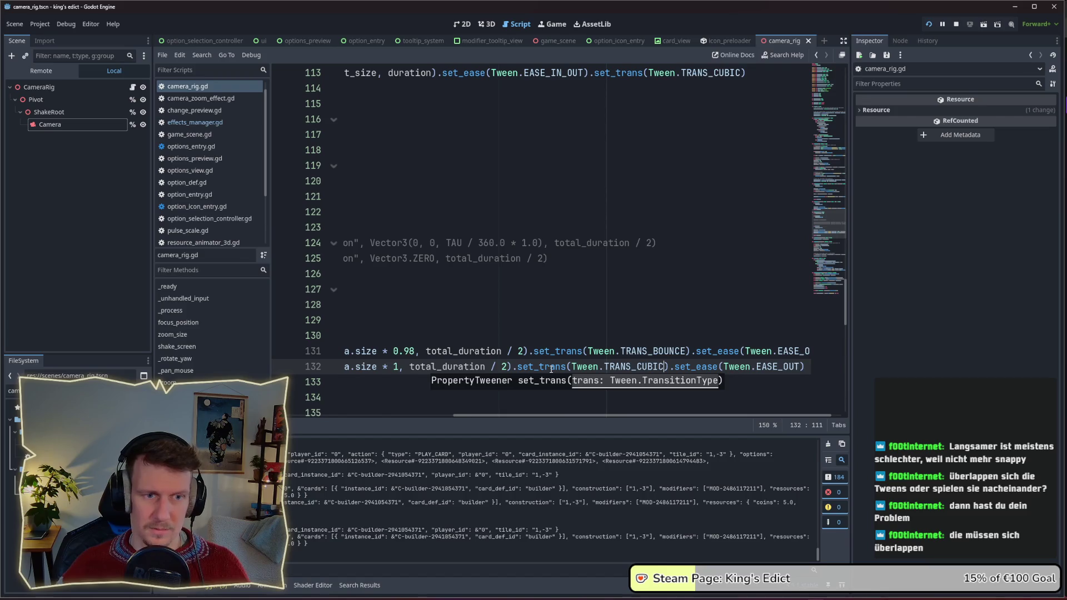
{"action": "key", "text": "alt+Tab"}
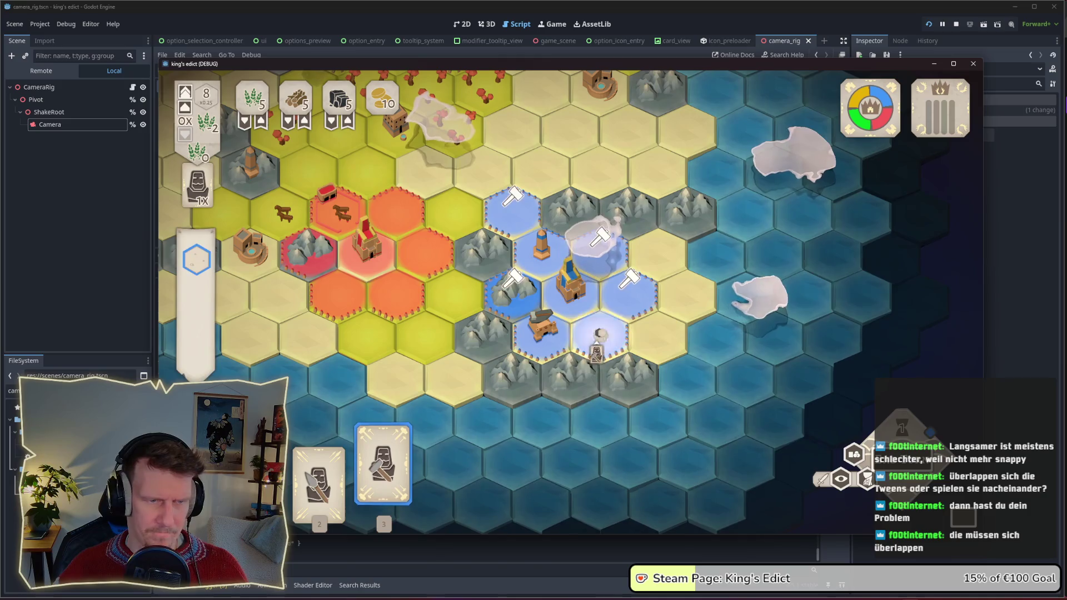
- Play the selected builder card on the lower-right blue hex, dropping coins to 5
{"action": "left_click", "coordinate": [596, 355]}
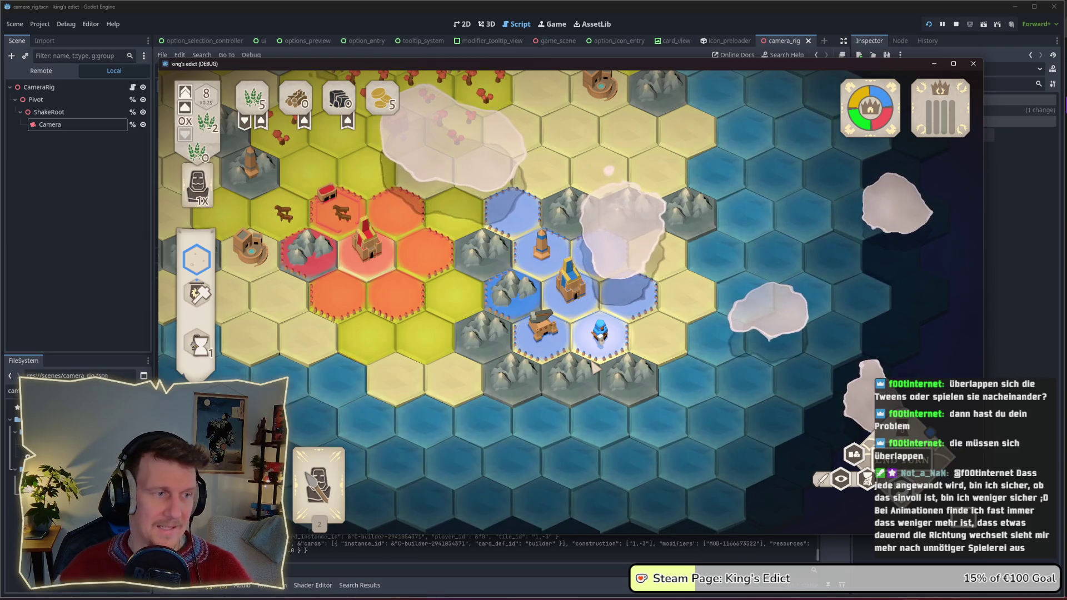
- Bring the Godot editor forward and scroll camera_rig.gd back to the top of the script
{"action": "left_click", "coordinate": [117, 289]}
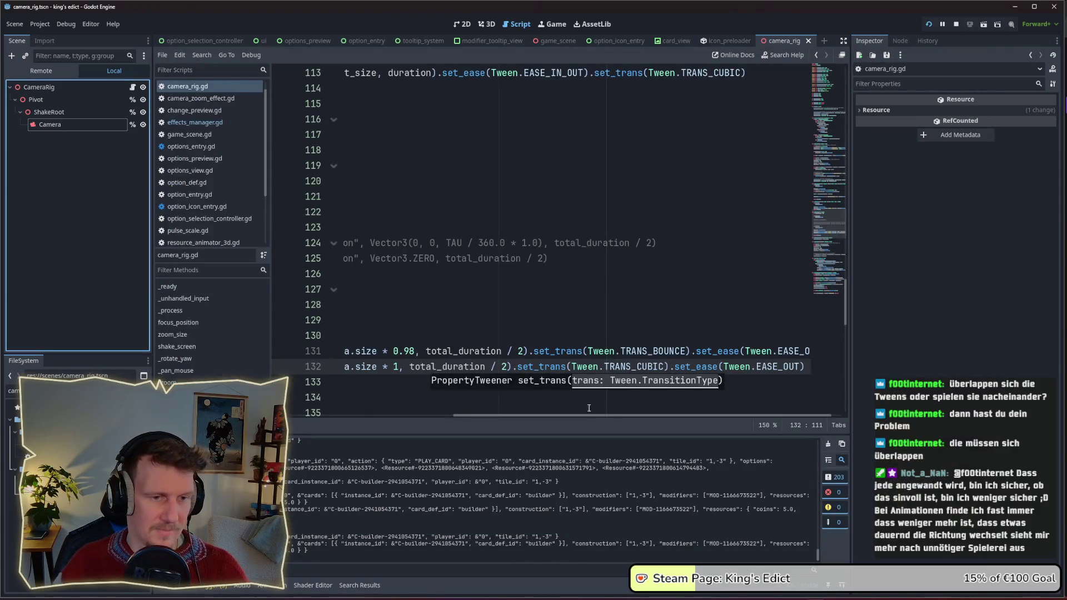
{"action": "scroll", "coordinate": [582, 410], "scroll_direction": "left", "scroll_amount": 5}
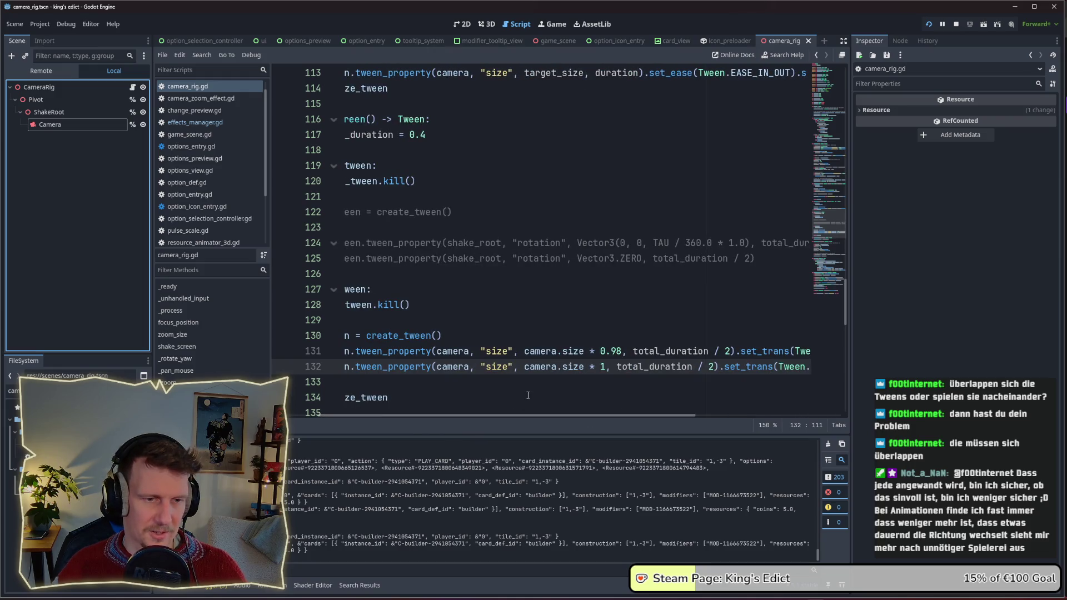
{"action": "left_click_drag", "start_coordinate": [625, 417], "coordinate": [722, 418]}
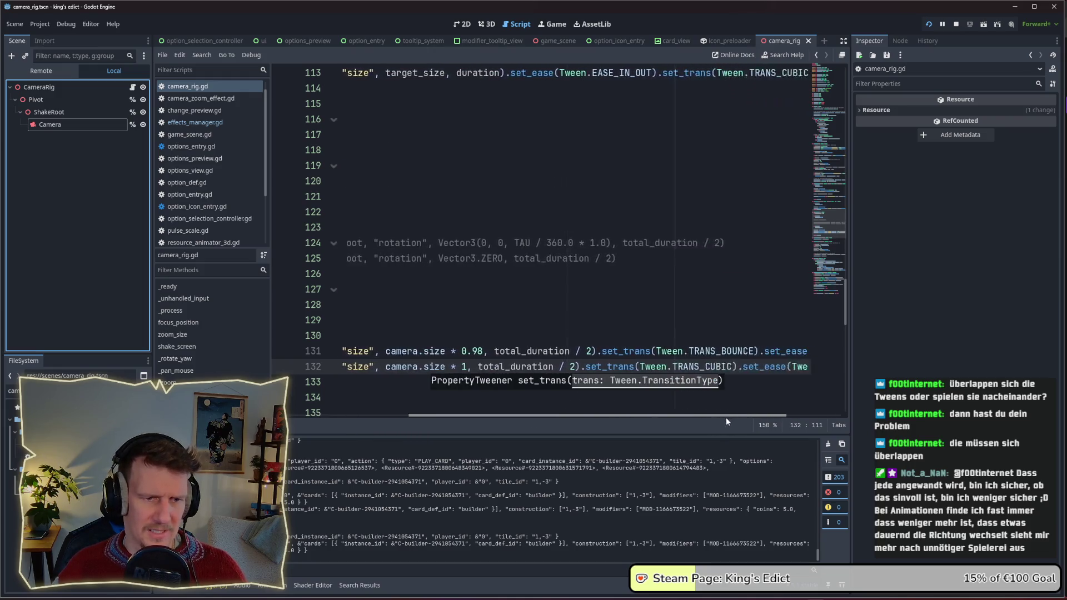
{"action": "scroll", "coordinate": [577, 408], "scroll_direction": "left", "scroll_amount": 5}
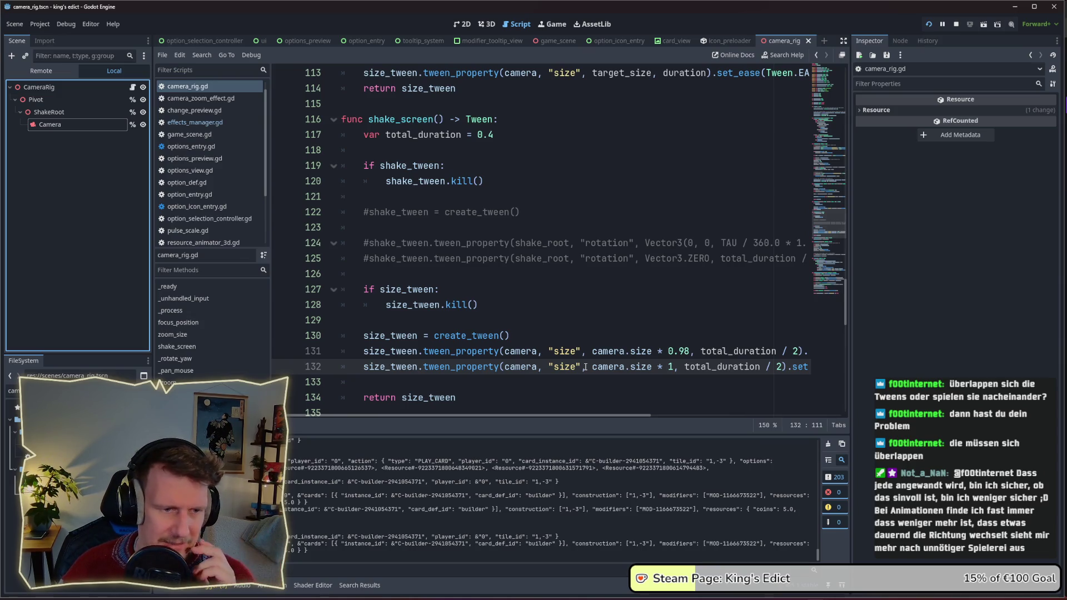
{"action": "mouse_move", "coordinate": [586, 417]}
{"action": "left_mouse_down"}
{"action": "mouse_move", "coordinate": [794, 416]}
{"action": "mouse_move", "coordinate": [585, 415]}
{"action": "left_mouse_up"}
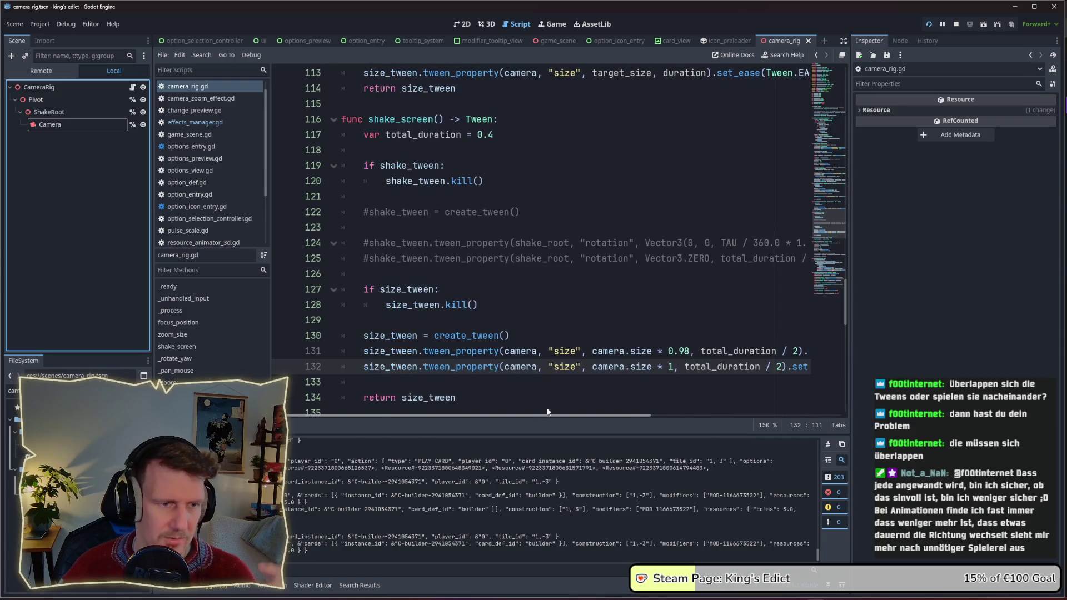
{"action": "left_click_drag", "start_coordinate": [845, 301], "coordinate": [849, 93]}
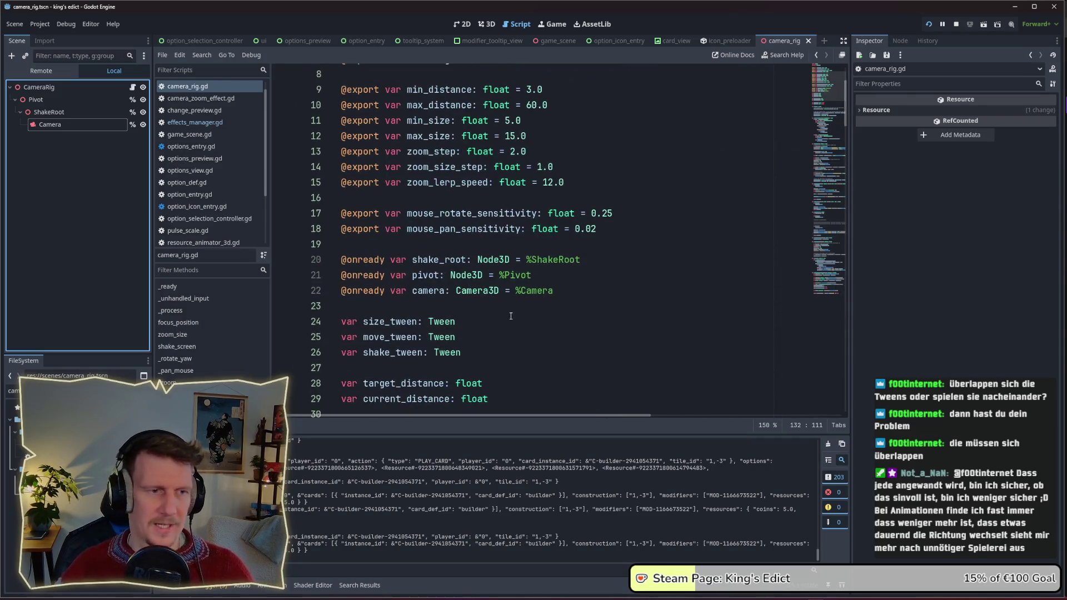
{"action": "scroll", "coordinate": [510, 315], "scroll_direction": "down", "scroll_amount": 1}
{"action": "key", "text": "ctrl+z"}
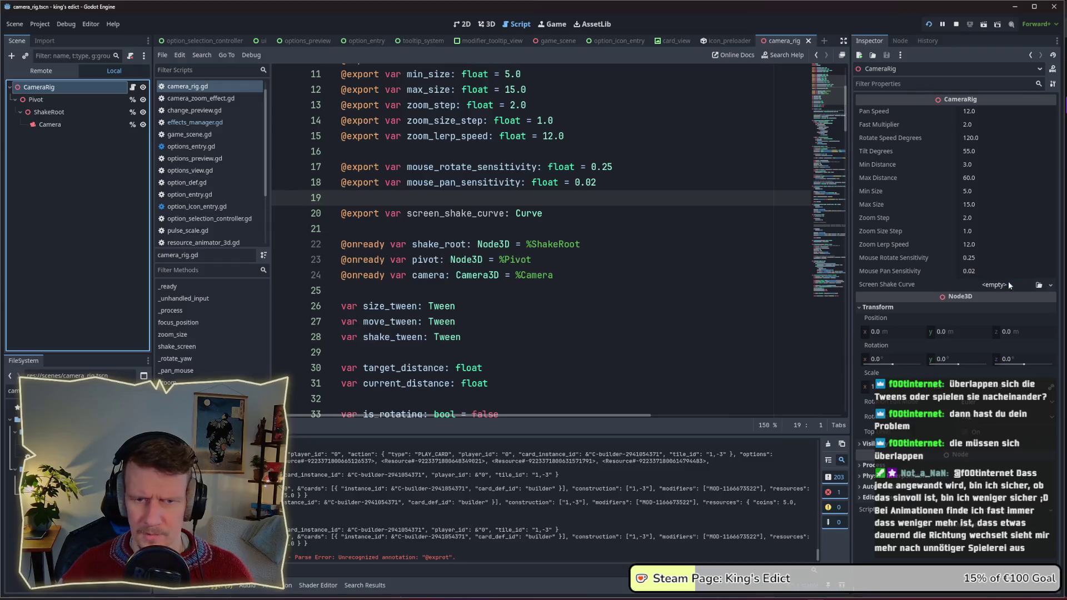
{"action": "left_click", "coordinate": [963, 295]}
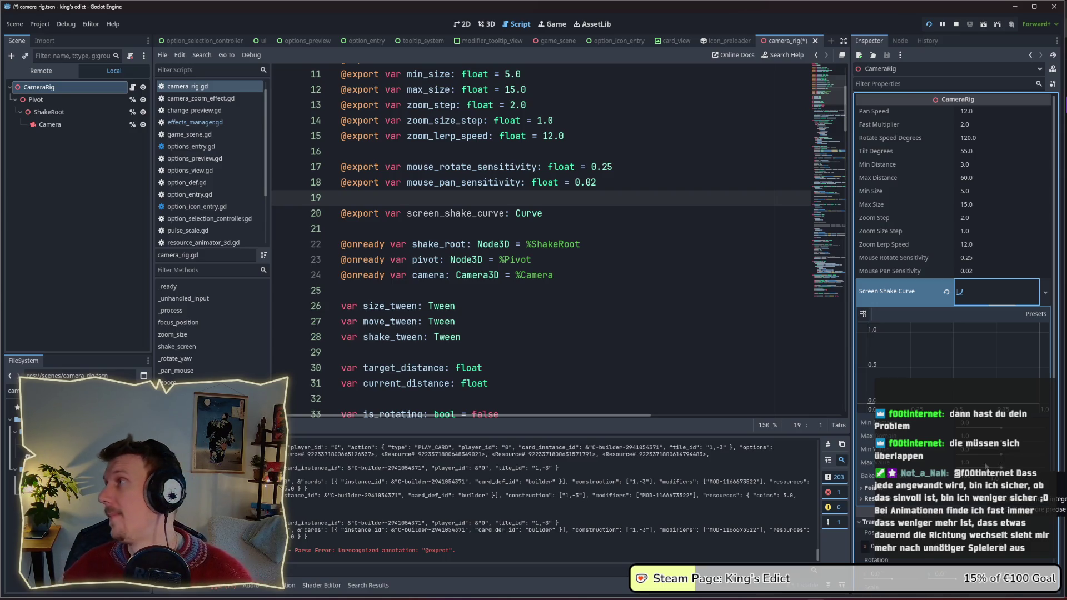
- Shape the curve into a hump peaking near (0.69, 0.93) and save the scene
{"action": "left_click", "coordinate": [867, 403]}
{"action": "left_click_drag", "start_coordinate": [1041, 401], "coordinate": [1040, 333]}
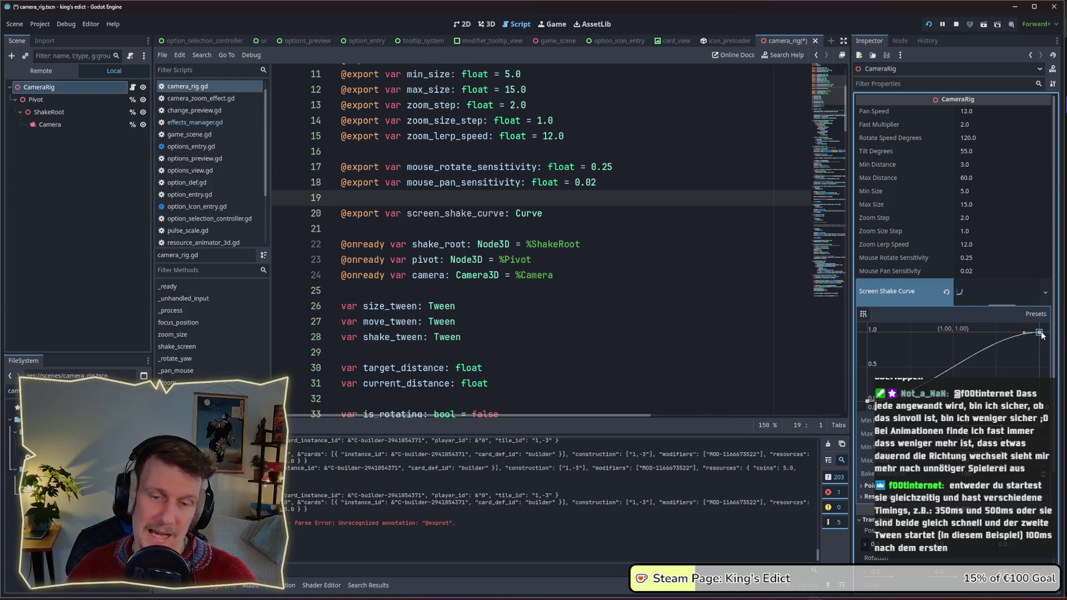
{"action": "mouse_move", "coordinate": [1040, 333]}
{"action": "left_mouse_down"}
{"action": "mouse_move", "coordinate": [1040, 398]}
{"action": "mouse_move", "coordinate": [998, 366]}
{"action": "mouse_move", "coordinate": [987, 338]}
{"action": "left_mouse_up"}
{"action": "key", "text": "ctrl+s"}
{"action": "left_click", "coordinate": [648, 338]}
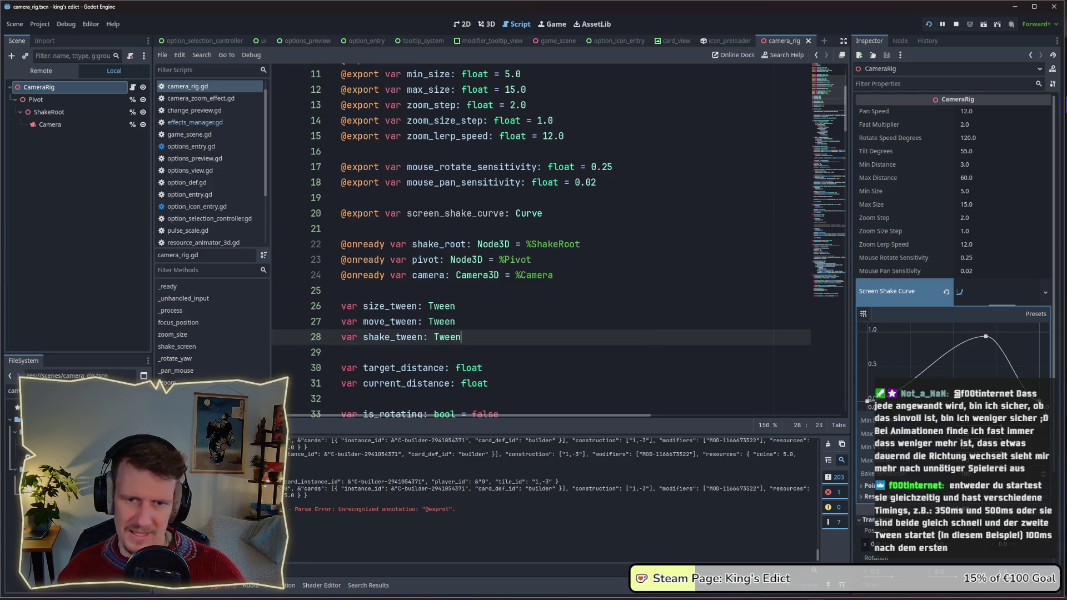
- Comment out the existing bounce and cubic size_tween calls in shake_screen
{"action": "scroll", "coordinate": [565, 295], "scroll_direction": "down", "scroll_amount": 15}
{"action": "scroll", "coordinate": [565, 295], "scroll_direction": "up", "scroll_amount": 2}
{"action": "scroll", "coordinate": [578, 294], "scroll_direction": "down", "scroll_amount": 8}
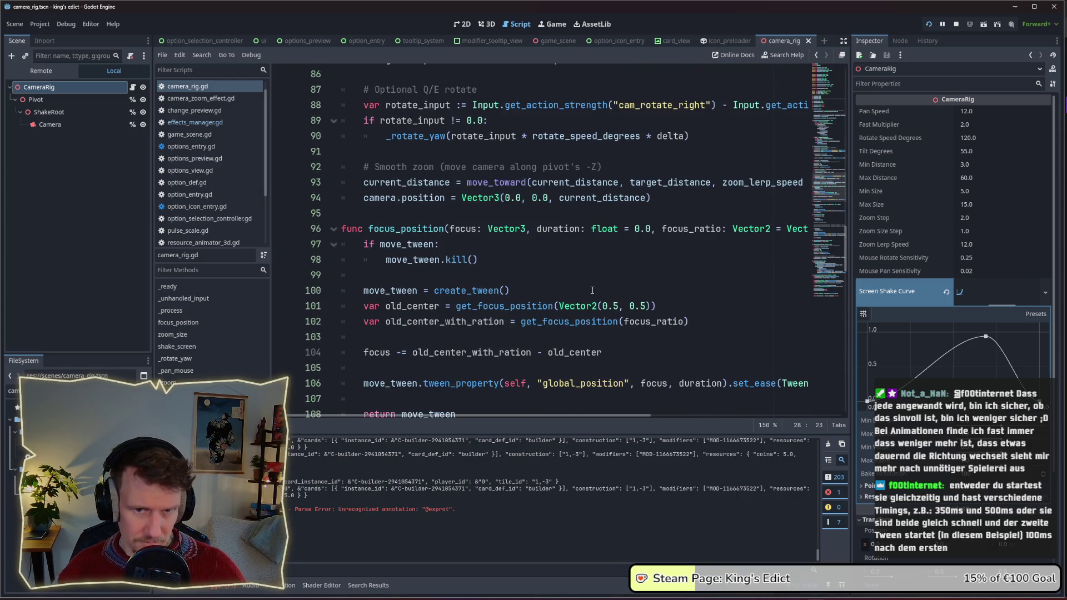
{"action": "scroll", "coordinate": [592, 290], "scroll_direction": "down", "scroll_amount": 6}
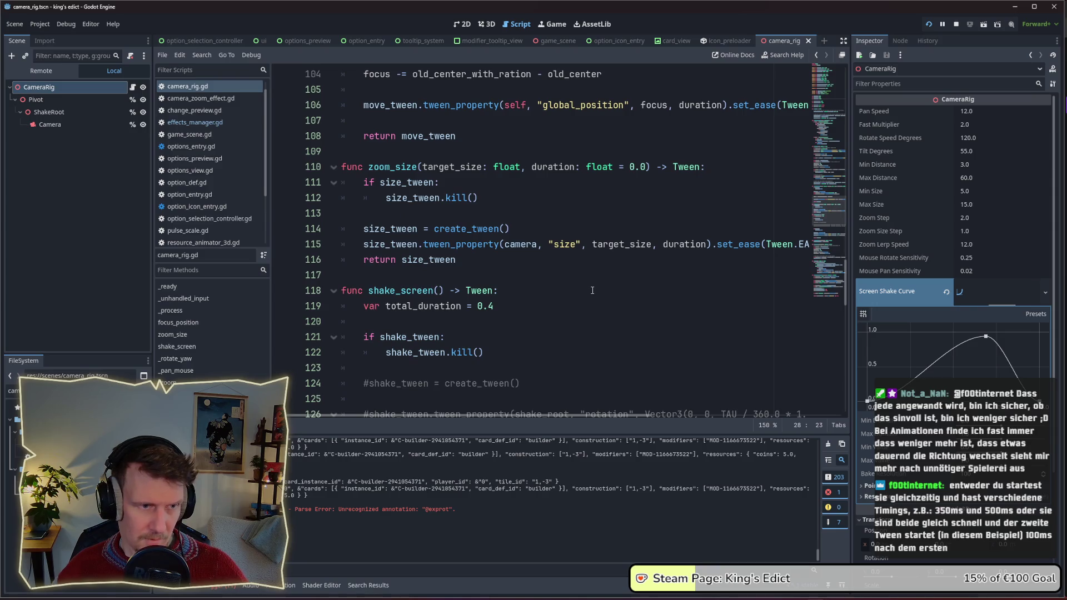
{"action": "scroll", "coordinate": [594, 289], "scroll_direction": "down", "scroll_amount": 5}
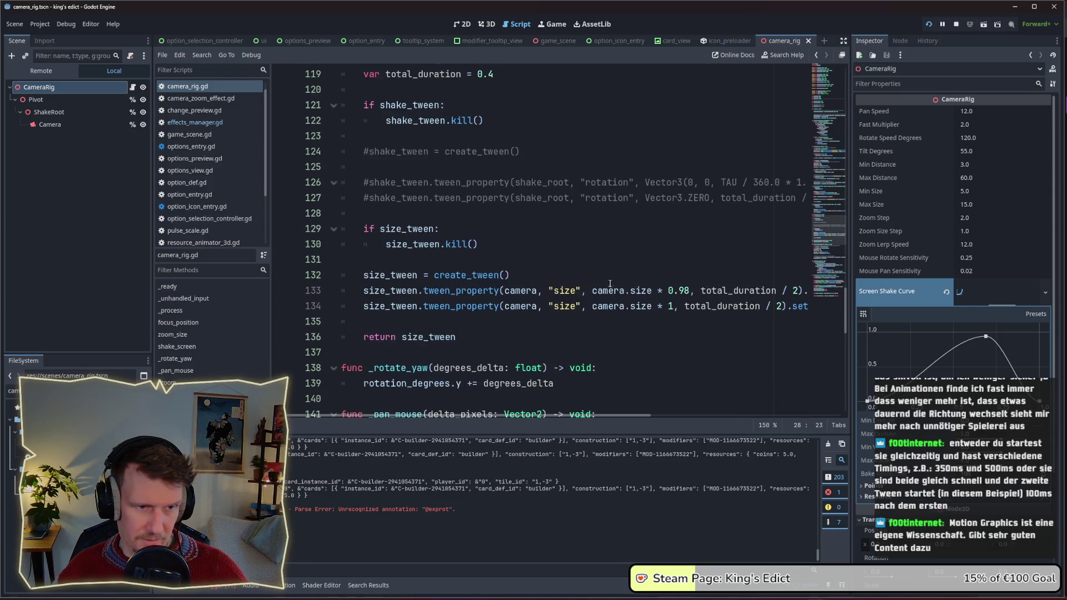
{"action": "left_click", "coordinate": [364, 295]}
{"action": "key", "text": "ctrl+k"}
{"action": "key", "text": "ctrl+k"}
{"action": "key", "text": "ctrl+k"}
{"action": "key", "text": "Down"}
{"action": "key", "text": "ctrl+k"}
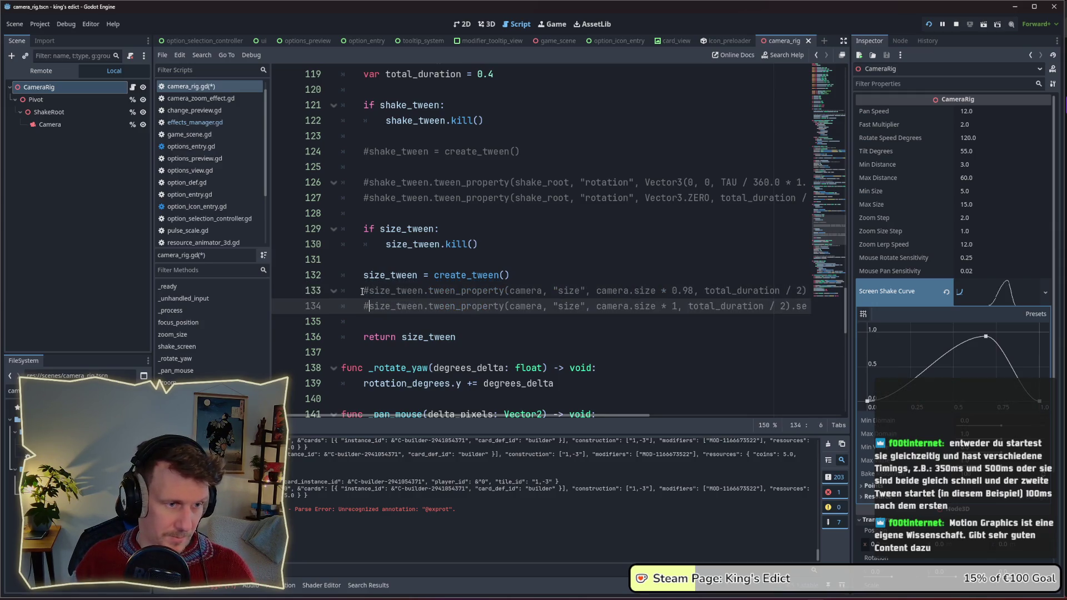
{"action": "key", "text": "Up"}
- Add a new line 133 with size_tween and the copied tween_property call, minus the / 2
{"action": "key", "text": "Return"}
{"action": "key", "text": "Up"}
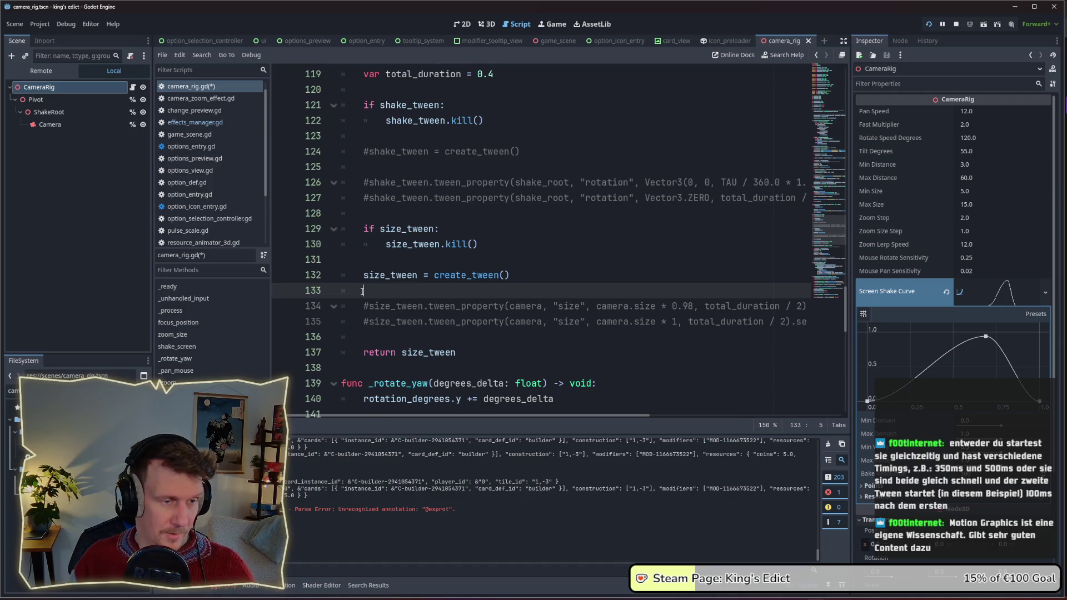
{"action": "type", "text": "_"}
{"action": "key", "text": "Return"}
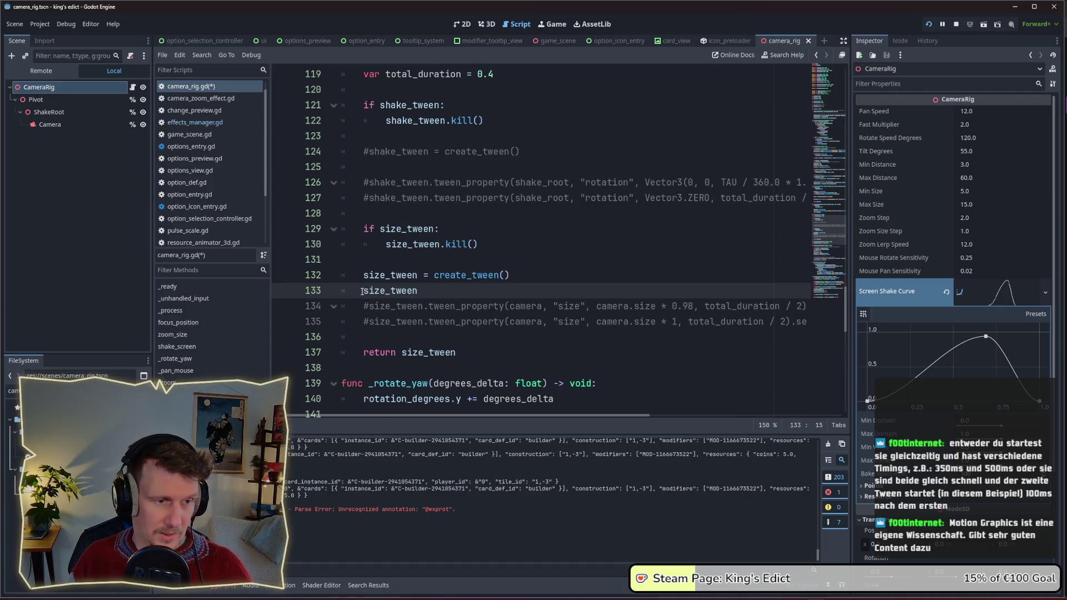
{"action": "mouse_move", "coordinate": [417, 306]}
{"action": "left_mouse_down"}
{"action": "mouse_move", "coordinate": [806, 307]}
{"action": "mouse_move", "coordinate": [704, 306]}
{"action": "left_mouse_up"}
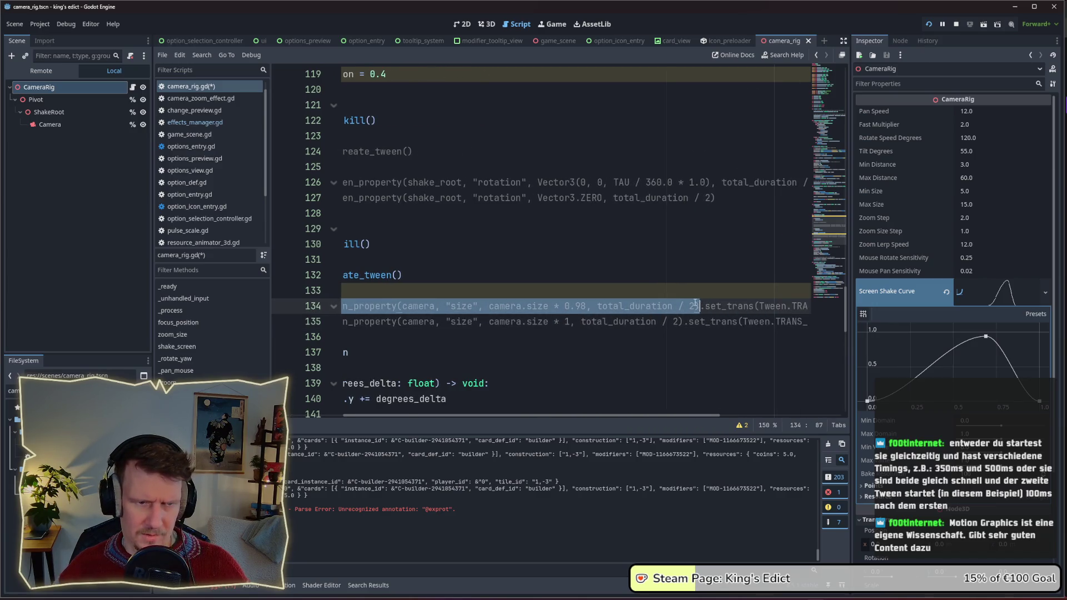
{"action": "key", "text": "ctrl+c"}
{"action": "left_click", "coordinate": [699, 291]}
{"action": "key", "text": "ctrl+v"}
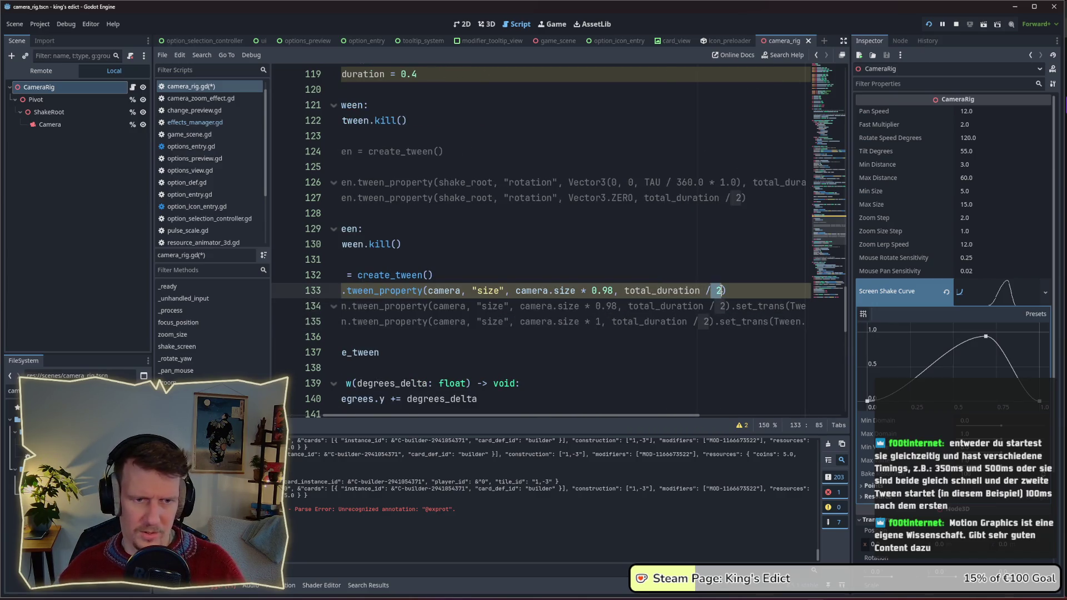
{"action": "key", "text": "BackSpace"}
{"action": "key", "text": "BackSpace"}
{"action": "key", "text": "BackSpace"}
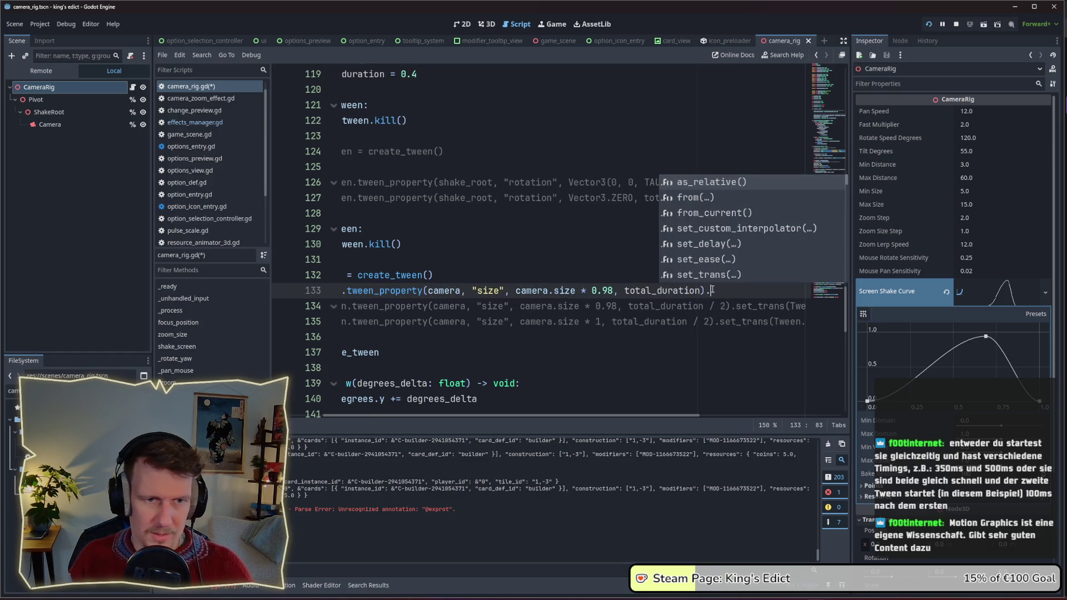
- Chain set_custom_interpolator(screen_shake_curve) onto the new size tween and save
{"action": "key", "text": "Down"}
{"action": "key", "text": "Down"}
{"action": "key", "text": "Down"}
{"action": "key", "text": "Return"}
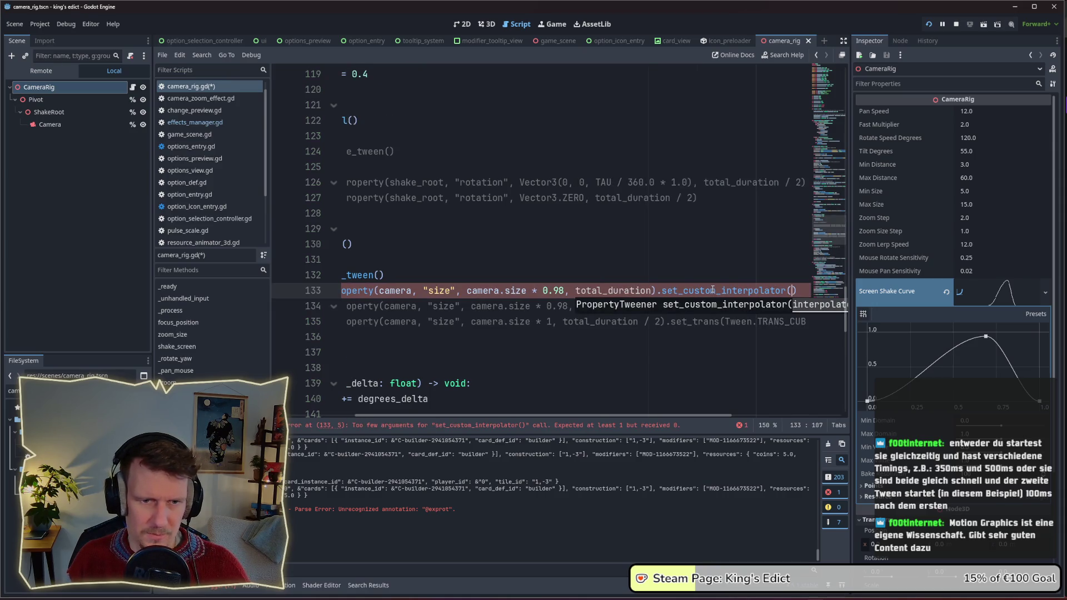
{"action": "type", "text": "screen_sha"}
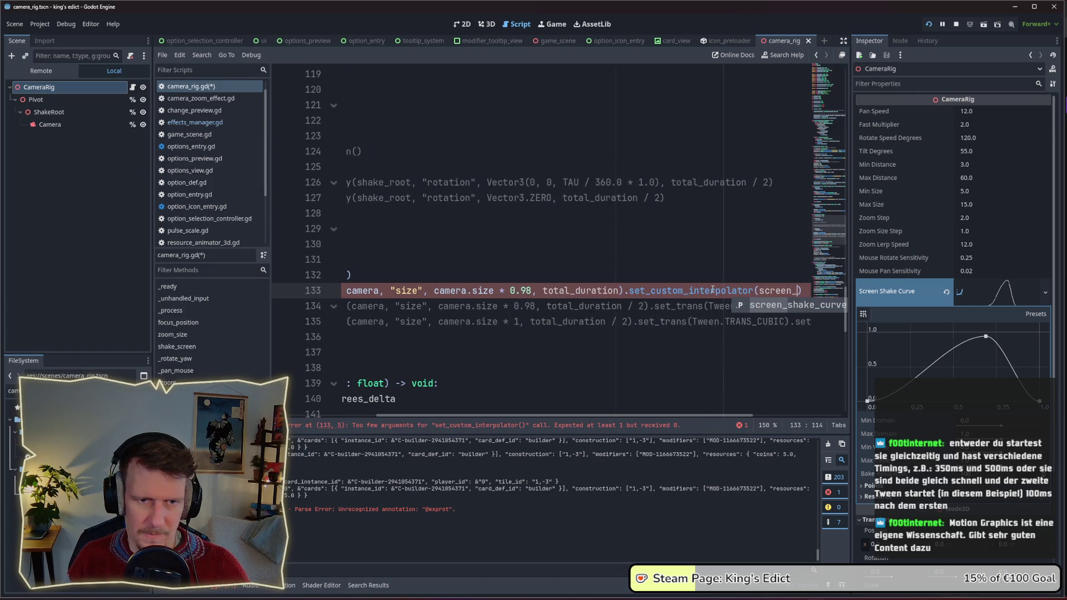
{"action": "key", "text": "Return"}
{"action": "key", "text": "ctrl+s"}
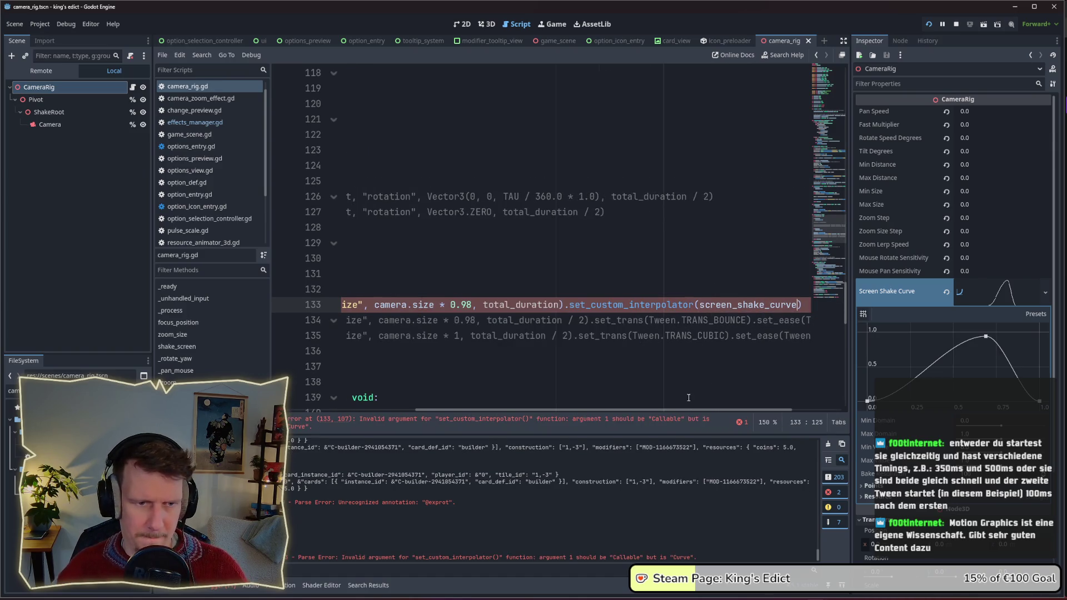
{"action": "mouse_move", "coordinate": [708, 410]}
{"action": "left_mouse_down"}
{"action": "mouse_move", "coordinate": [757, 411]}
{"action": "mouse_move", "coordinate": [553, 396]}
{"action": "mouse_move", "coordinate": [740, 400]}
{"action": "left_mouse_up"}
- Change the interpolator argument to screen_shake_curve.sample and save the script
{"action": "double_click", "coordinate": [556, 304]}
{"action": "mouse_move", "coordinate": [605, 310]}
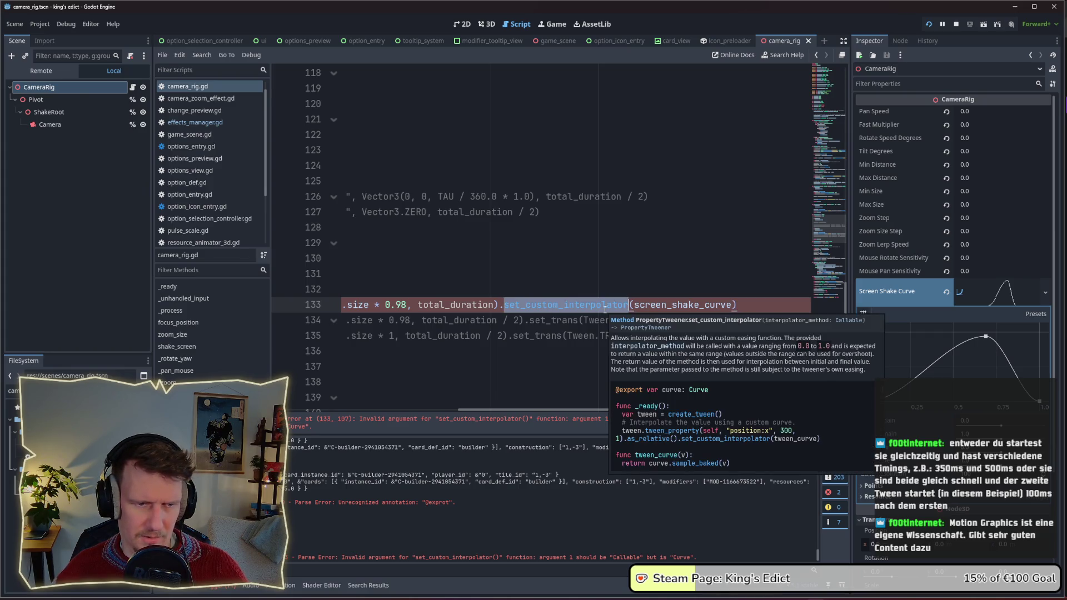
{"action": "left_click", "coordinate": [735, 305]}
{"action": "type", "text": ".sa"}
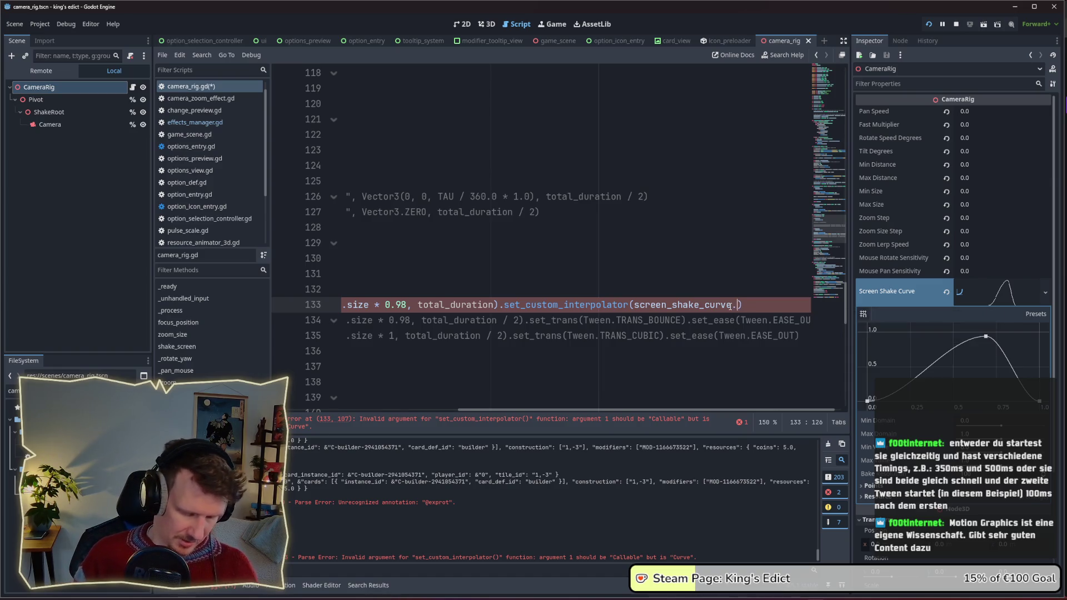
{"action": "key", "text": "Return"}
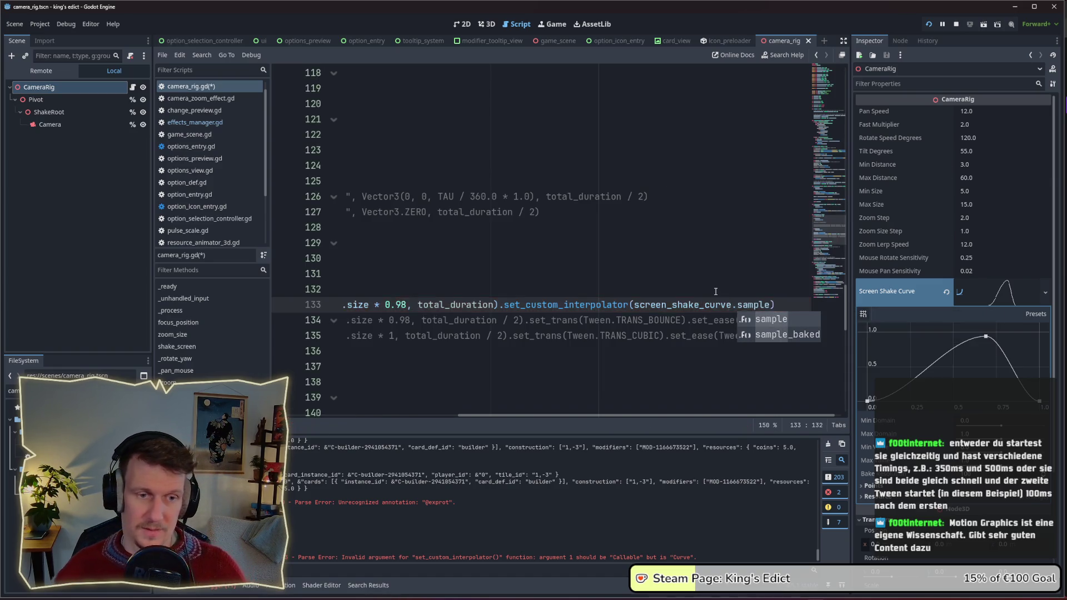
{"action": "left_click", "coordinate": [716, 291]}
{"action": "key", "text": "ctrl+s"}
{"action": "left_click_drag", "start_coordinate": [659, 414], "coordinate": [543, 414]}
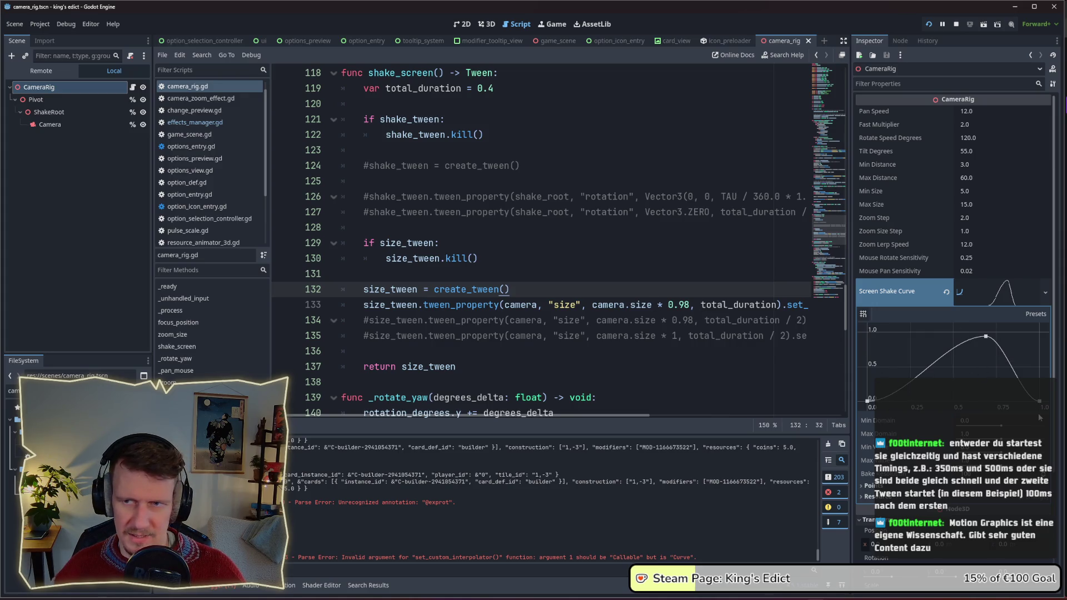
{"action": "left_click", "coordinate": [649, 271]}
- Relaunch the game and start a multiplayer match on i_know_this_place.map
{"action": "left_click", "coordinate": [929, 24]}
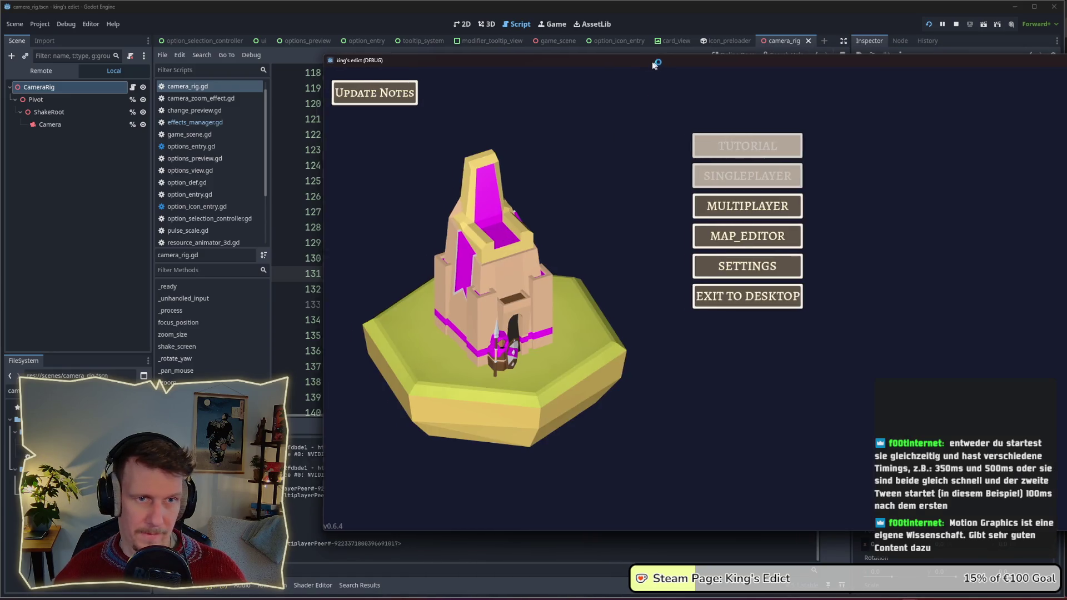
{"action": "left_click", "coordinate": [600, 196]}
{"action": "left_click", "coordinate": [639, 193]}
{"action": "left_click", "coordinate": [656, 105]}
{"action": "left_click", "coordinate": [645, 163]}
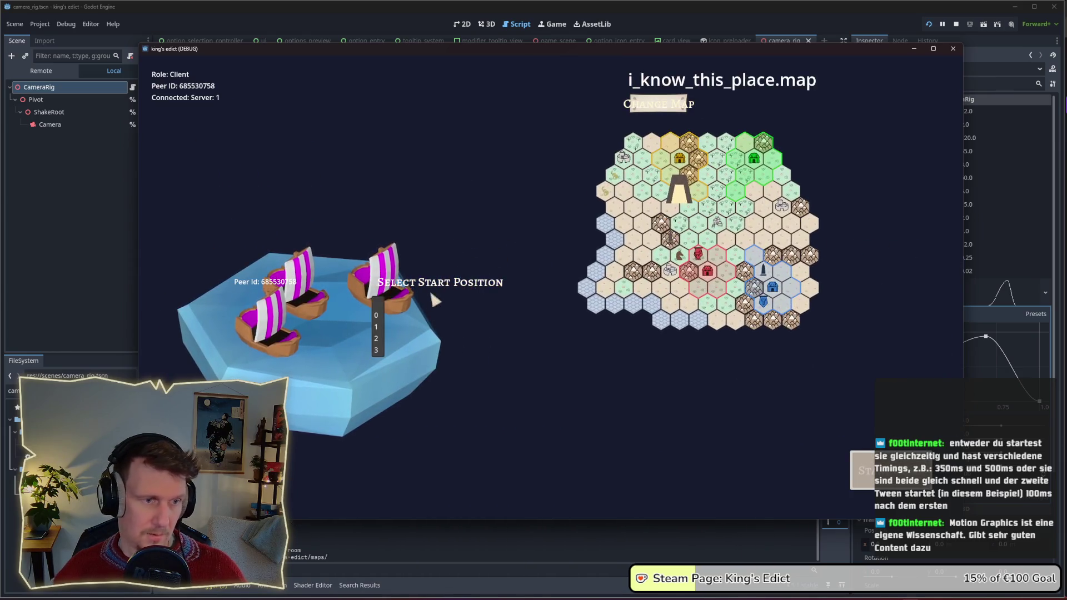
{"action": "left_click", "coordinate": [866, 467]}
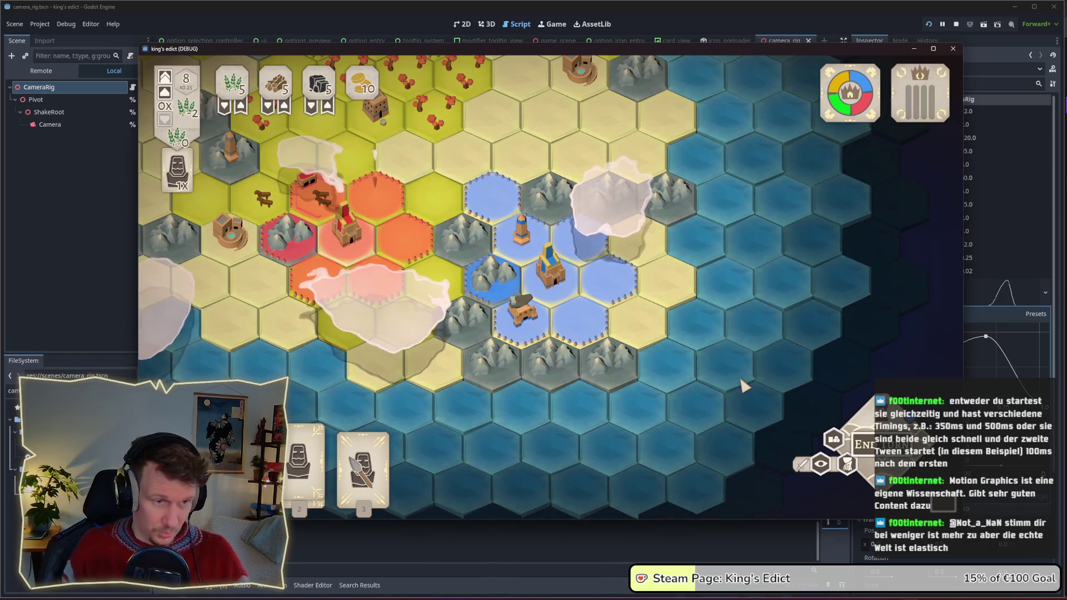
- Build a Blacksmith on a blue hex, then drag the shake curve's peak left toward (0.35, 0.94)
{"action": "left_click", "coordinate": [589, 328]}
{"action": "left_click", "coordinate": [602, 335]}
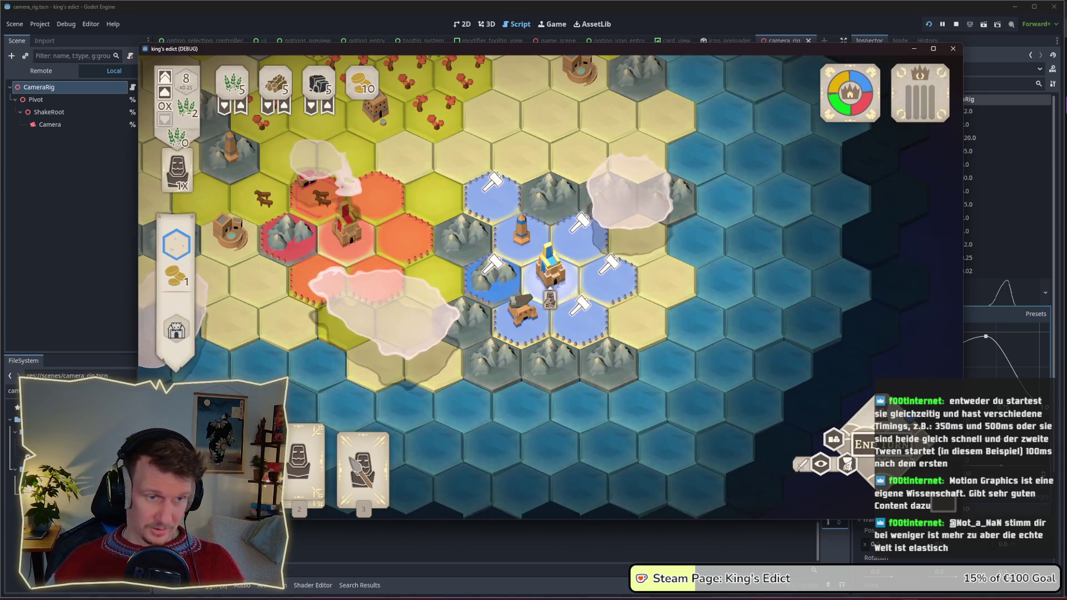
{"action": "left_click", "coordinate": [492, 184]}
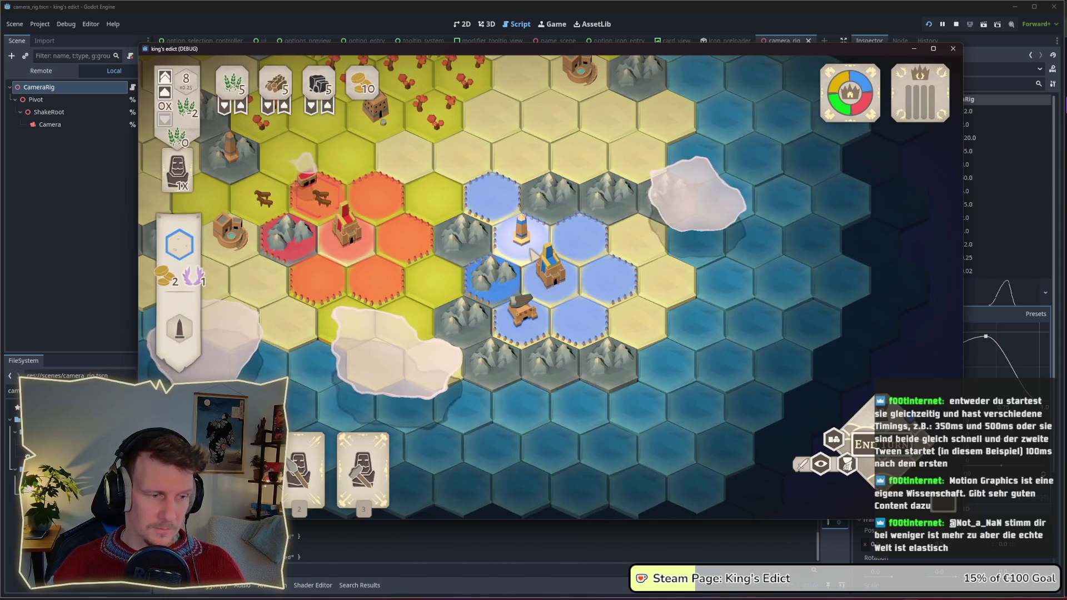
{"action": "left_click", "coordinate": [493, 184]}
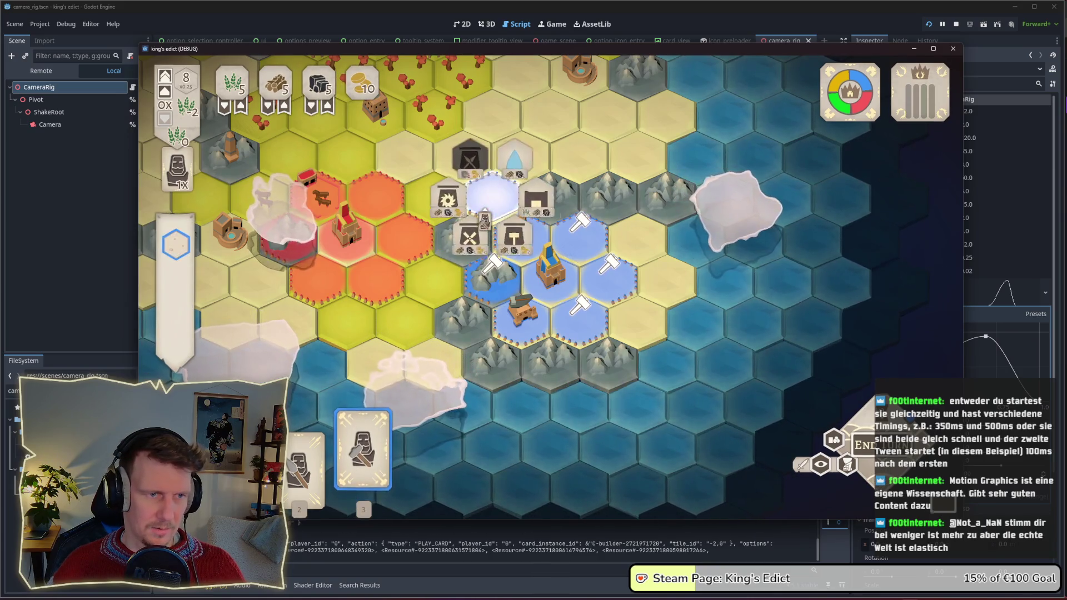
{"action": "left_click", "coordinate": [536, 295]}
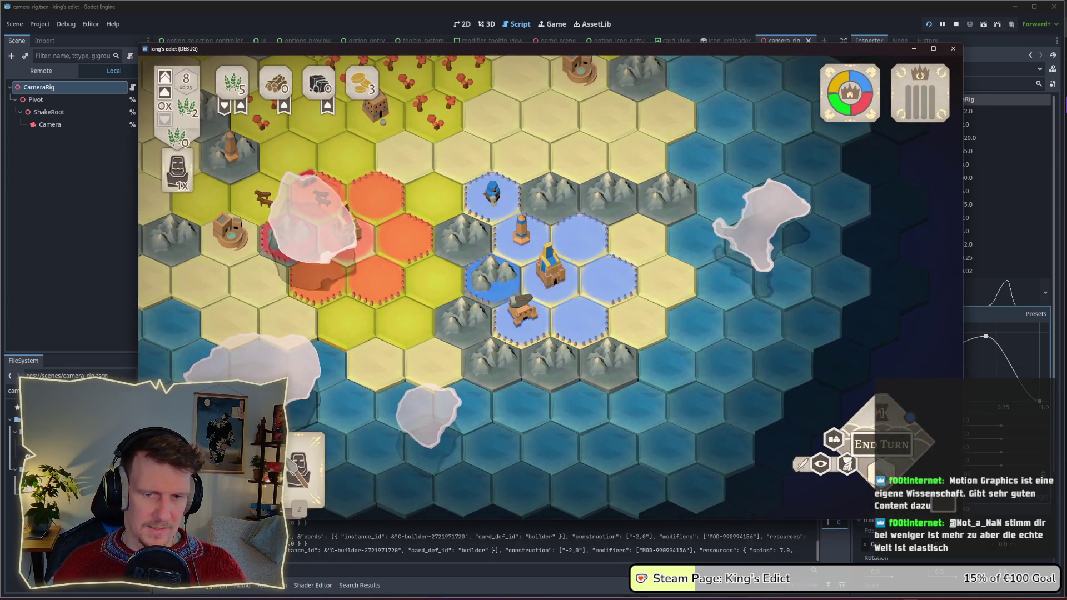
{"action": "left_click_drag", "start_coordinate": [985, 336], "coordinate": [928, 340]}
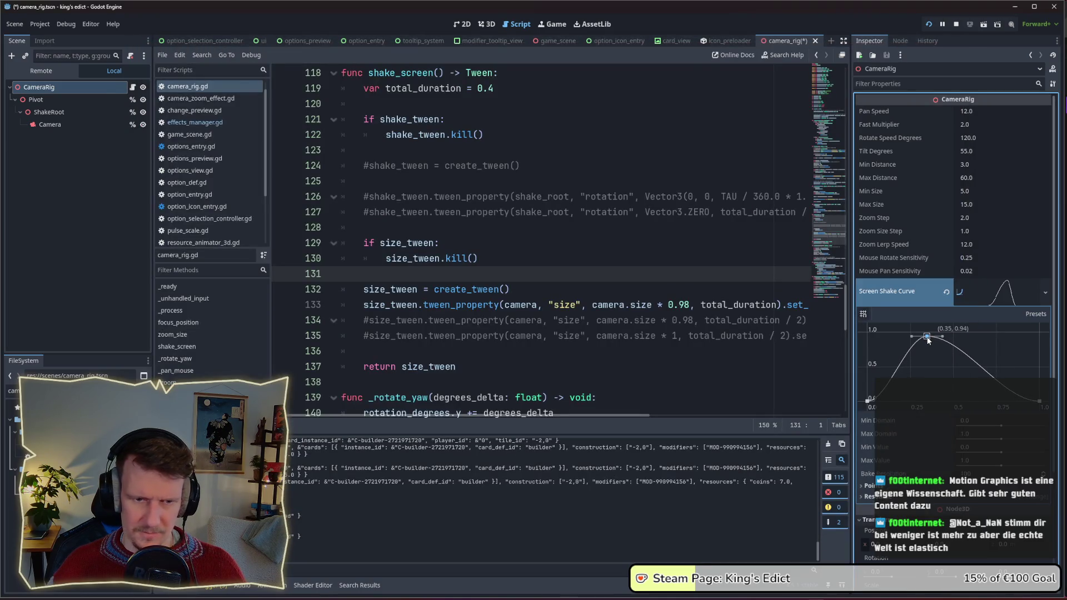
- Play card 3 on a mountain hex in the running game, then return to the Godot editor
{"action": "key", "text": "alt+Tab"}
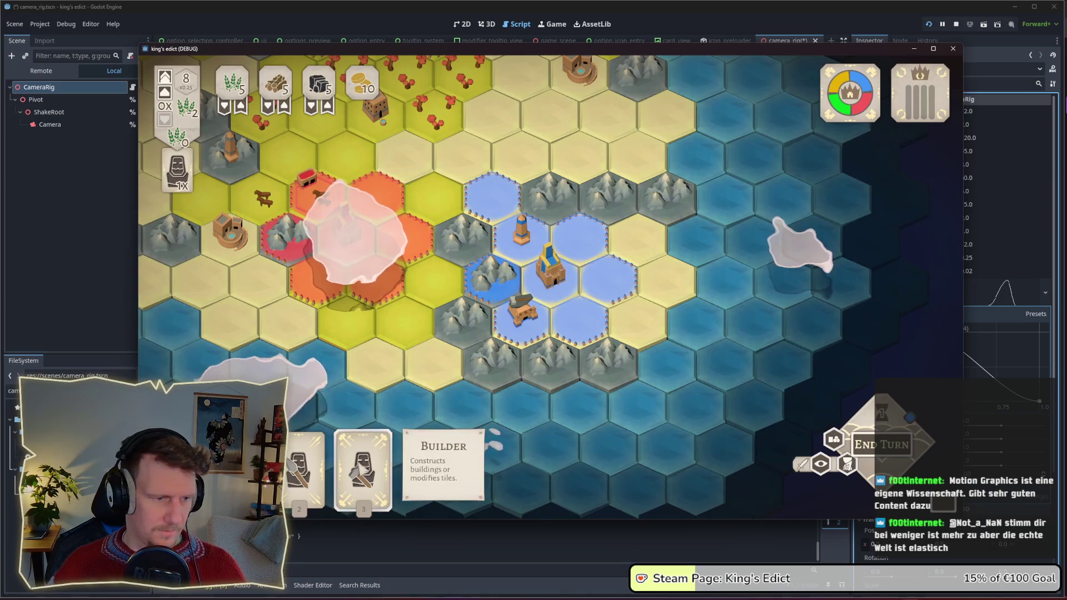
{"action": "left_click", "coordinate": [493, 268]}
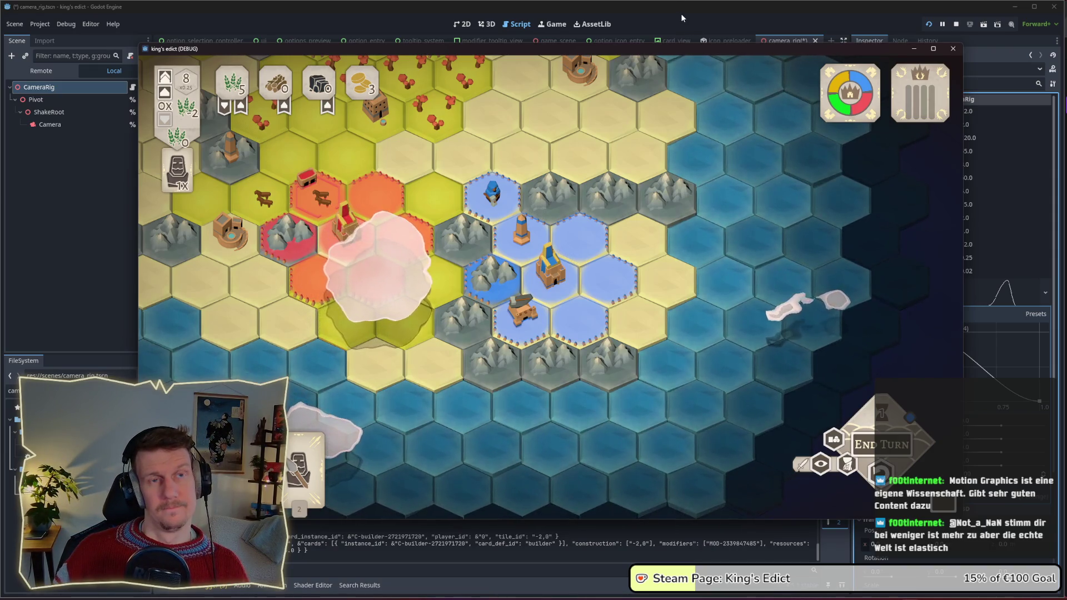
{"action": "left_click", "coordinate": [989, 313]}
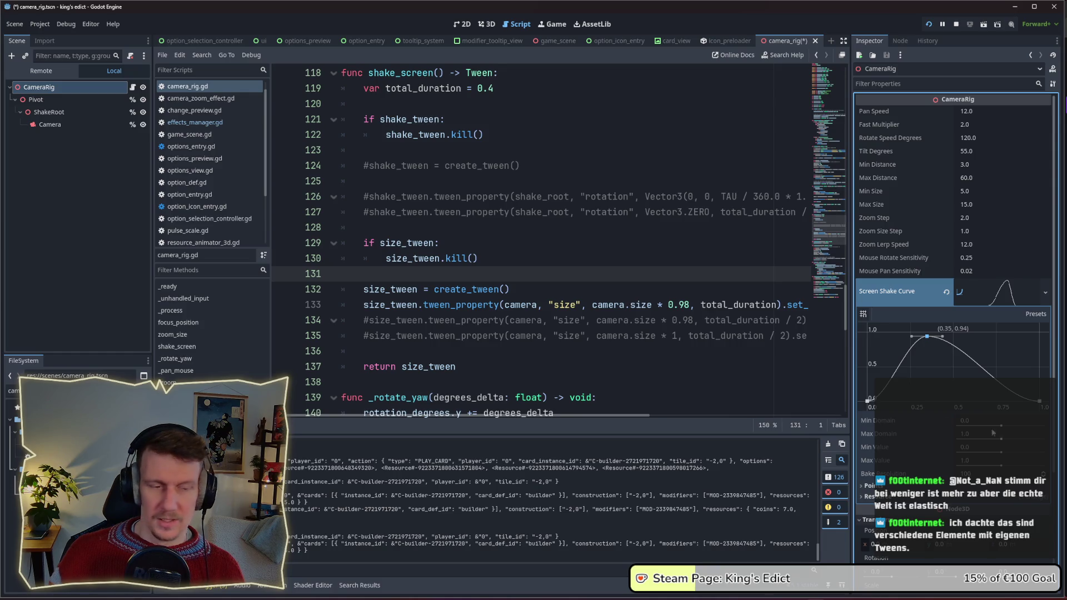
{"action": "left_click", "coordinate": [545, 289]}
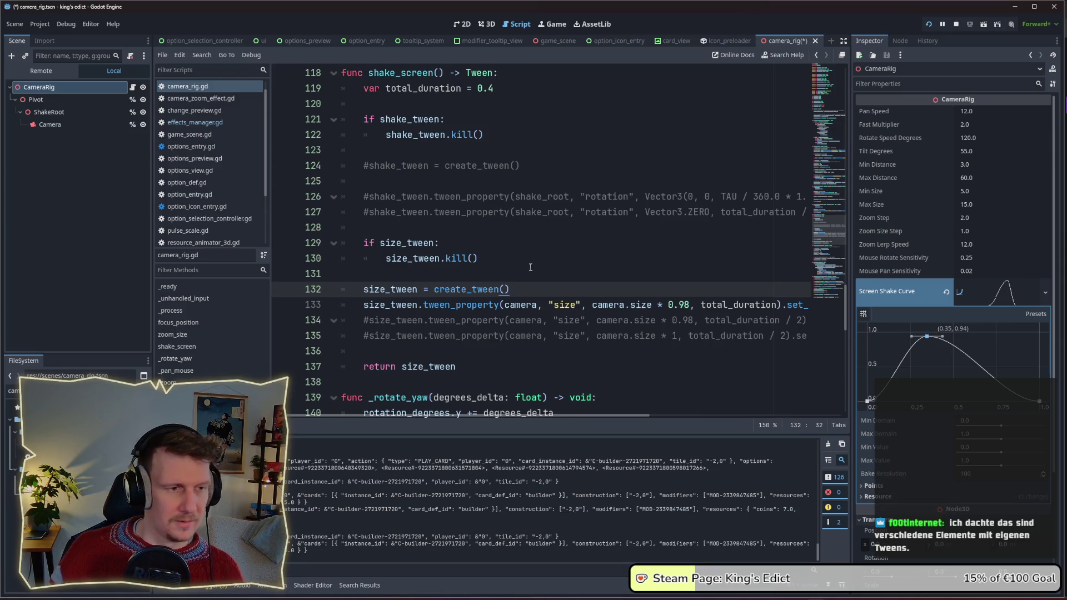
{"action": "key", "text": "alt+Tab"}
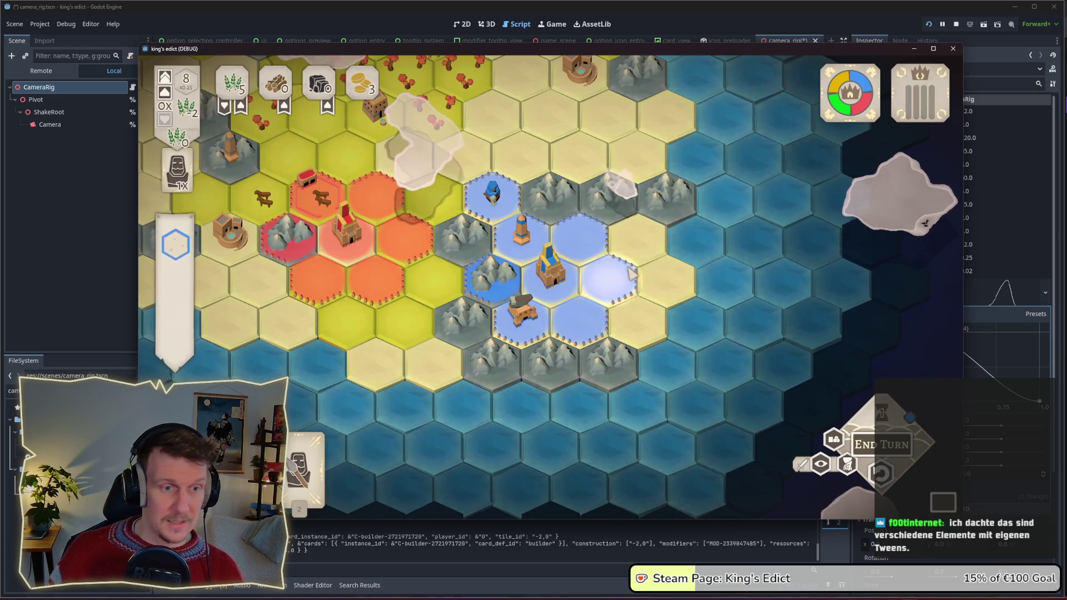
{"action": "key", "text": "s"}
{"action": "key", "text": "alt+Tab"}
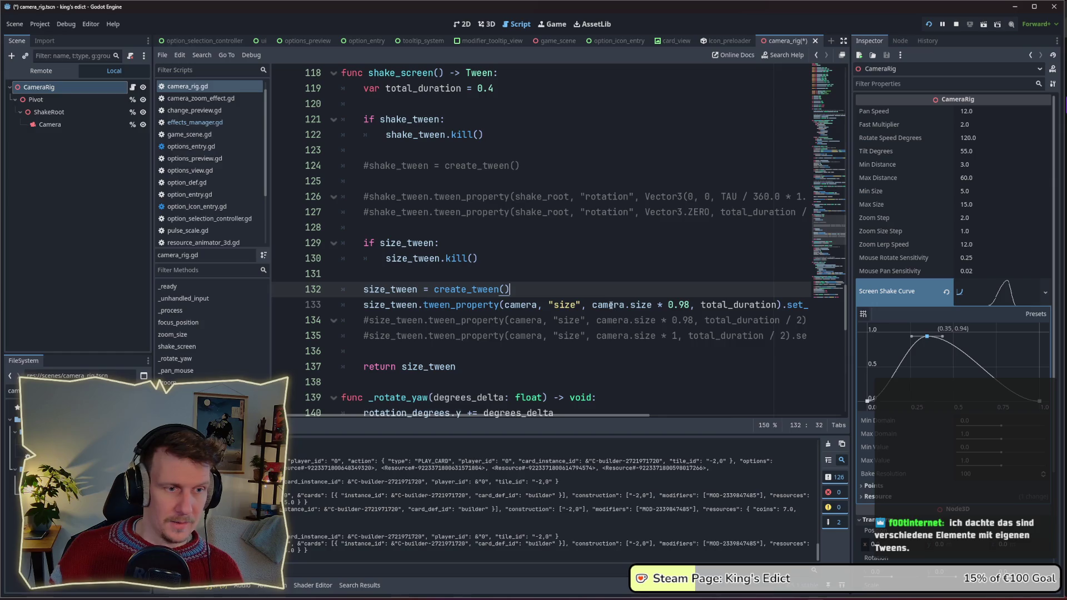
{"action": "mouse_move", "coordinate": [611, 305]}
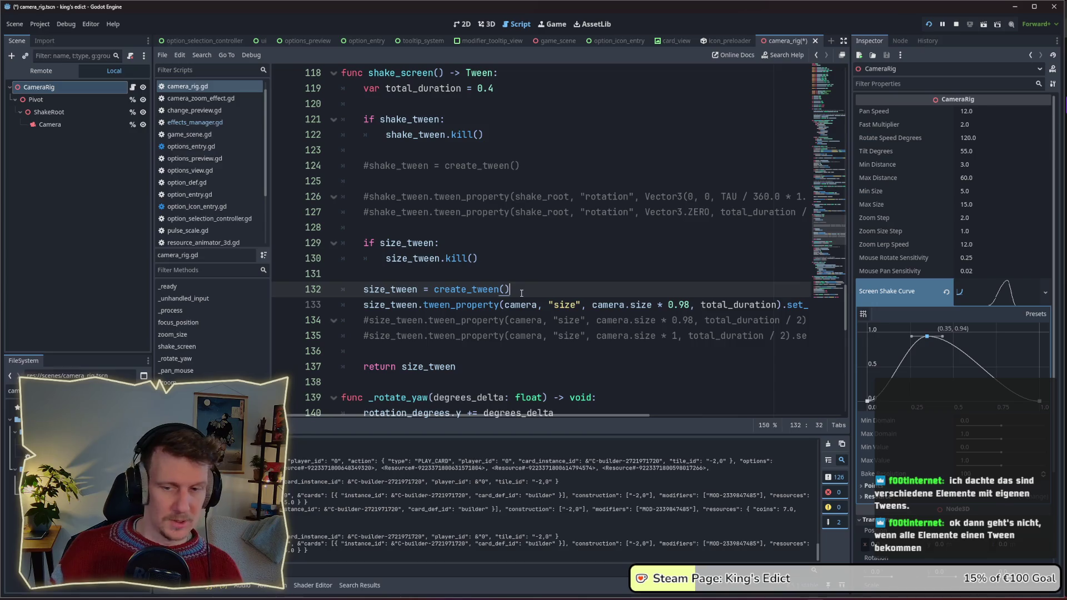
- Save camera_rig.tscn with the curve change and switch to the King's Edict debug window
{"action": "left_click", "coordinate": [557, 256]}
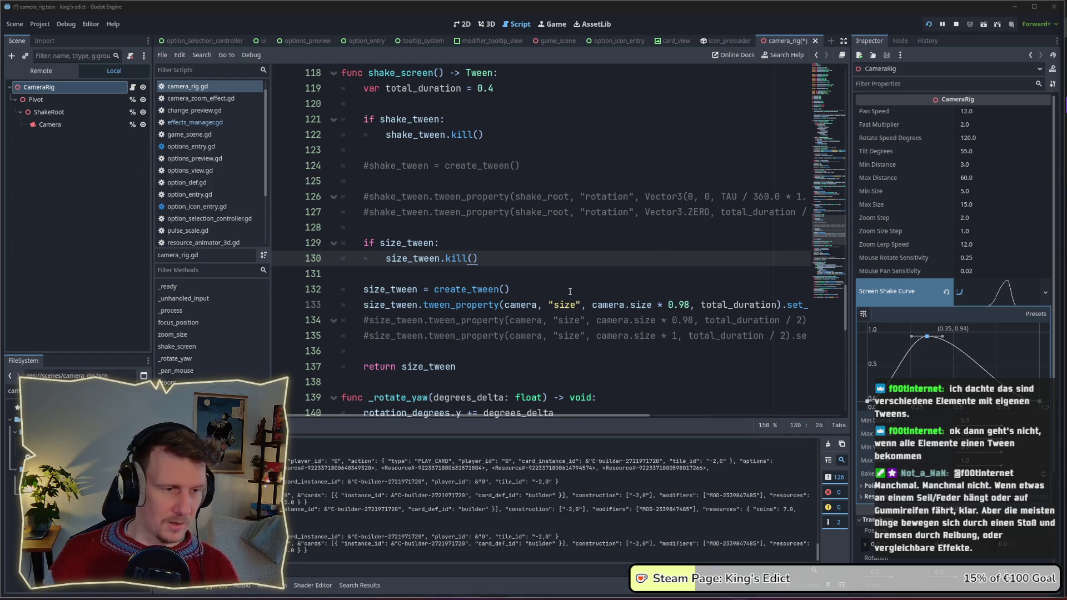
{"action": "left_click", "coordinate": [555, 275]}
{"action": "key", "text": "ctrl+s"}
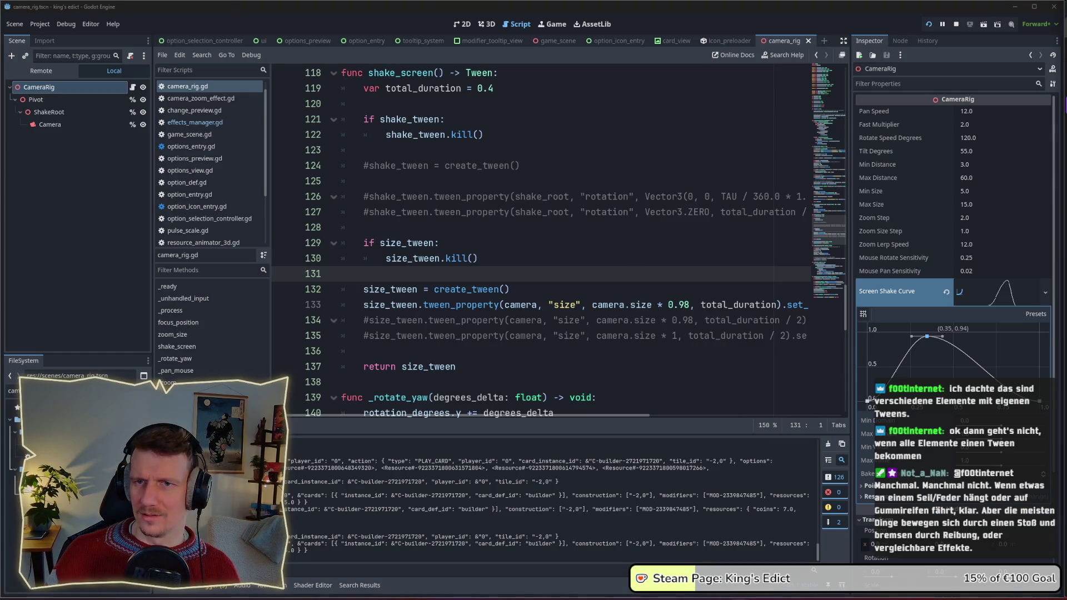
{"action": "left_click", "coordinate": [552, 353]}
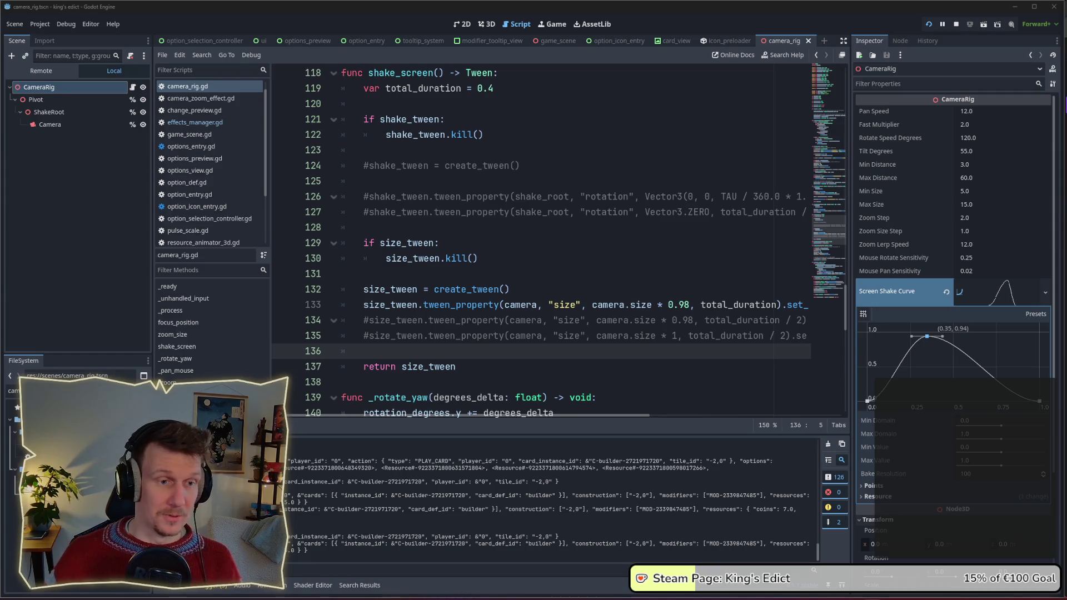
{"action": "left_click", "coordinate": [571, 289]}
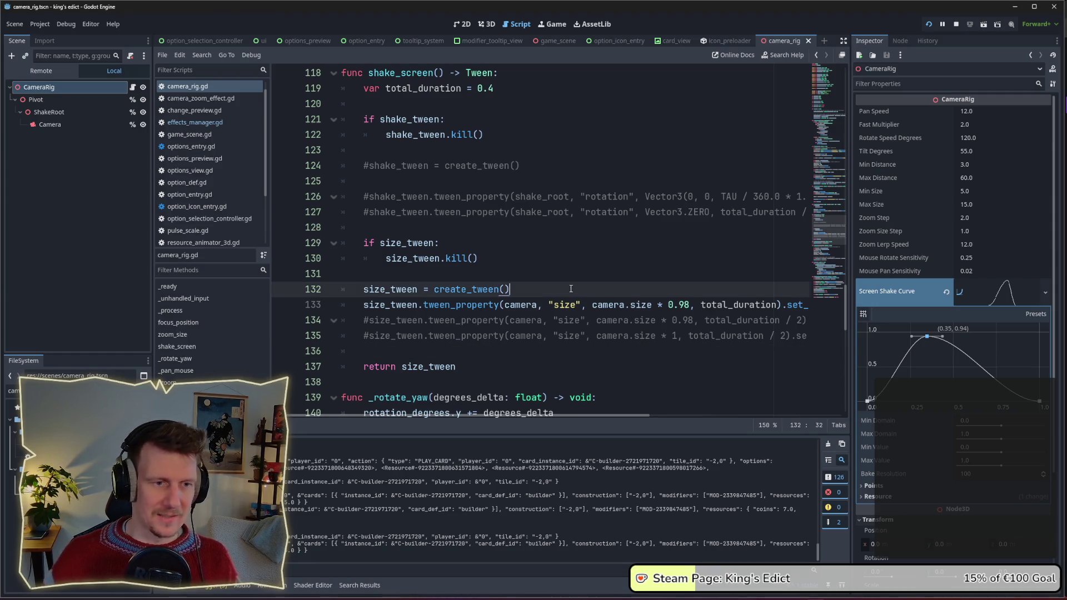
{"action": "left_click", "coordinate": [523, 351]}
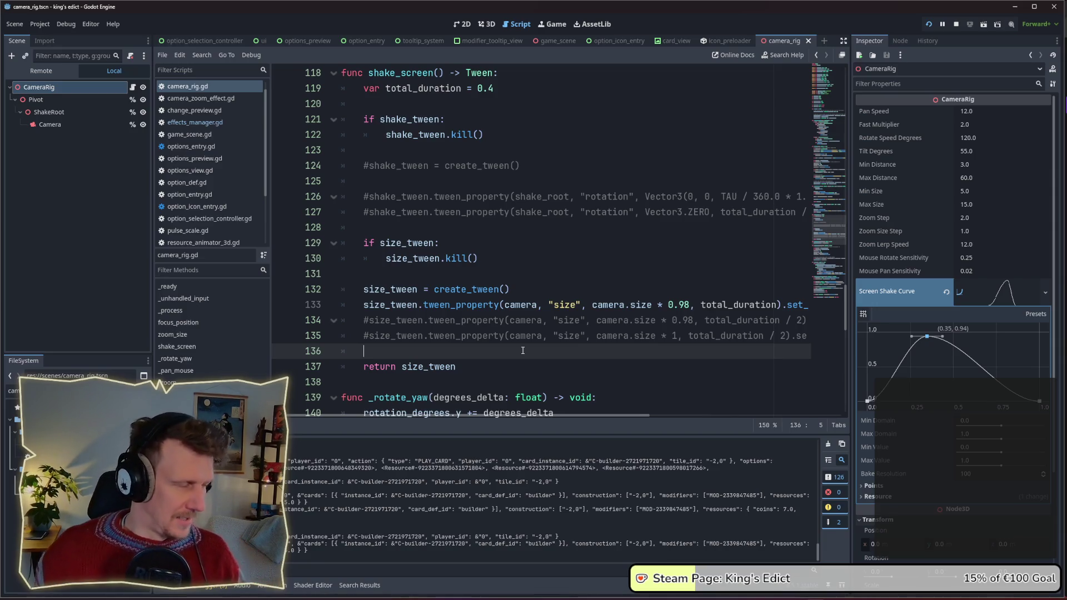
{"action": "left_click", "coordinate": [512, 258]}
{"action": "left_click", "coordinate": [522, 279]}
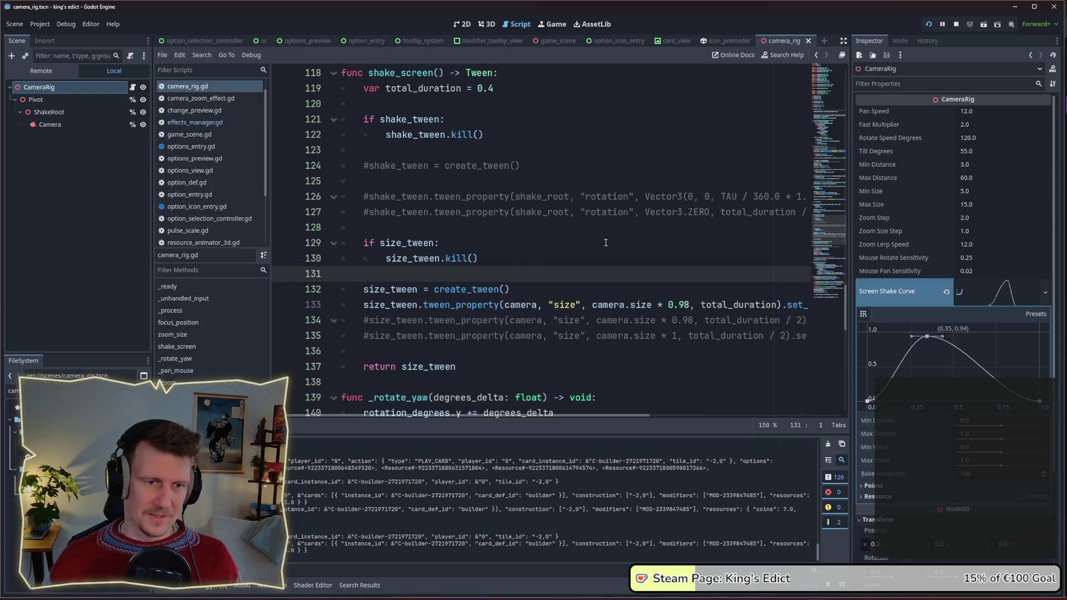
{"action": "key", "text": "alt+Tab"}
{"action": "key", "text": "alt+Tab"}
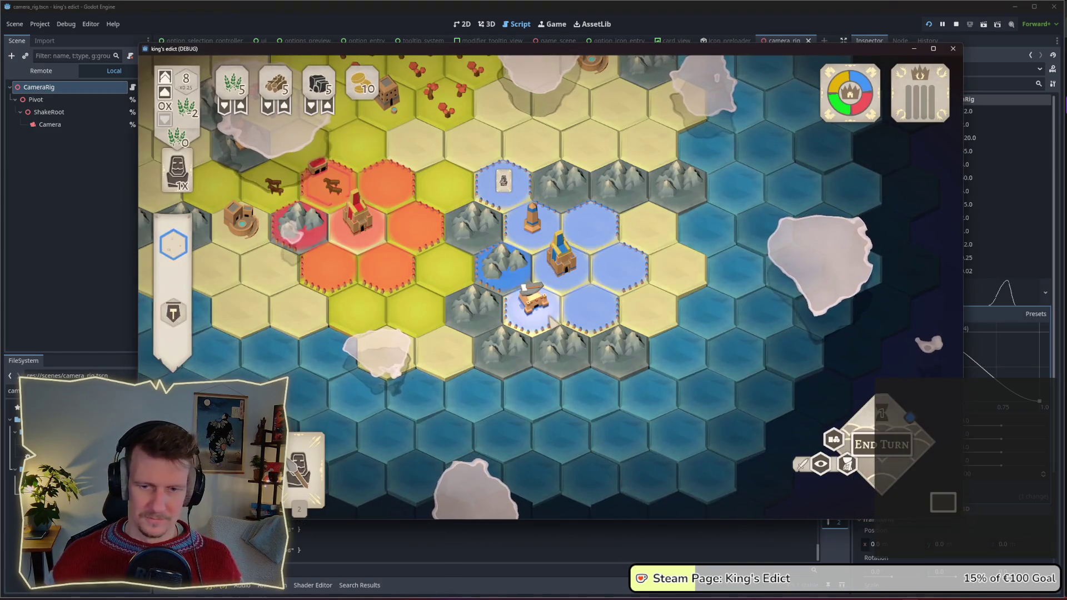
- Play a builder card on tile -2,0 and build on the blue tile
{"action": "left_click", "coordinate": [363, 470]}
{"action": "left_click", "coordinate": [503, 183]}
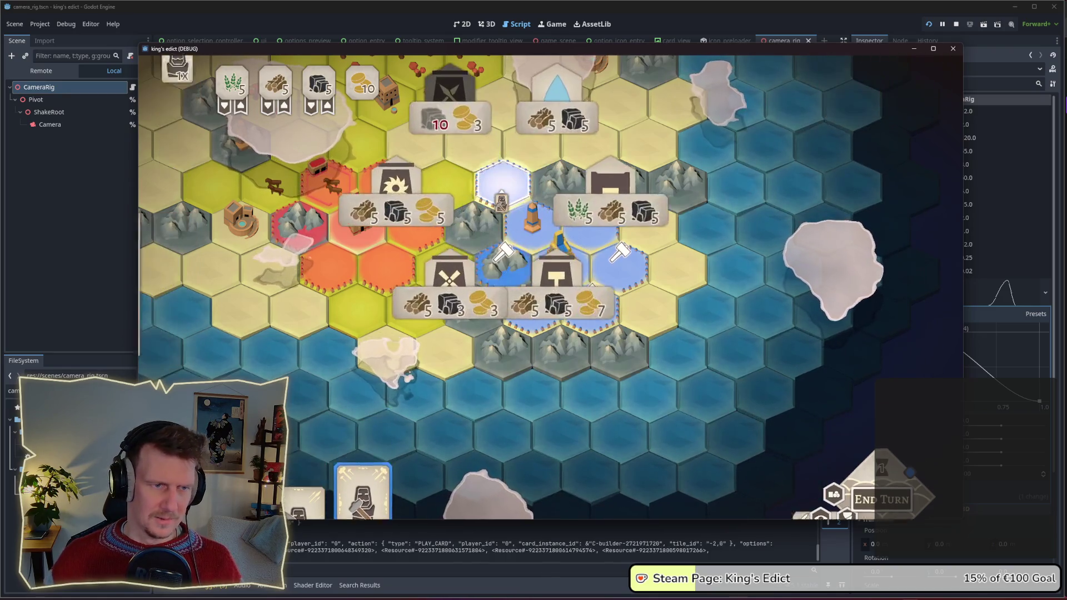
{"action": "left_click", "coordinate": [508, 260]}
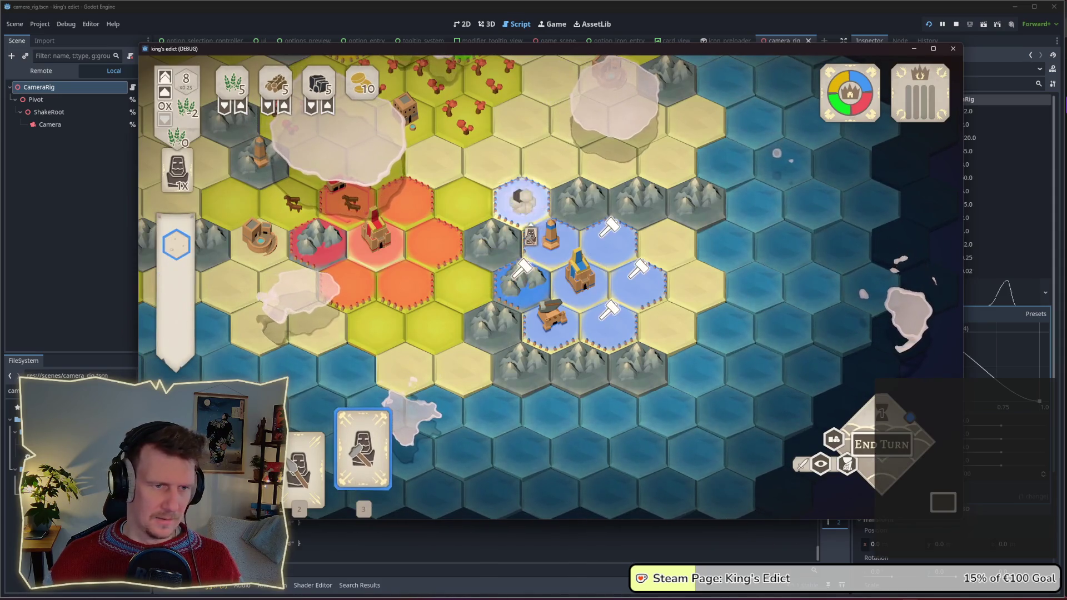
{"action": "left_click", "coordinate": [575, 292]}
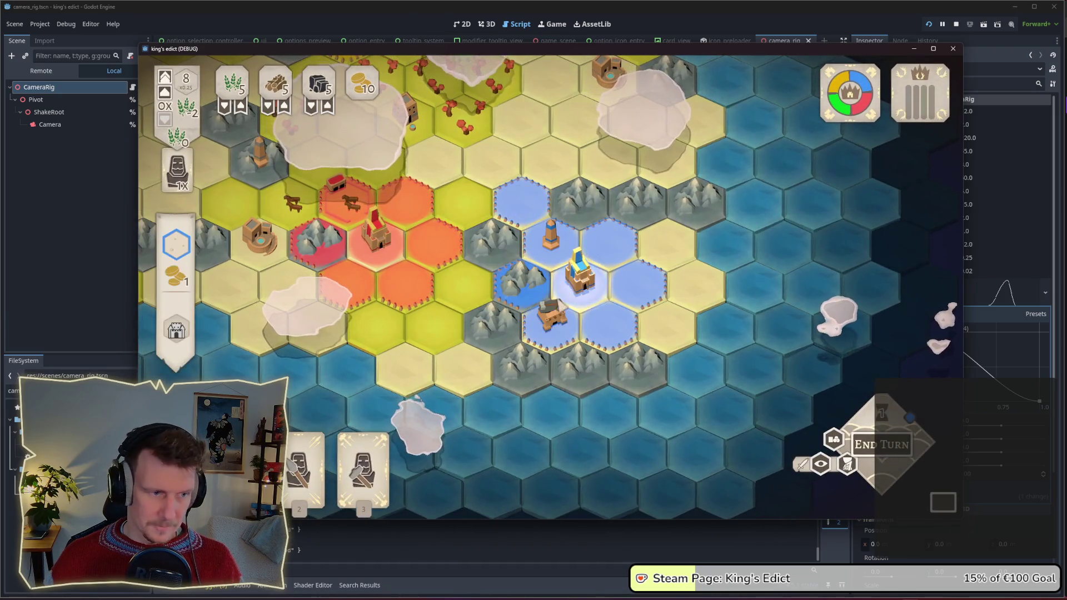
- Play the third builder card on a different hex, build a saw mill, and return to Godot
{"action": "key", "text": "3"}
{"action": "left_click", "coordinate": [523, 200]}
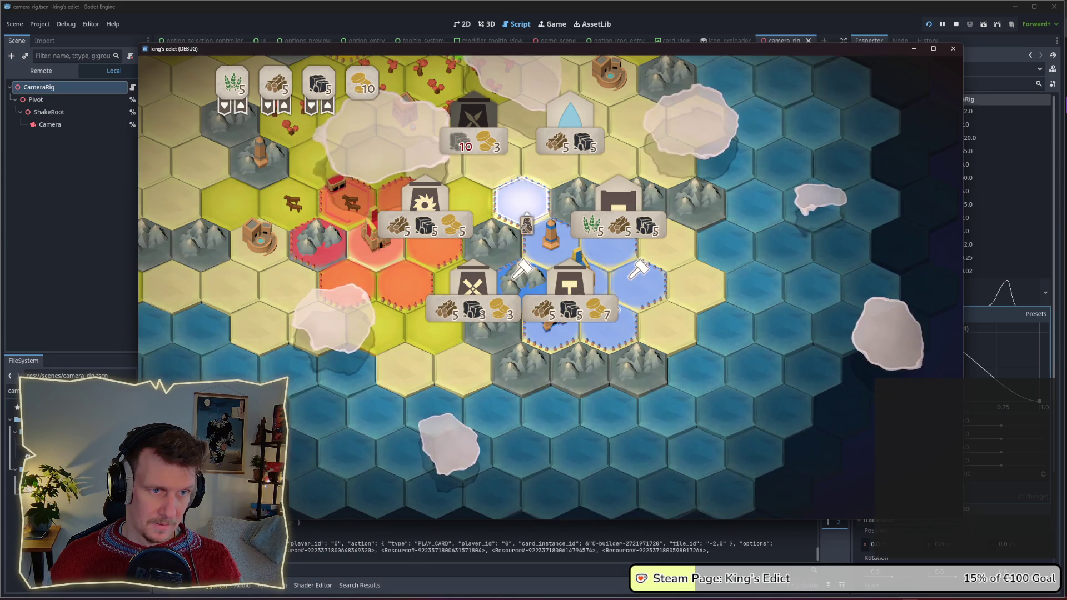
{"action": "key", "text": "Escape"}
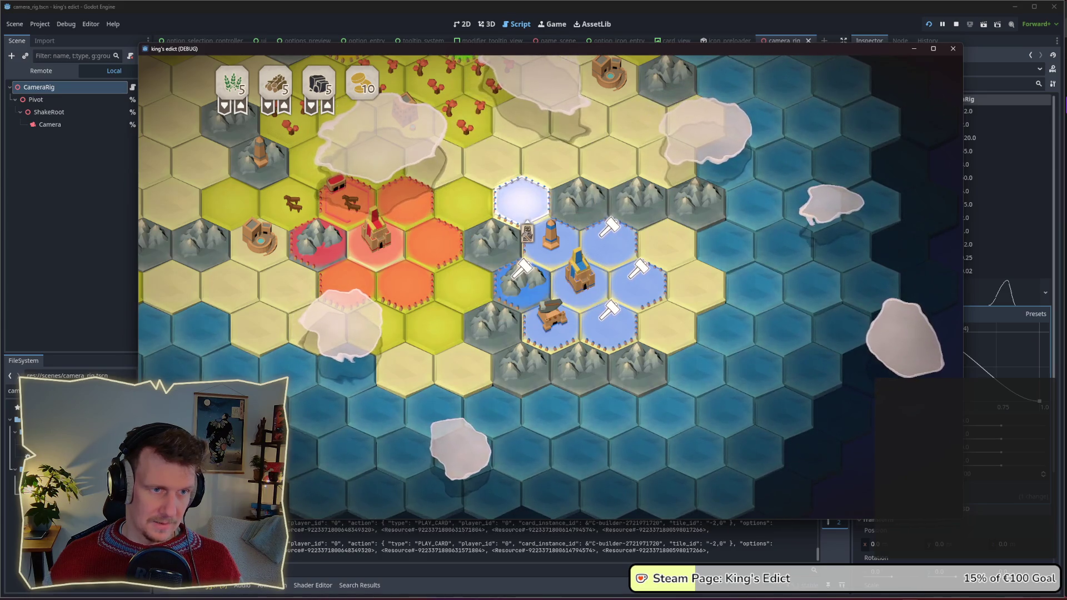
{"action": "left_click", "coordinate": [514, 245]}
{"action": "left_click", "coordinate": [816, 264]}
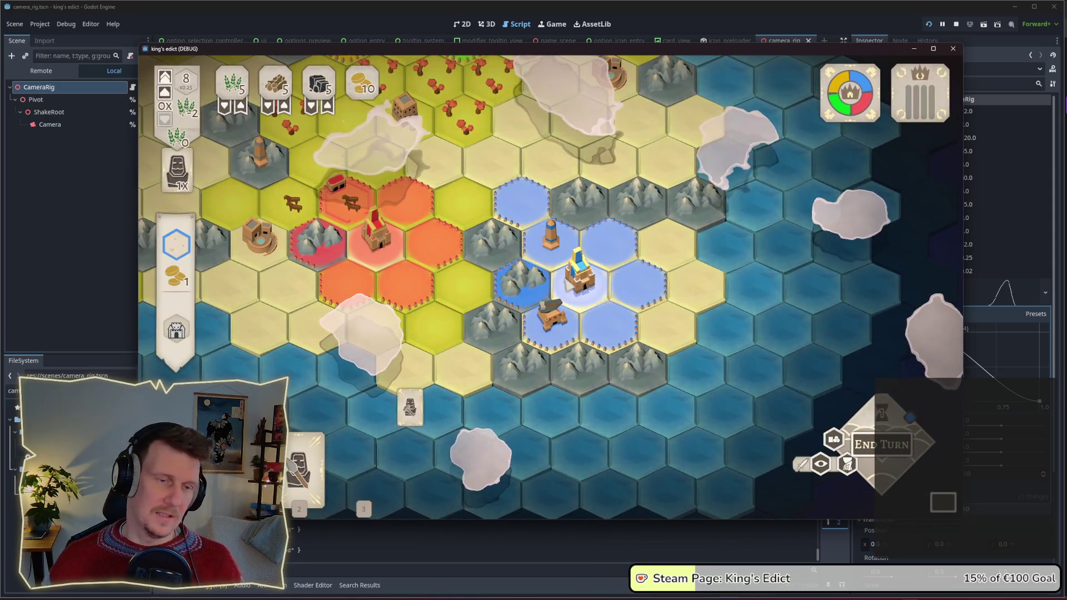
{"action": "key", "text": "alt+Tab"}
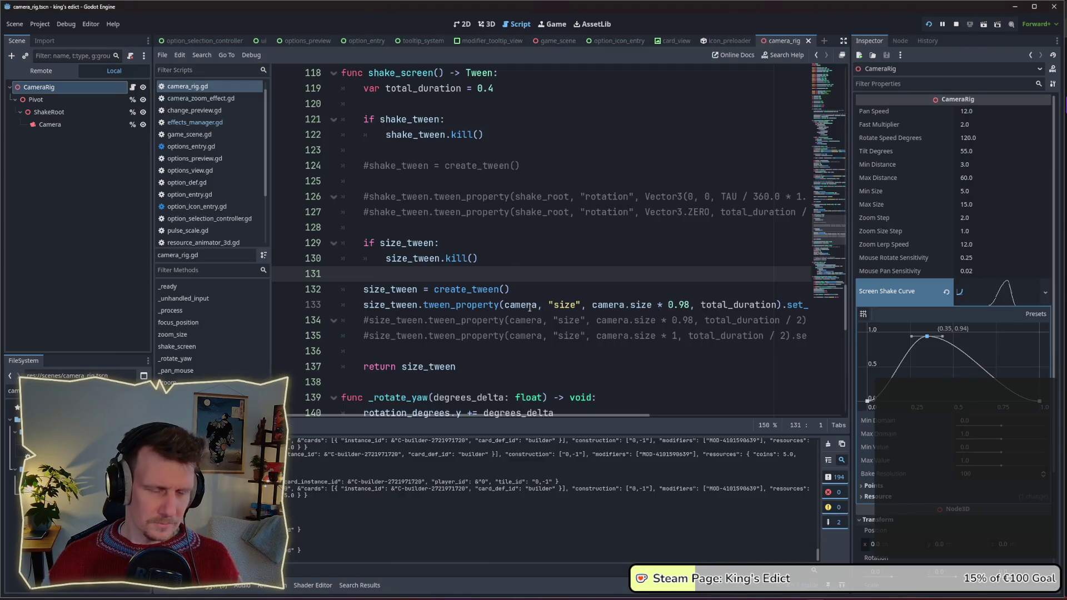
{"action": "left_click", "coordinate": [563, 296]}
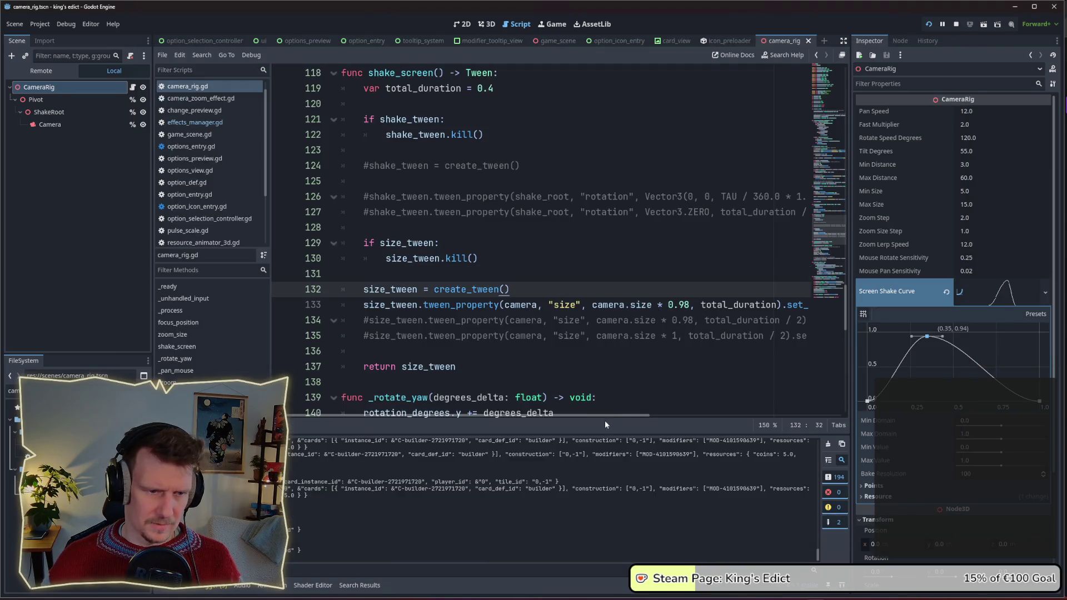
- Change shake_screen's total_duration from 0.4 to 0.25 and save camera_rig.gd
{"action": "scroll", "coordinate": [560, 303], "scroll_direction": "up", "scroll_amount": 2}
{"action": "left_click", "coordinate": [492, 183]}
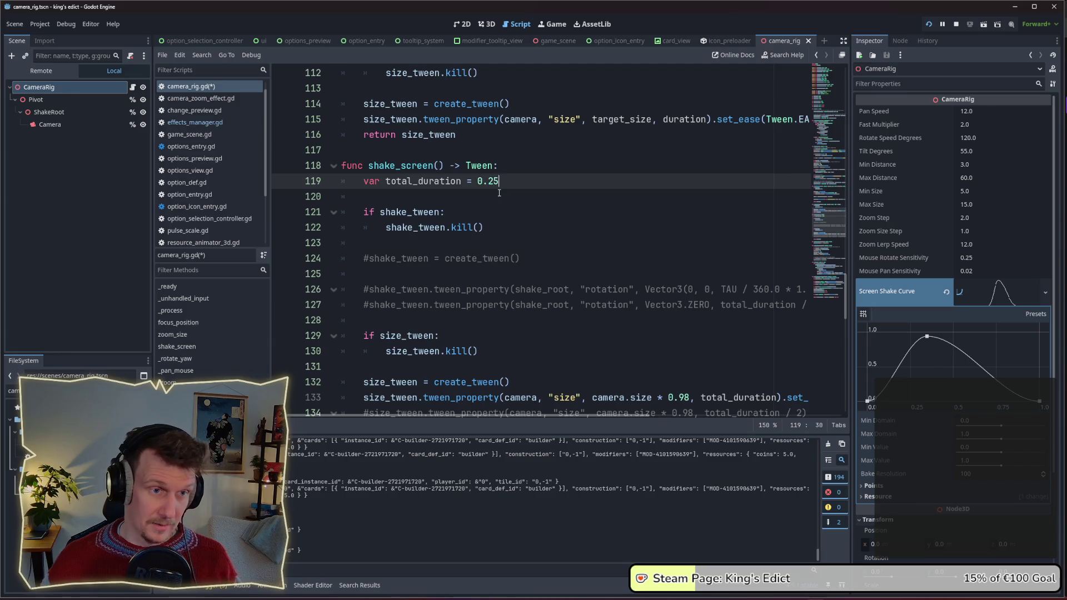
{"action": "key", "text": "ctrl+s"}
{"action": "left_click", "coordinate": [499, 200]}
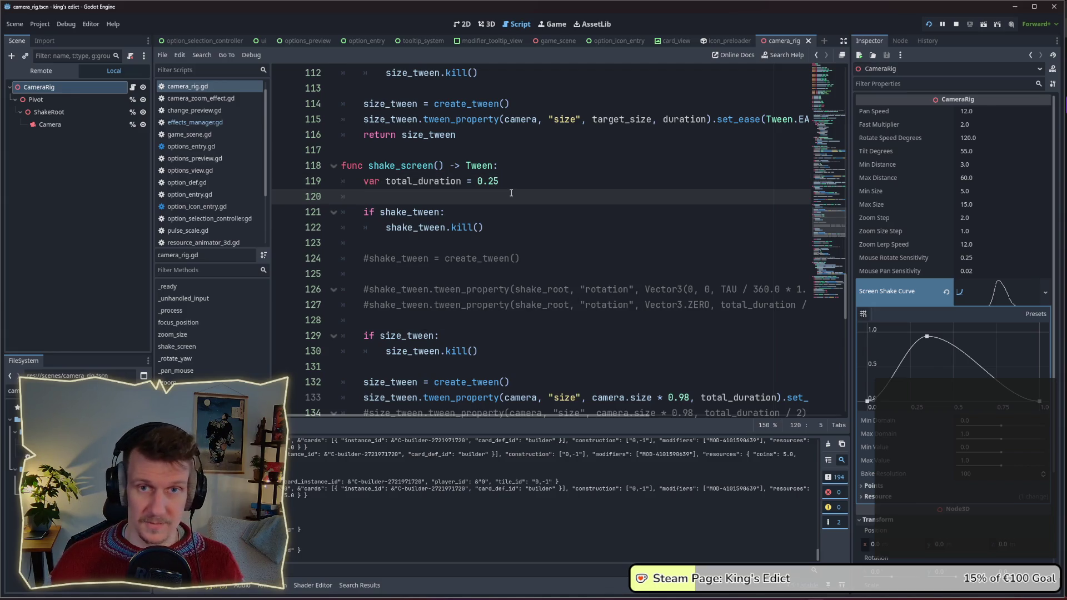
- Test the shorter shake by building in-game, then move the curve peak left to (0.21, 0.96)
{"action": "key", "text": "alt+Tab"}
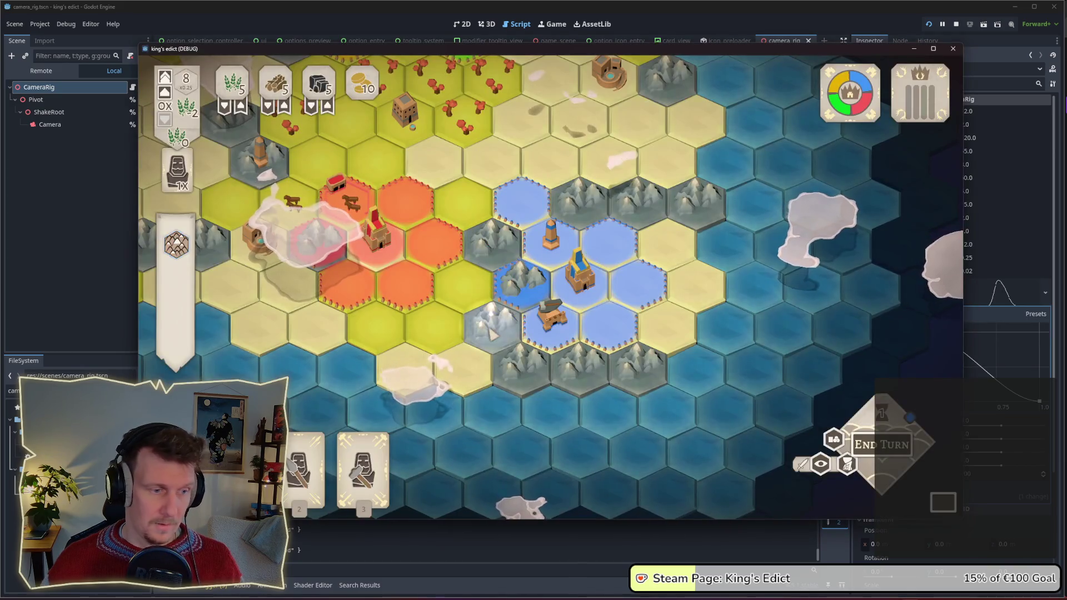
{"action": "left_click", "coordinate": [610, 321]}
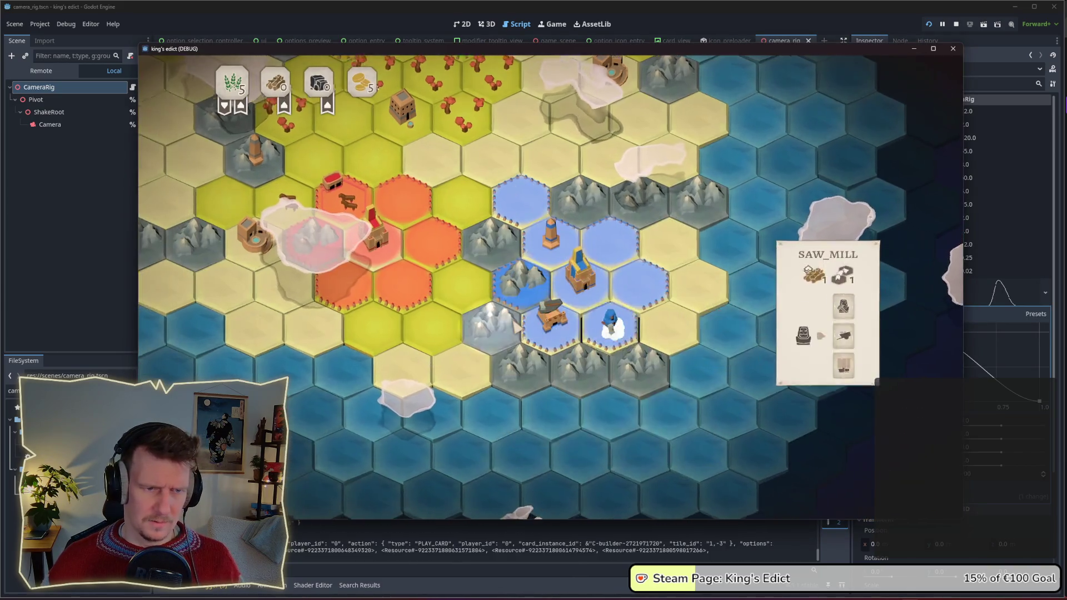
{"action": "left_click", "coordinate": [523, 332]}
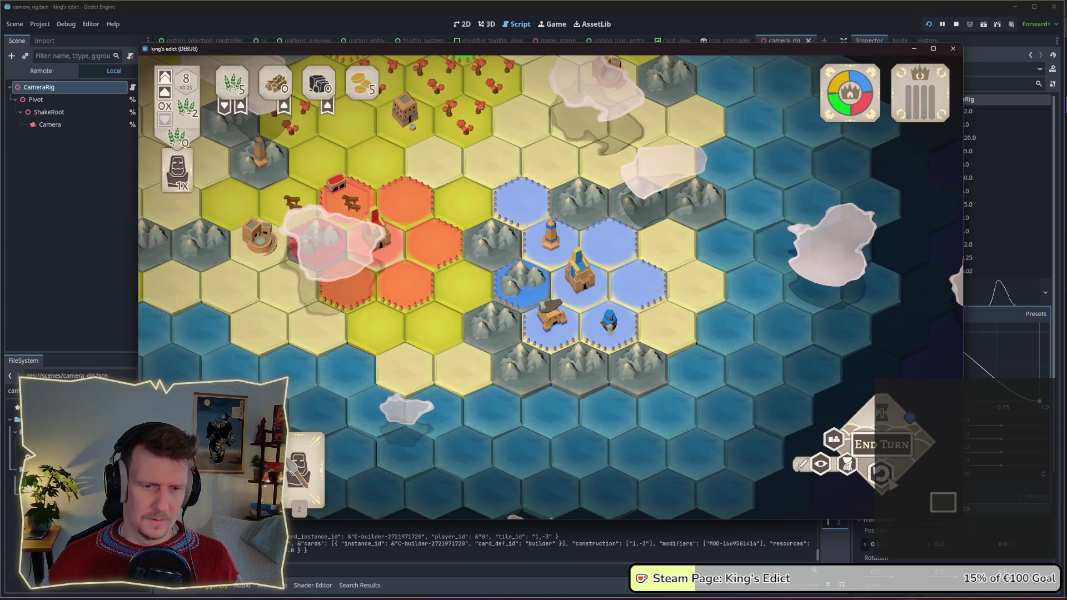
{"action": "left_click", "coordinate": [355, 466]}
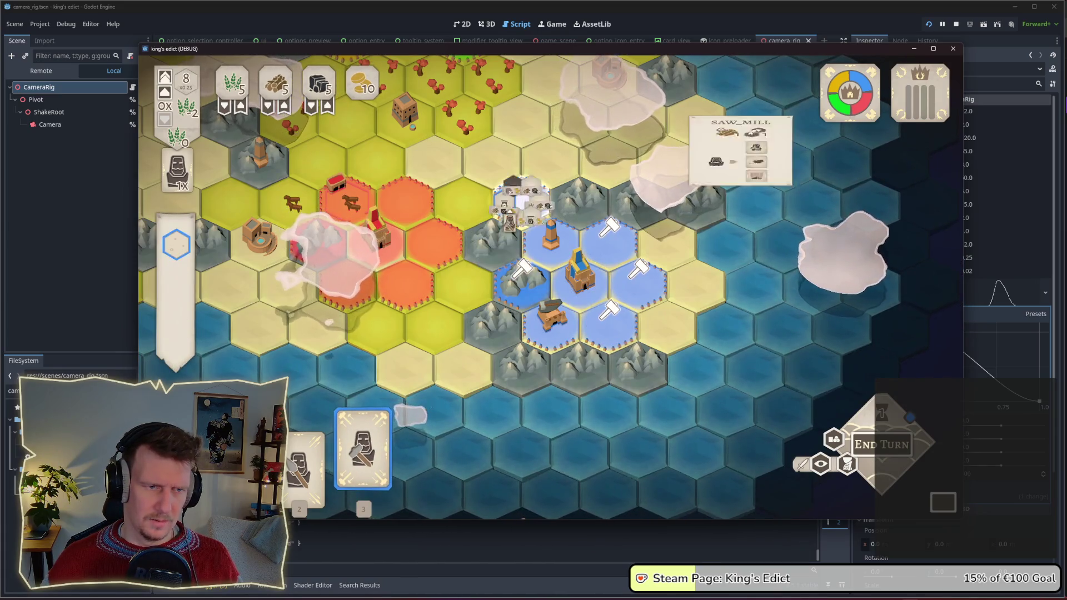
{"action": "left_click", "coordinate": [378, 237]}
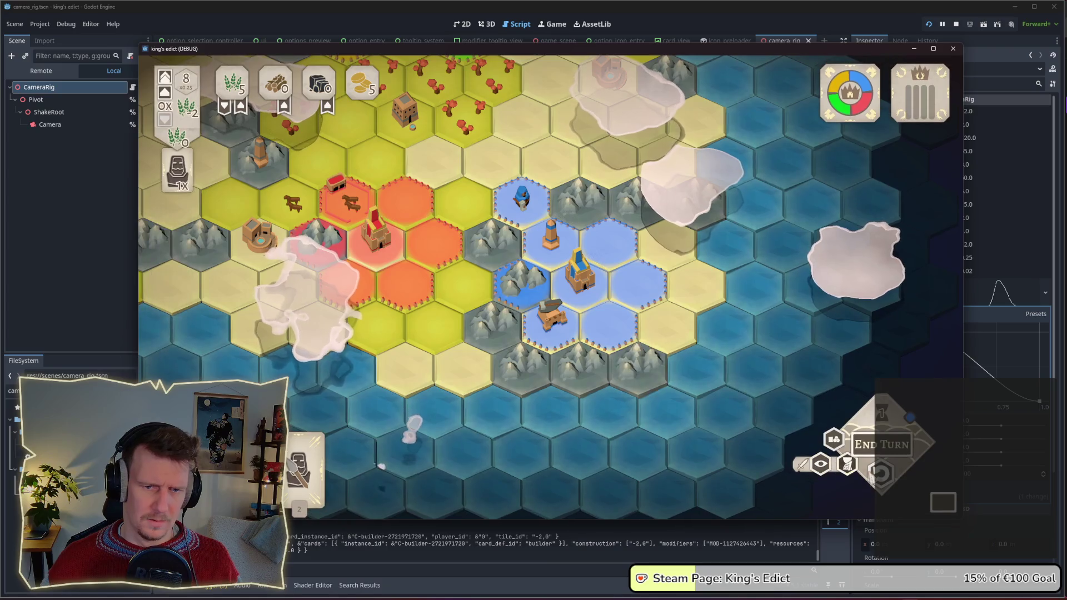
{"action": "mouse_move", "coordinate": [556, 252]}
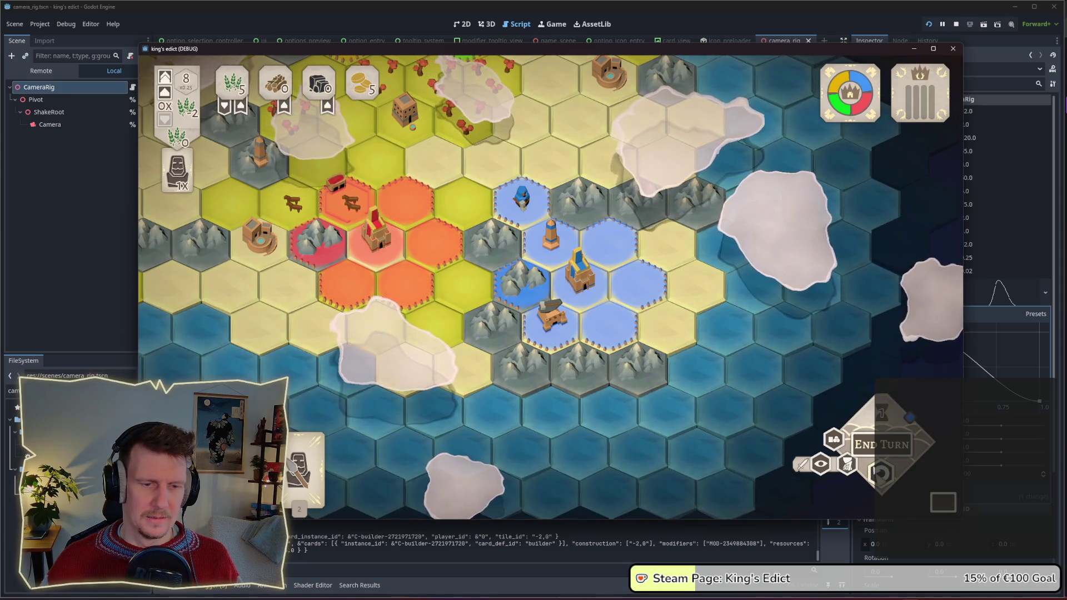
{"action": "left_click", "coordinate": [521, 189]}
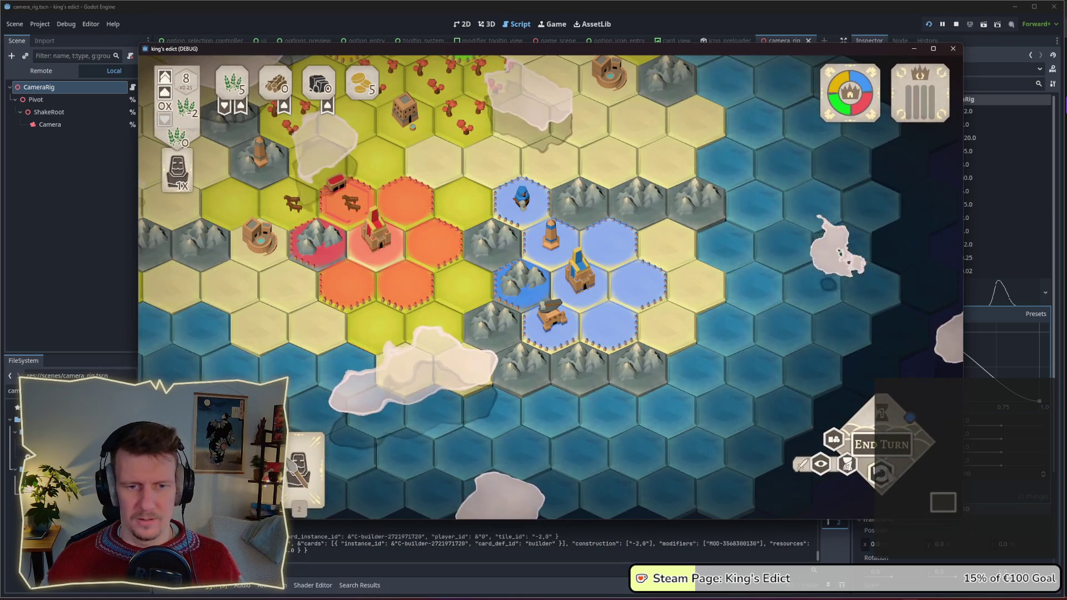
{"action": "left_click", "coordinate": [858, 16]}
{"action": "left_click_drag", "start_coordinate": [927, 340], "coordinate": [922, 340]}
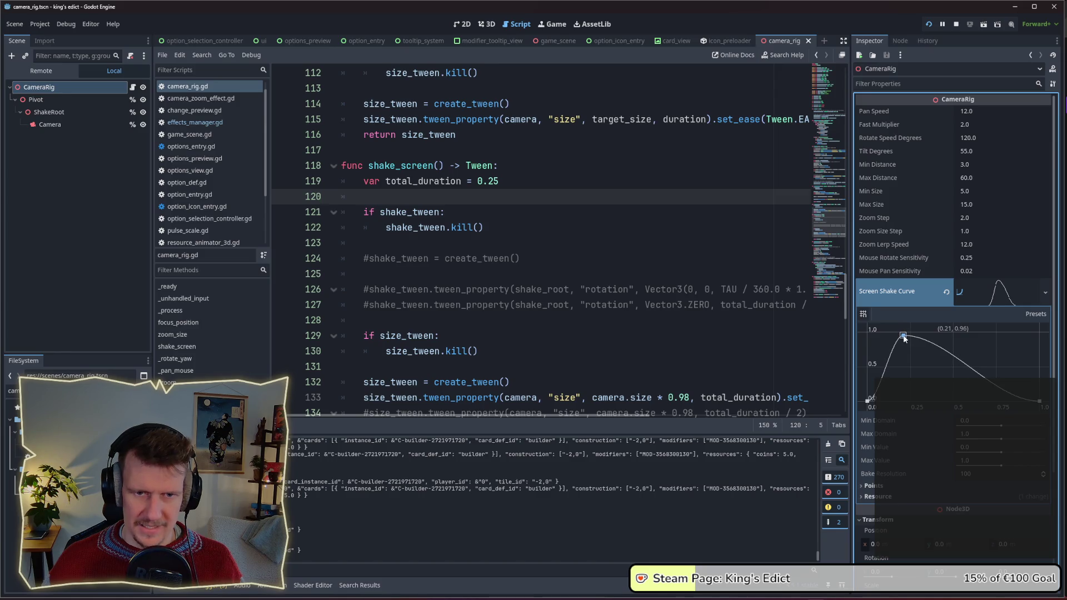
- Change shake_screen's total_duration to 0.35 and save
{"action": "left_click", "coordinate": [499, 181]}
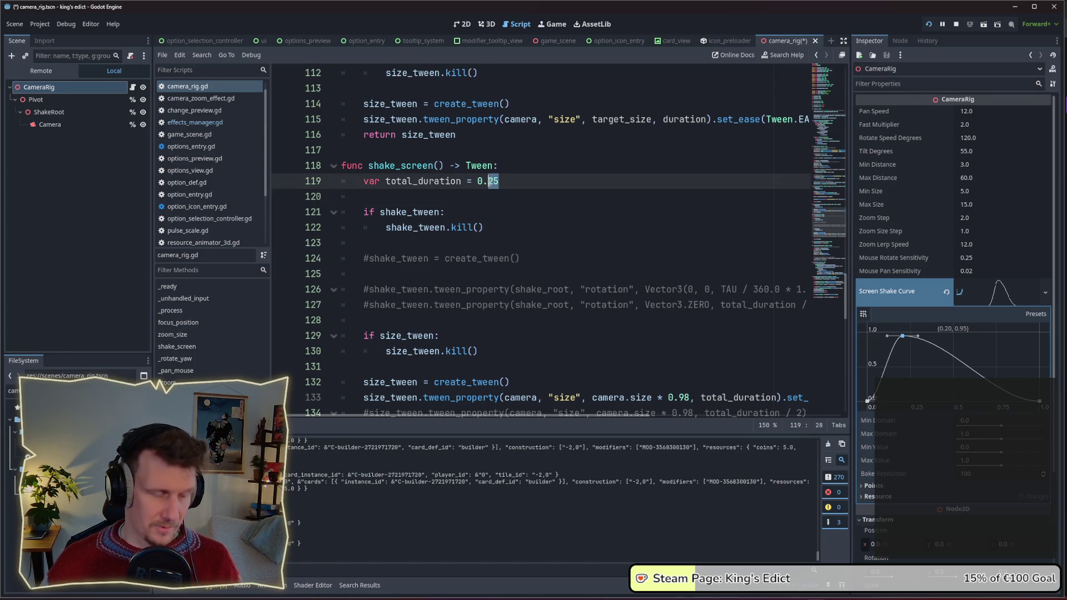
{"action": "key", "text": "ctrl+s"}
{"action": "left_click", "coordinate": [515, 202]}
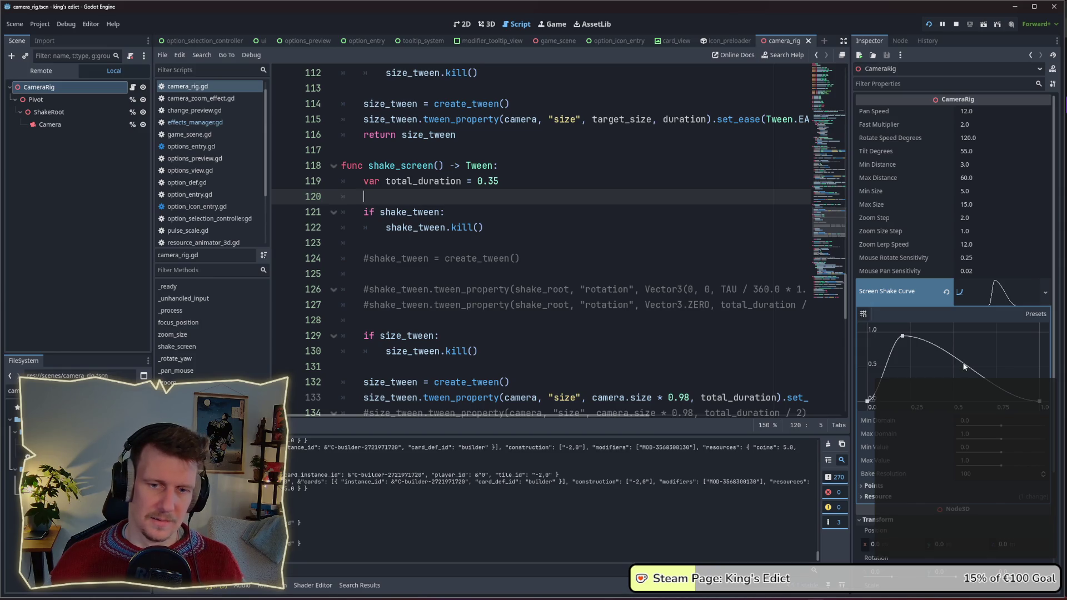
- Lower the Screen Shake Curve's tail point to about (0.63, 0.13) and steepen its slope
{"action": "left_click", "coordinate": [992, 384]}
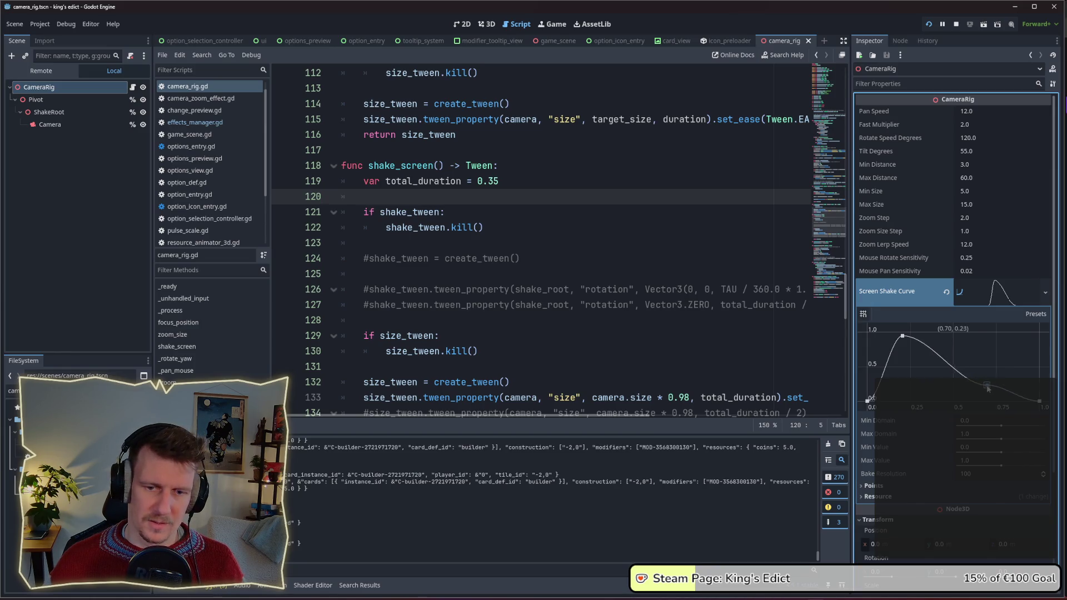
{"action": "left_click_drag", "start_coordinate": [981, 395], "coordinate": [978, 397]}
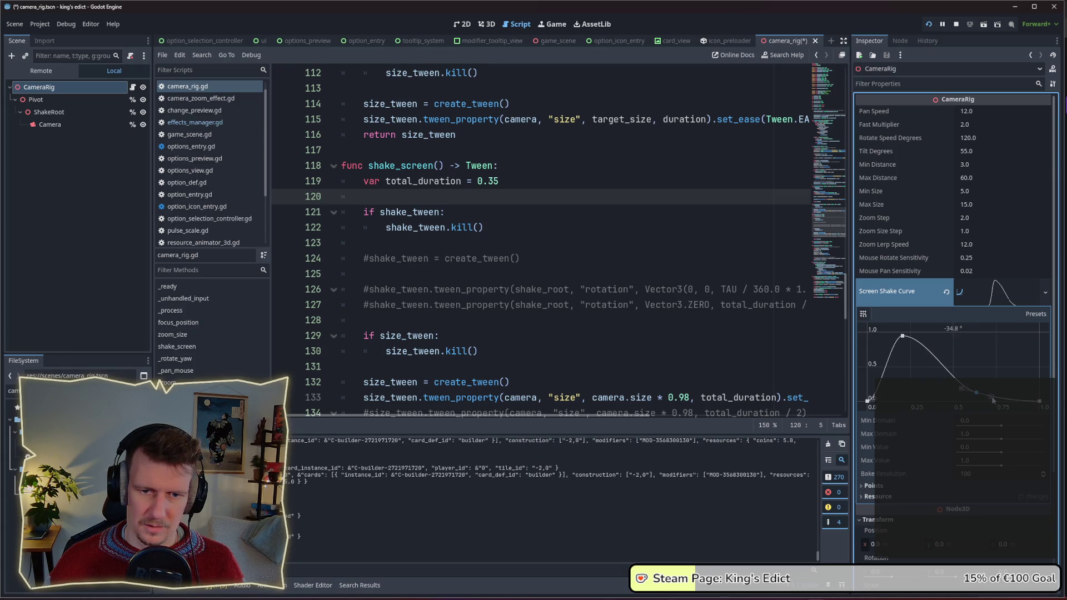
{"action": "left_click_drag", "start_coordinate": [993, 400], "coordinate": [993, 400]}
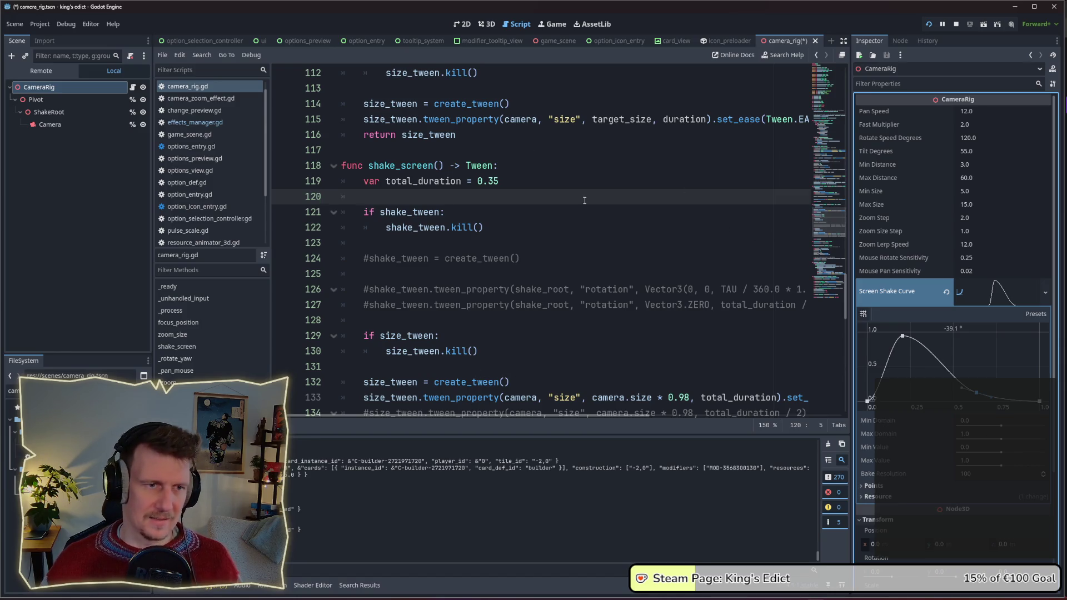
{"action": "key", "text": "alt+Tab"}
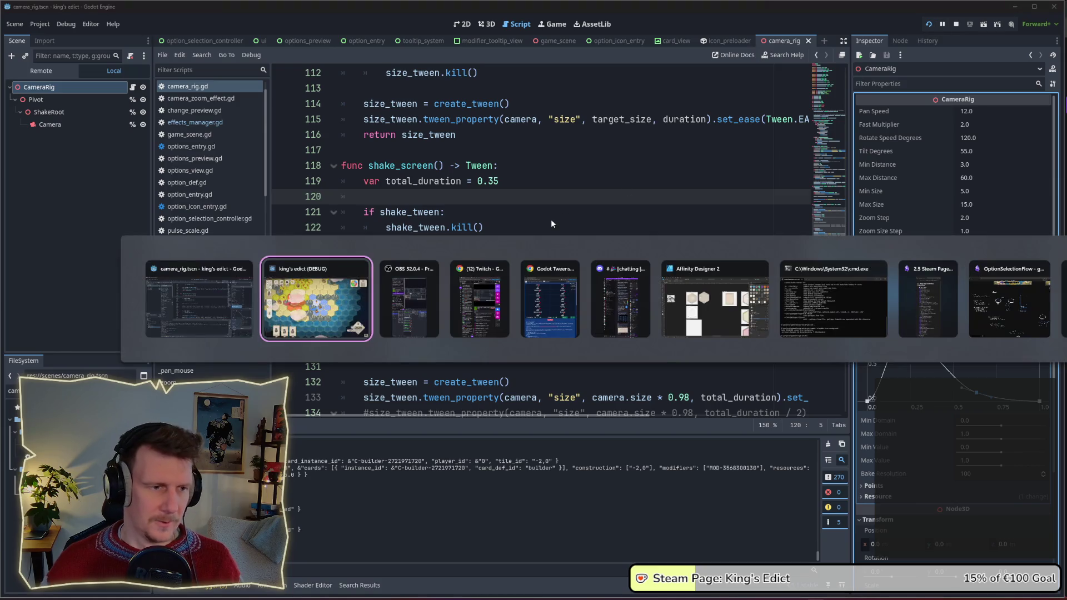
- Test in-game by building a saw mill on the blue mountain tile, then return to the editor
{"action": "left_click", "coordinate": [521, 293]}
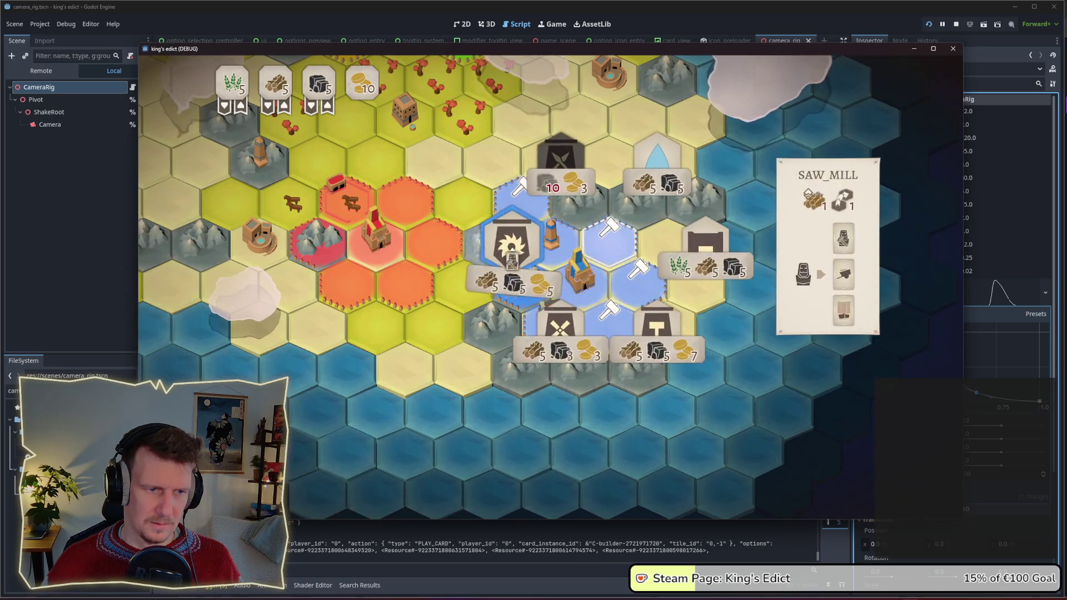
{"action": "left_click", "coordinate": [562, 244]}
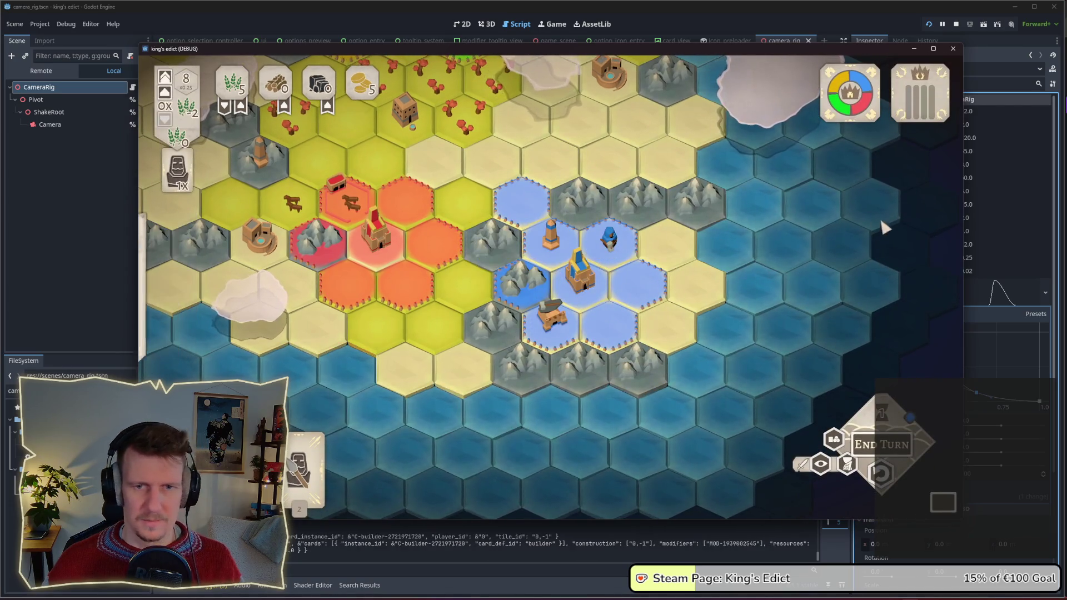
{"action": "left_click", "coordinate": [820, 8]}
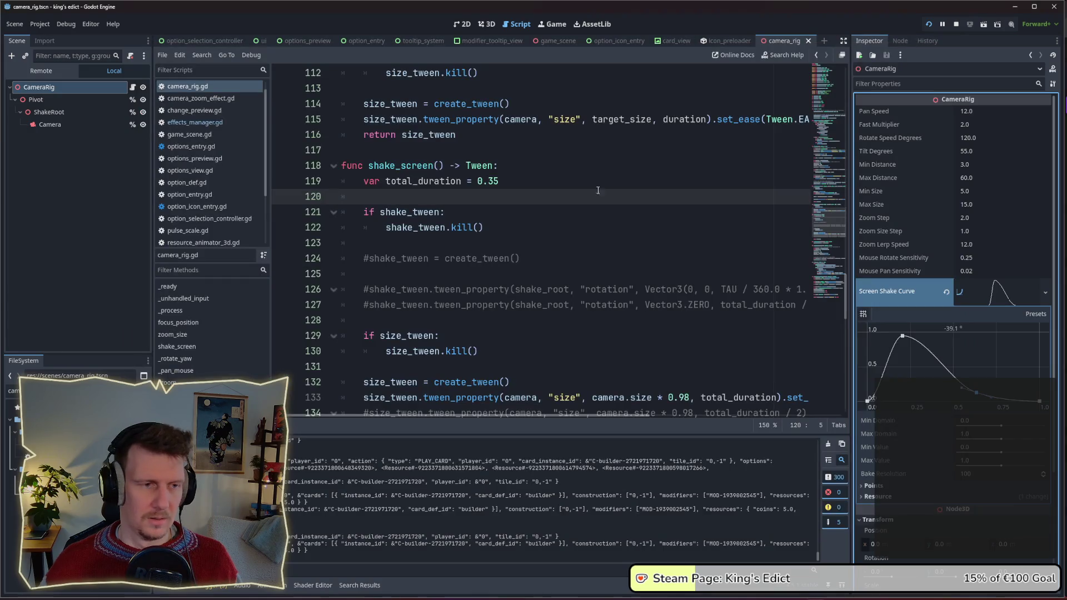
- Set total_duration to 0.5 and nudge the curve peak to about (0.17, 0.95)
{"action": "left_click", "coordinate": [502, 185]}
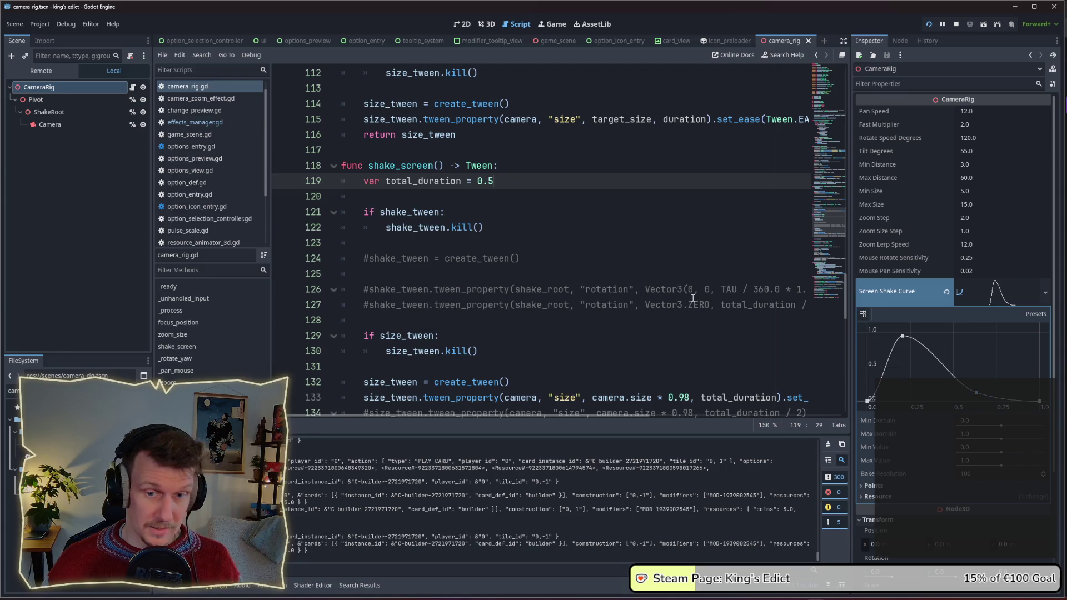
{"action": "left_click", "coordinate": [902, 337]}
{"action": "left_click_drag", "start_coordinate": [899, 338], "coordinate": [898, 337]}
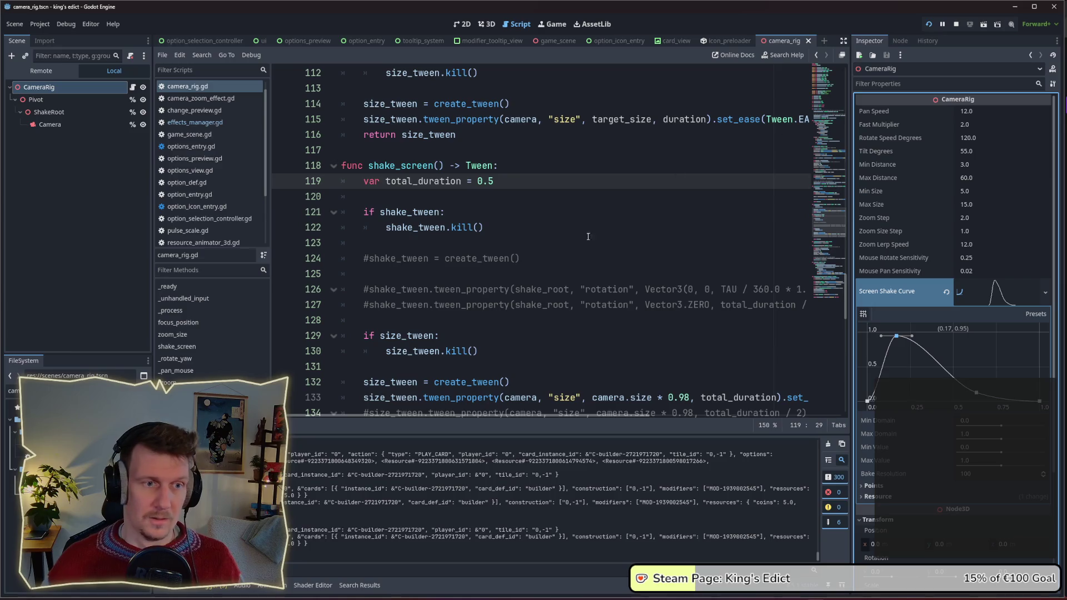
{"action": "key", "text": "alt+Tab"}
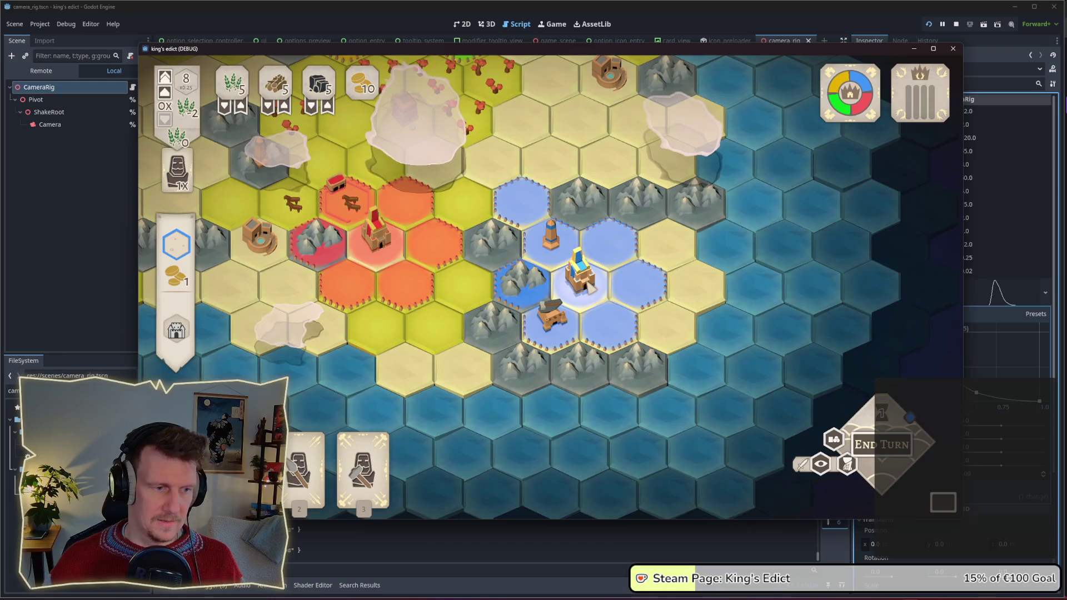
- Play the builder card and build a saw mill on the upper blue hexes
{"action": "left_click", "coordinate": [610, 242]}
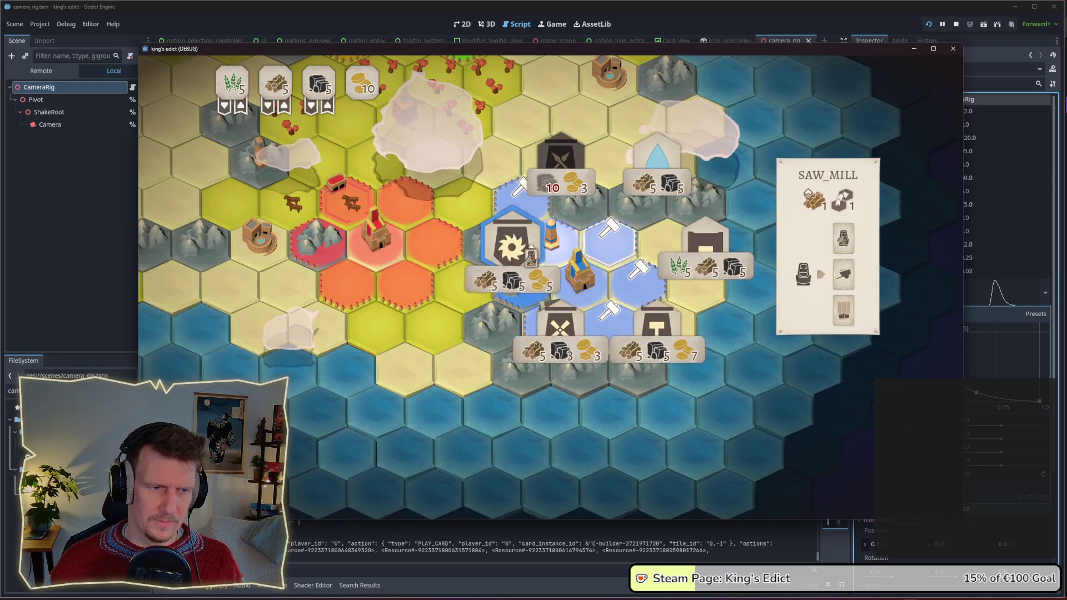
{"action": "left_click", "coordinate": [536, 251]}
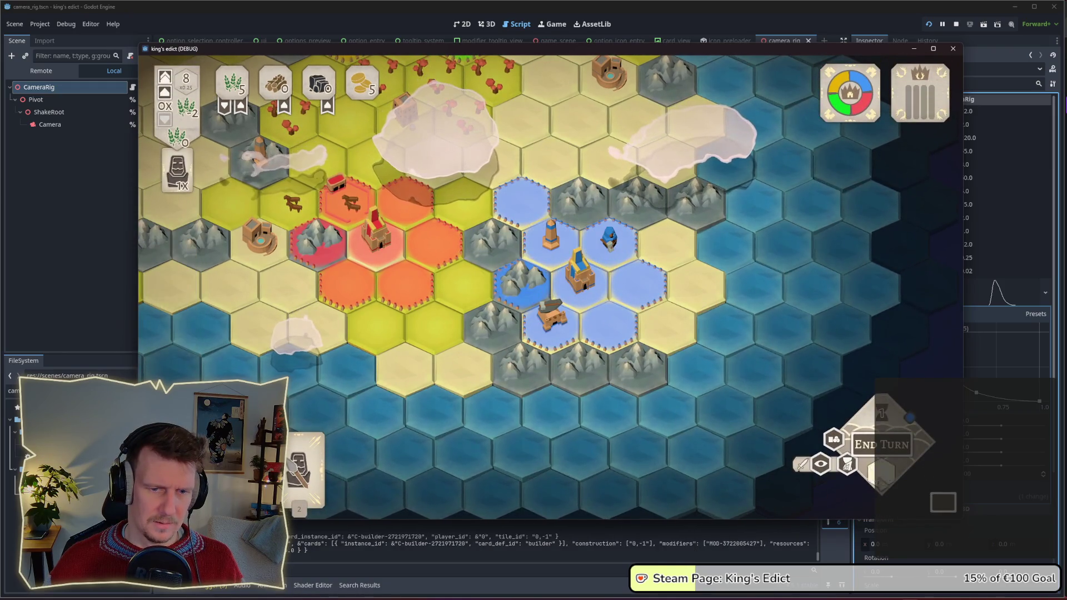
{"action": "left_click", "coordinate": [610, 242]}
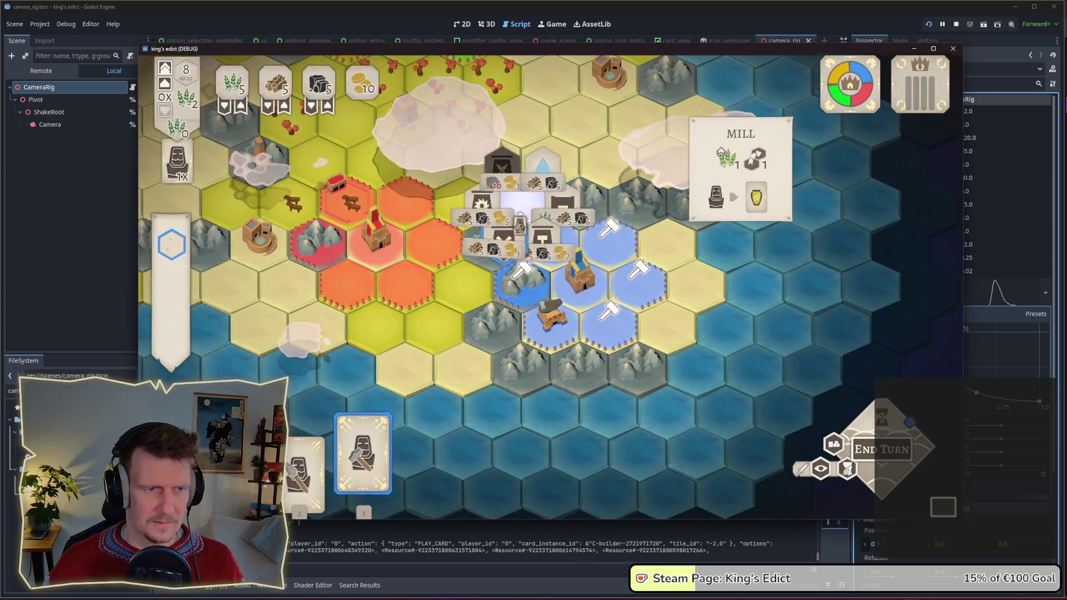
{"action": "left_click", "coordinate": [523, 192]}
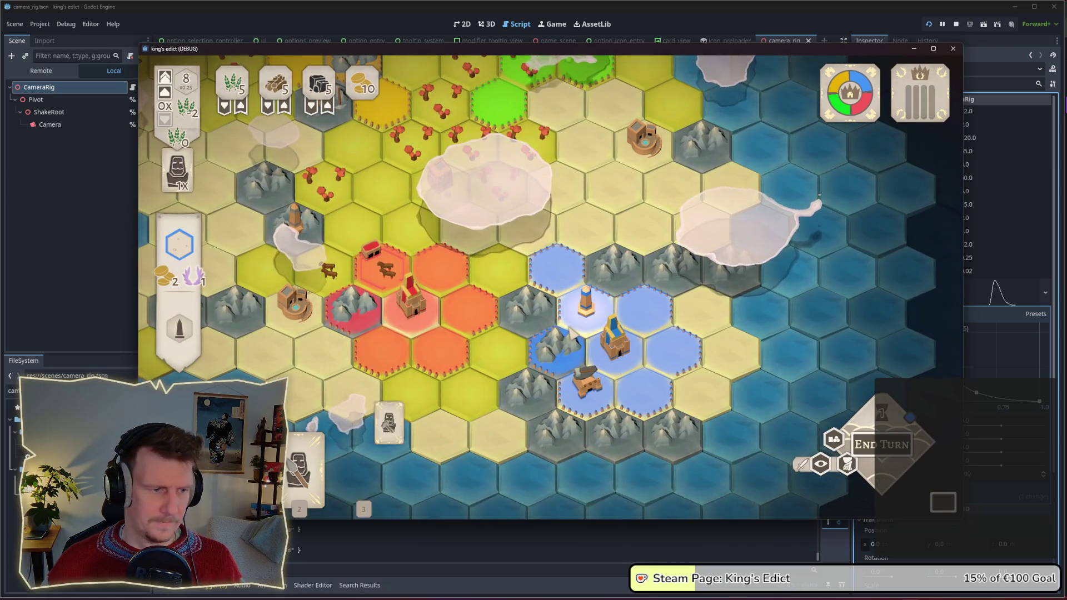
{"action": "left_click", "coordinate": [572, 334]}
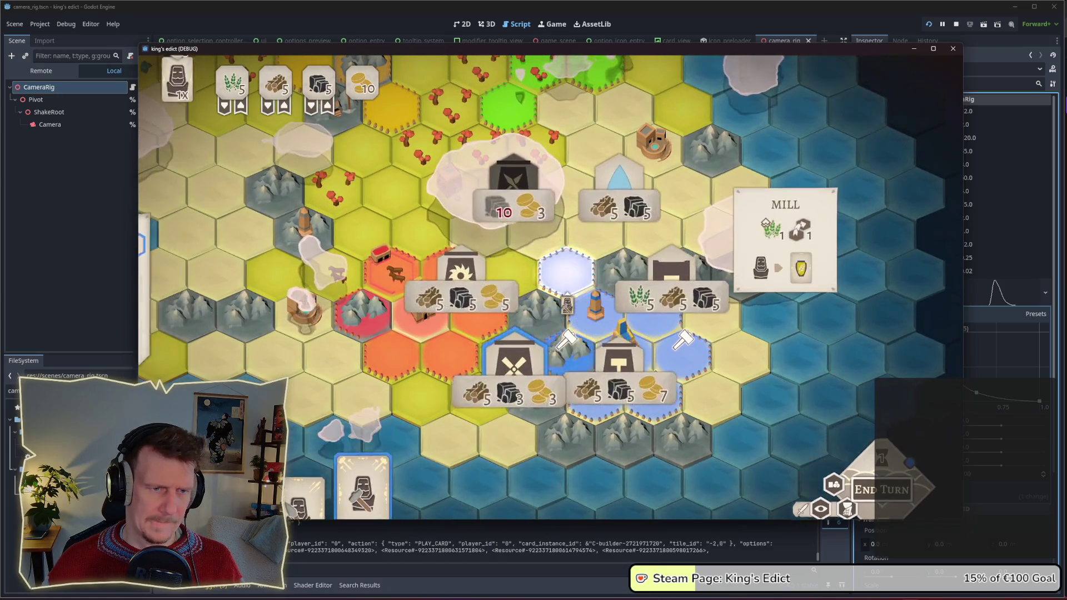
{"action": "left_click", "coordinate": [489, 284]}
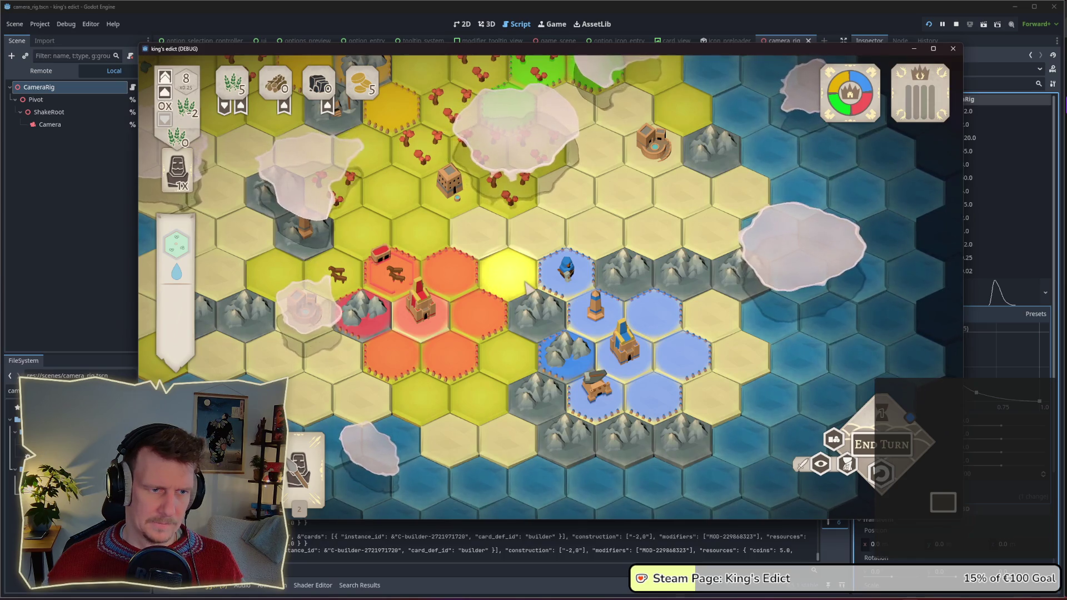
- Undo the saw mill, rebuild it on other blue hexes, and undo again
{"action": "left_click", "coordinate": [884, 474]}
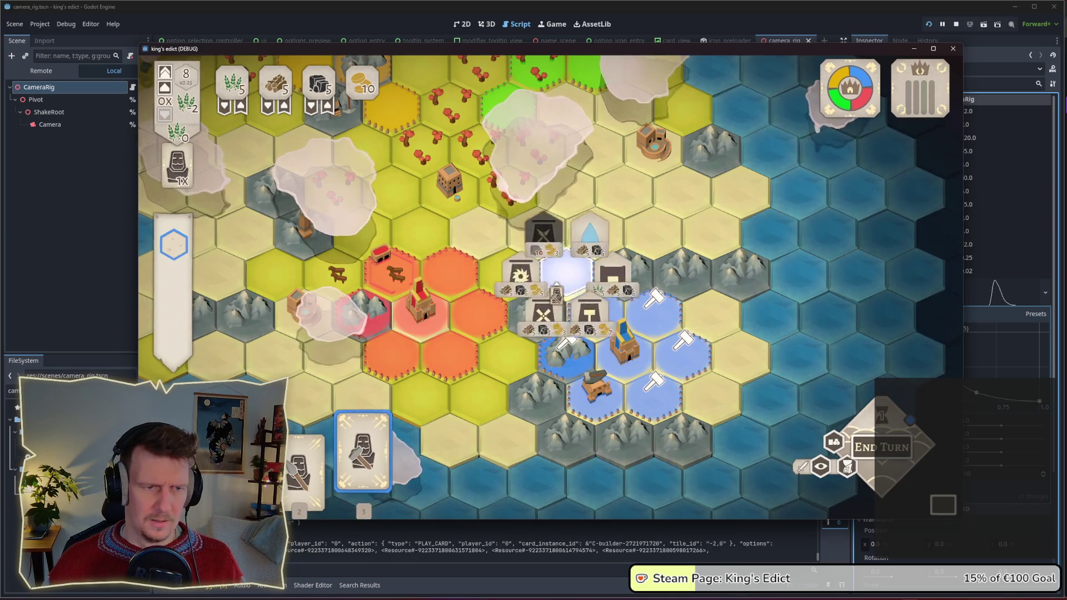
{"action": "mouse_move", "coordinate": [484, 286]}
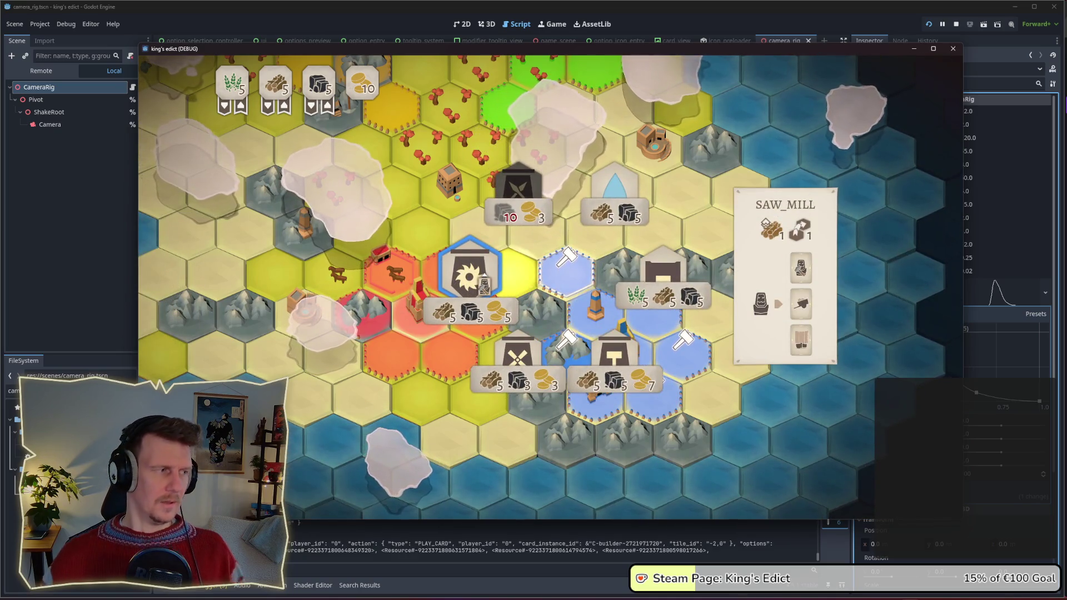
{"action": "left_click", "coordinate": [487, 283]}
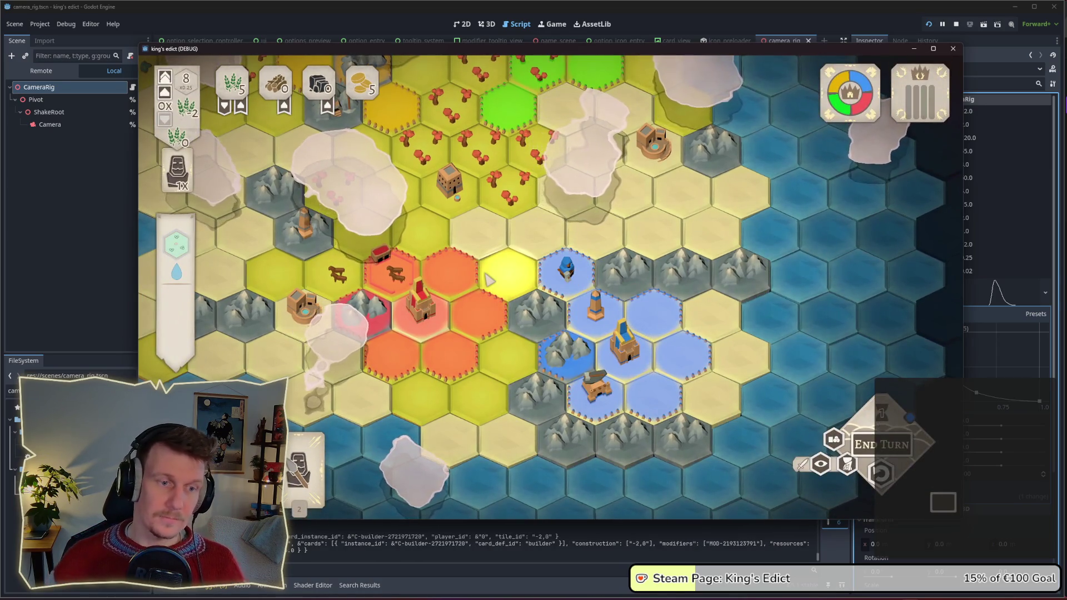
{"action": "key", "text": "ctrl+z"}
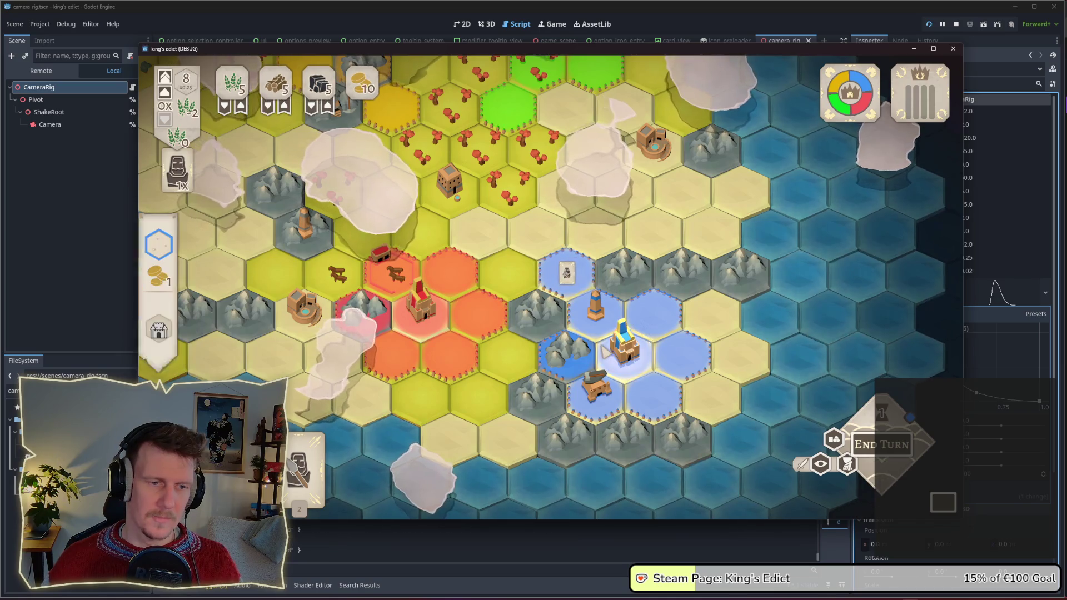
{"action": "left_click", "coordinate": [567, 275]}
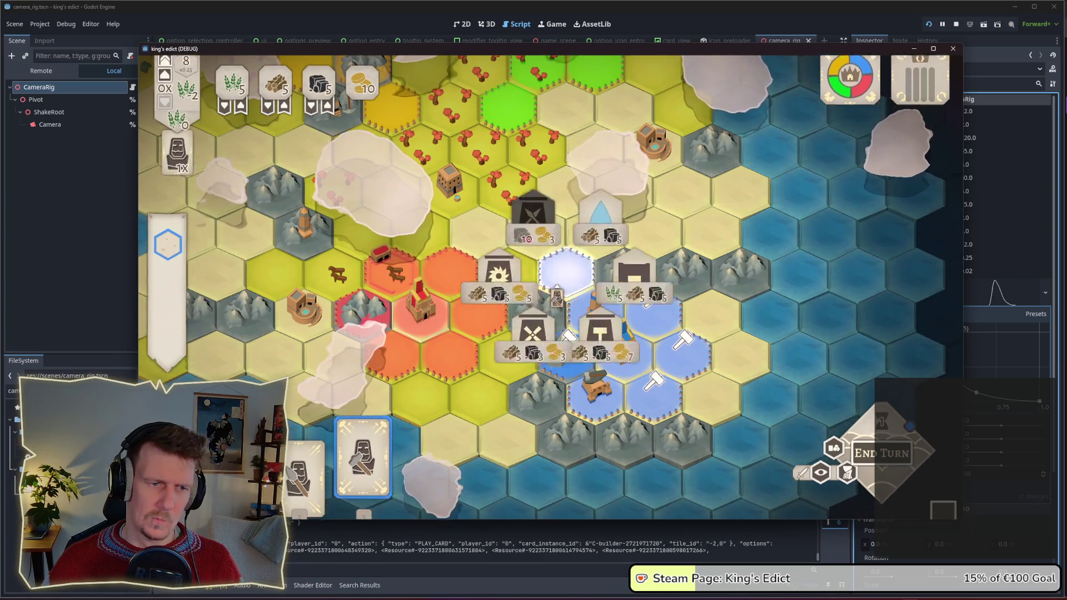
{"action": "left_click", "coordinate": [481, 286]}
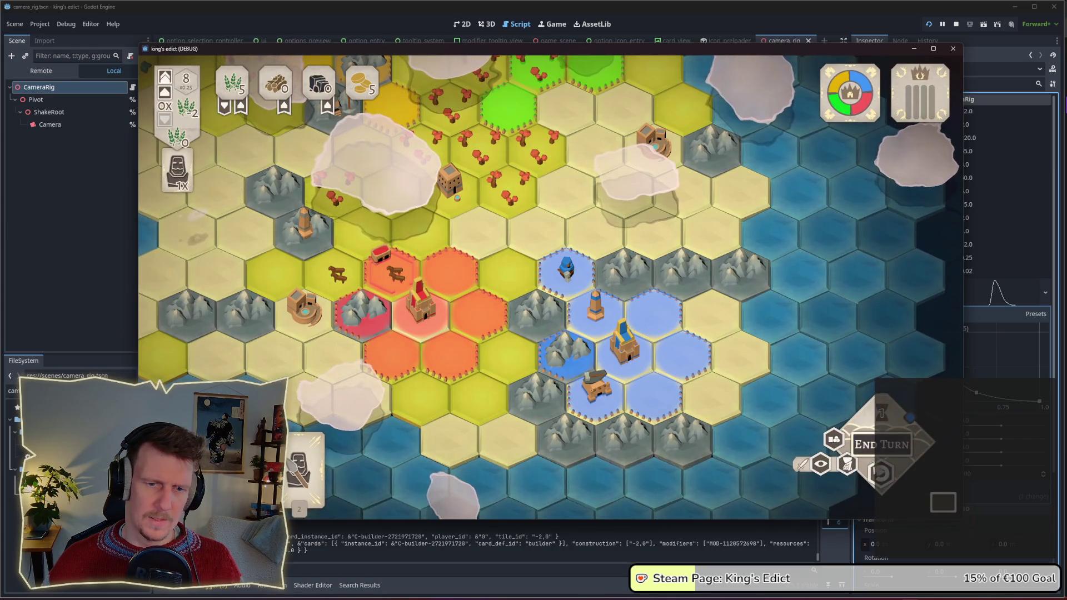
{"action": "left_click", "coordinate": [598, 322]}
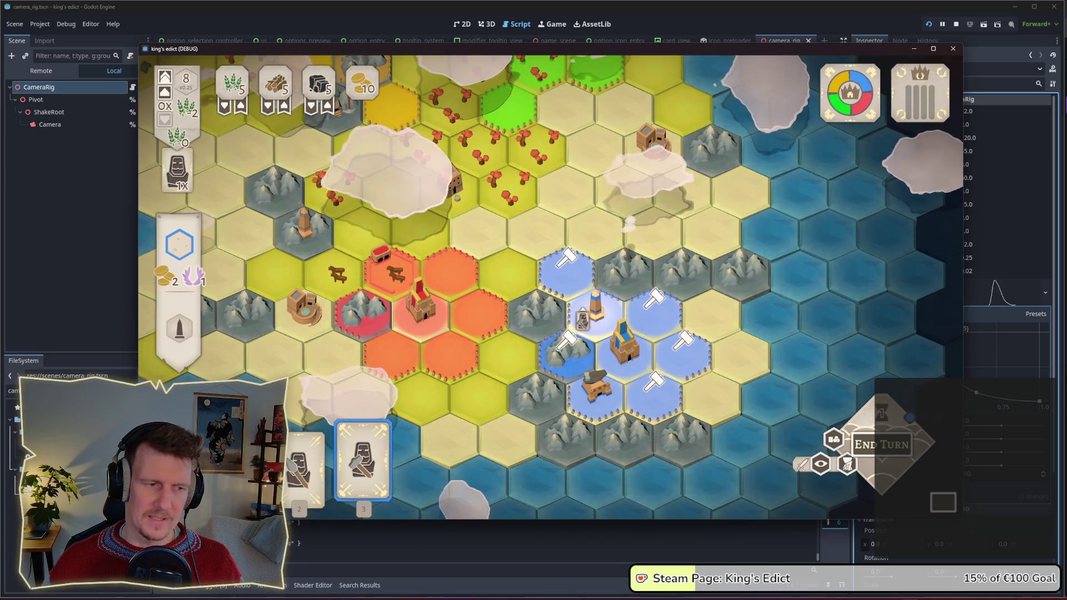
{"action": "left_click", "coordinate": [475, 284]}
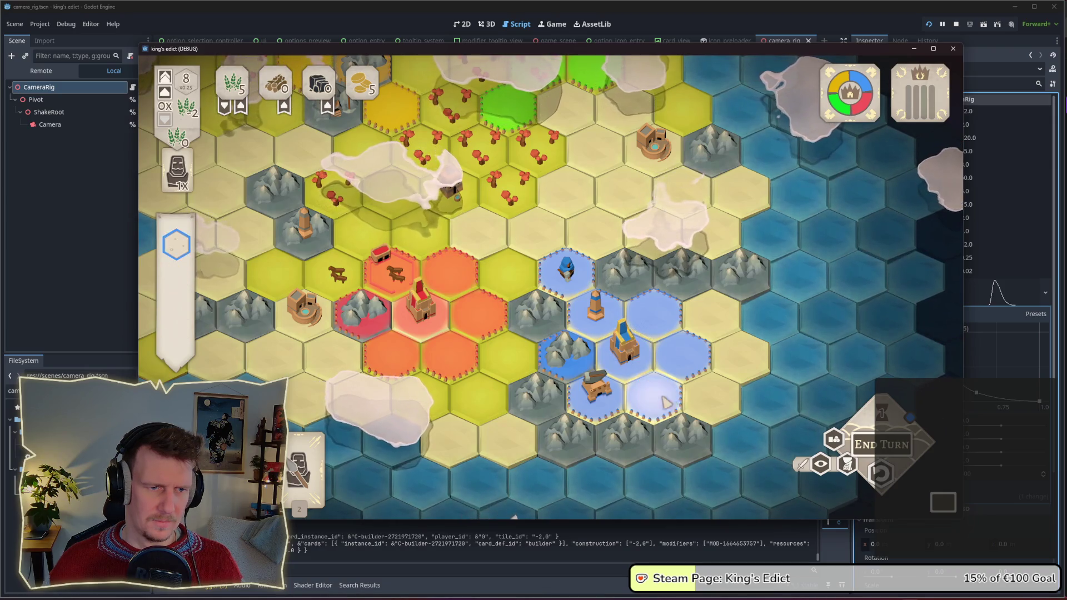
{"action": "key", "text": "ctrl+z"}
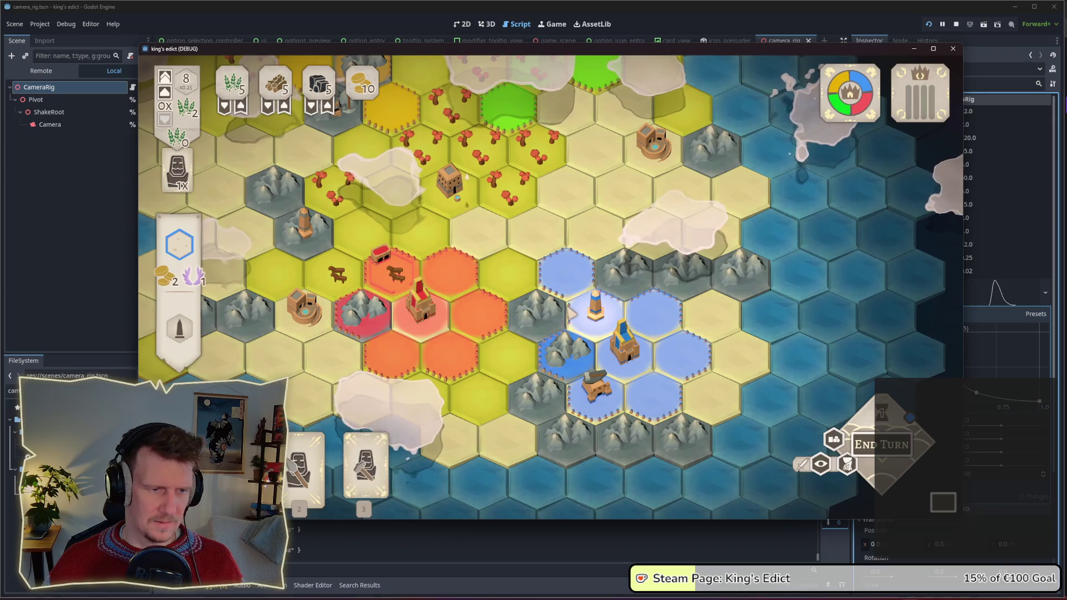
- Repeatedly build a saw mill near the tower tile and undo it with Ctrl+Z
{"action": "left_click", "coordinate": [594, 315]}
{"action": "left_click", "coordinate": [480, 285]}
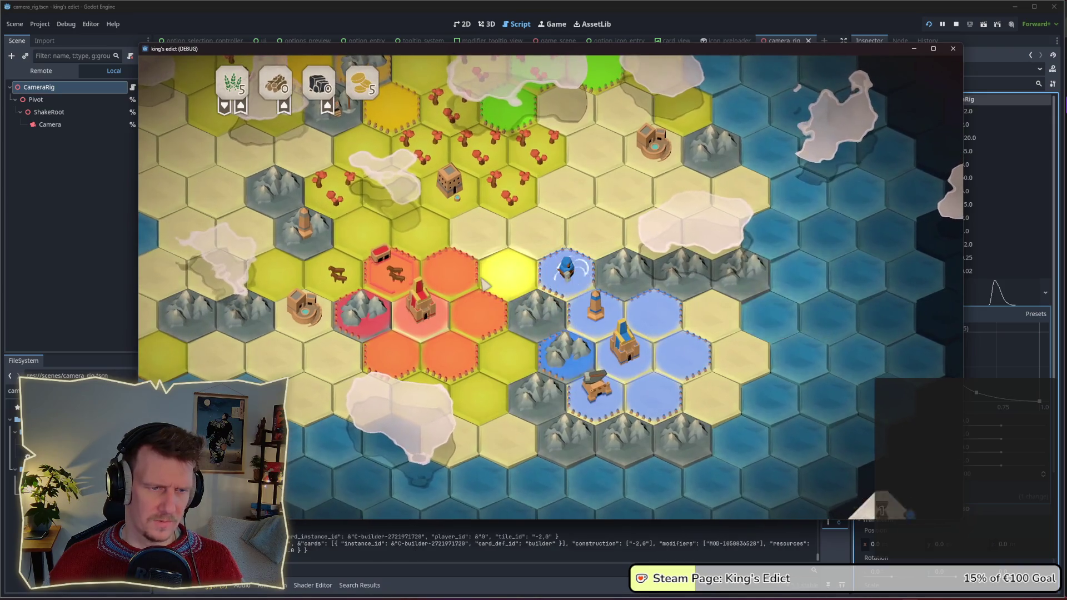
{"action": "key", "text": "ctrl+z"}
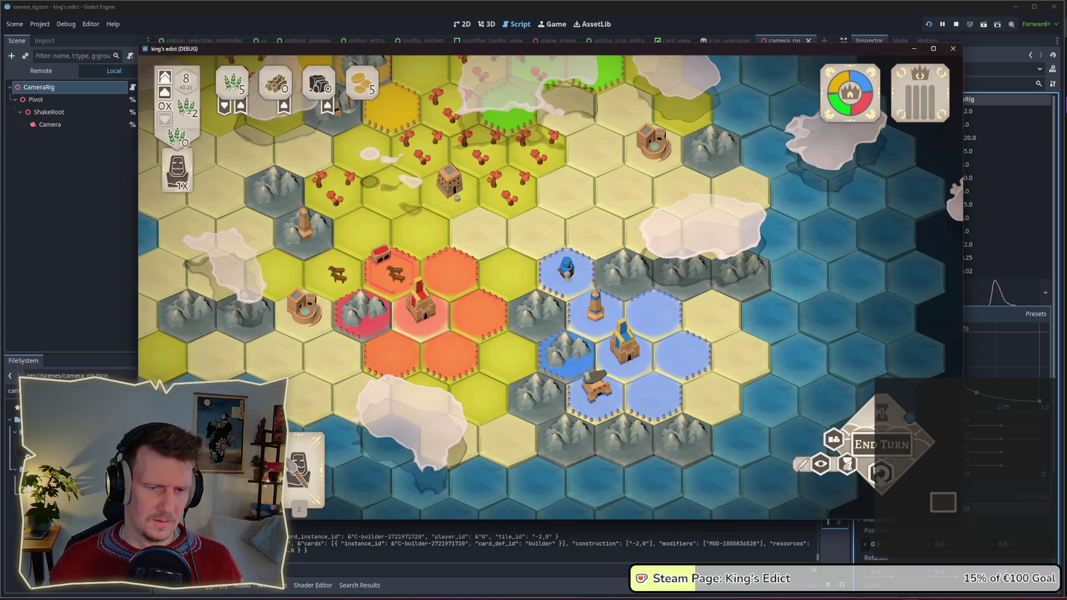
{"action": "left_click", "coordinate": [594, 311]}
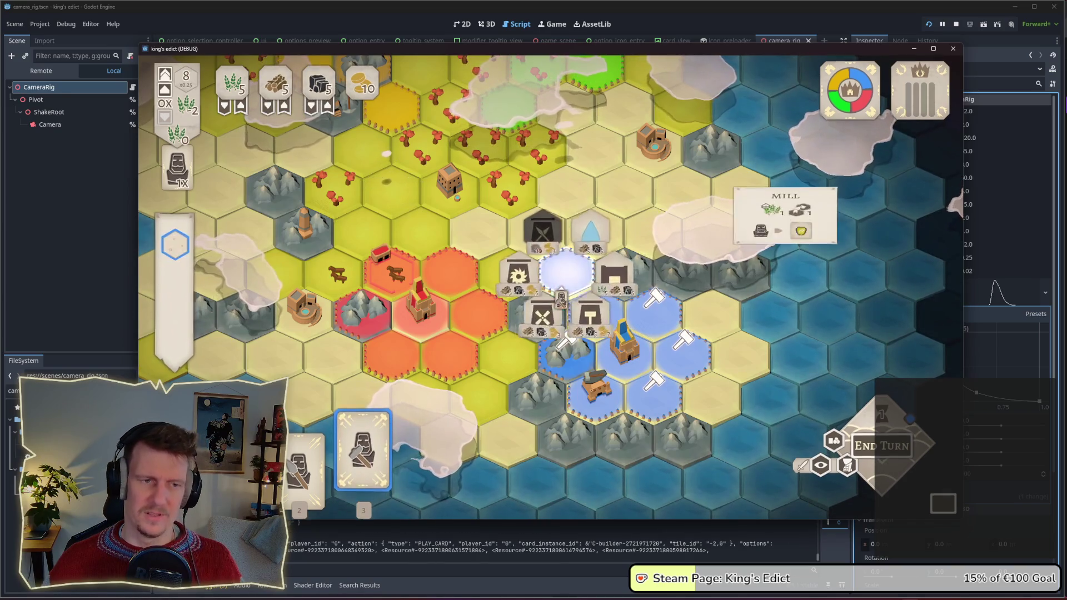
{"action": "left_click", "coordinate": [489, 281]}
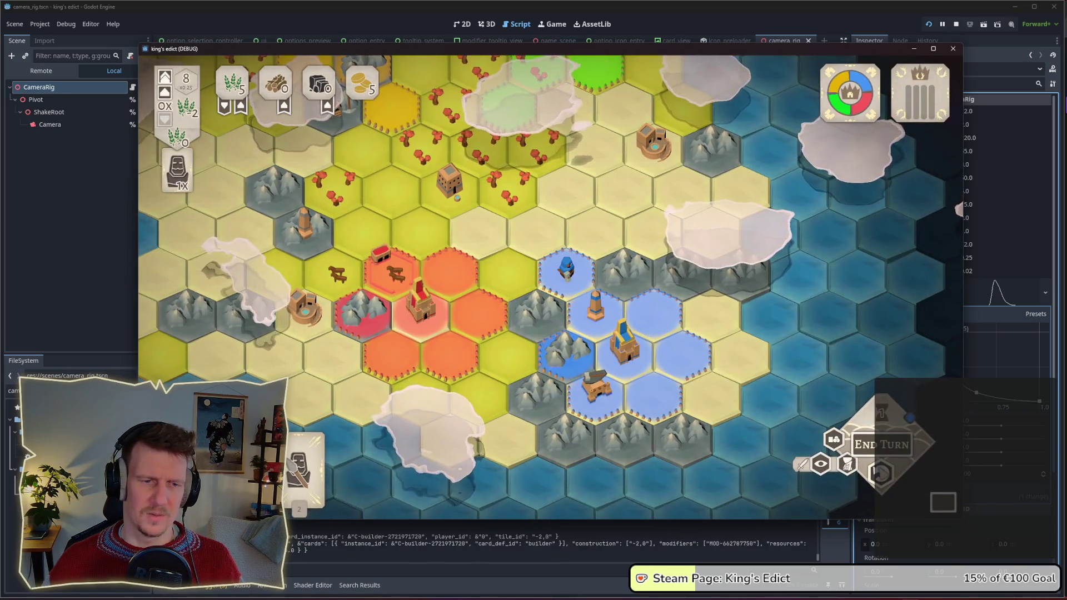
{"action": "key", "text": "ctrl+z"}
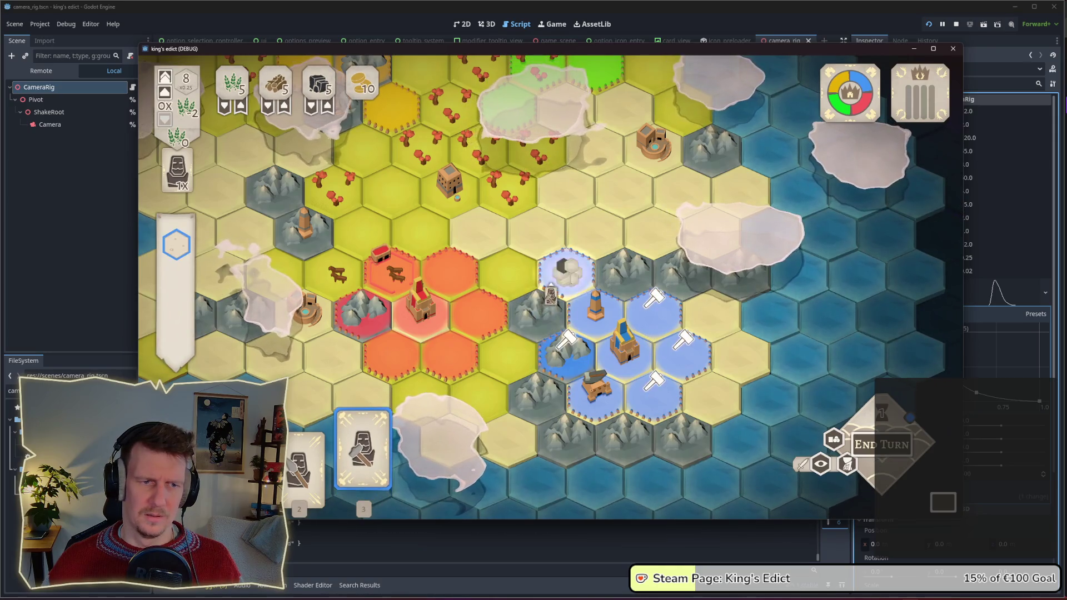
{"action": "left_click", "coordinate": [566, 284]}
{"action": "left_click", "coordinate": [489, 280]}
{"action": "key", "text": "ctrl+z"}
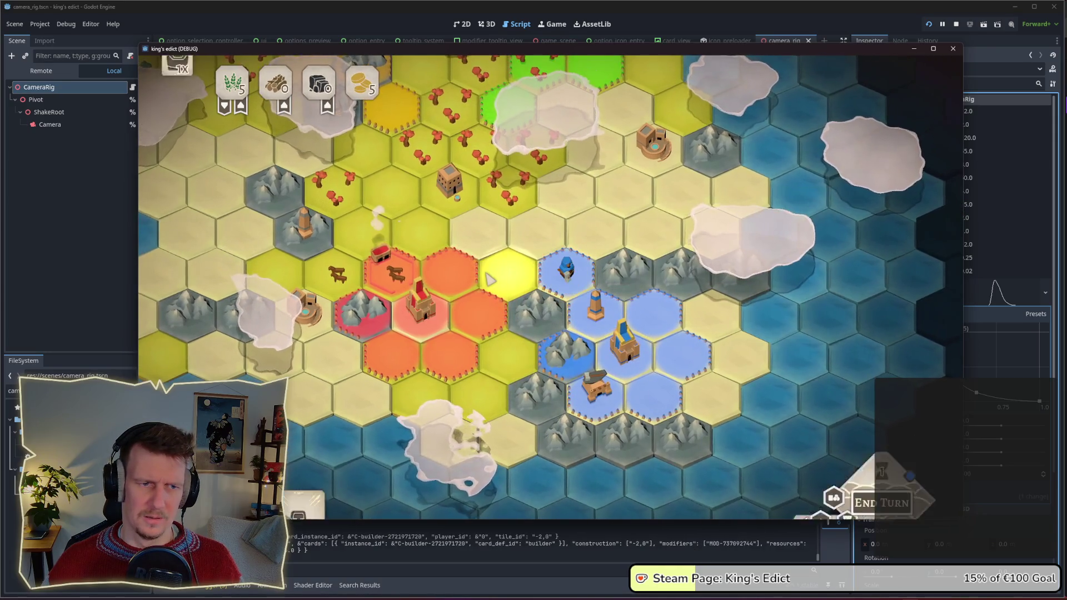
{"action": "left_click", "coordinate": [567, 276]}
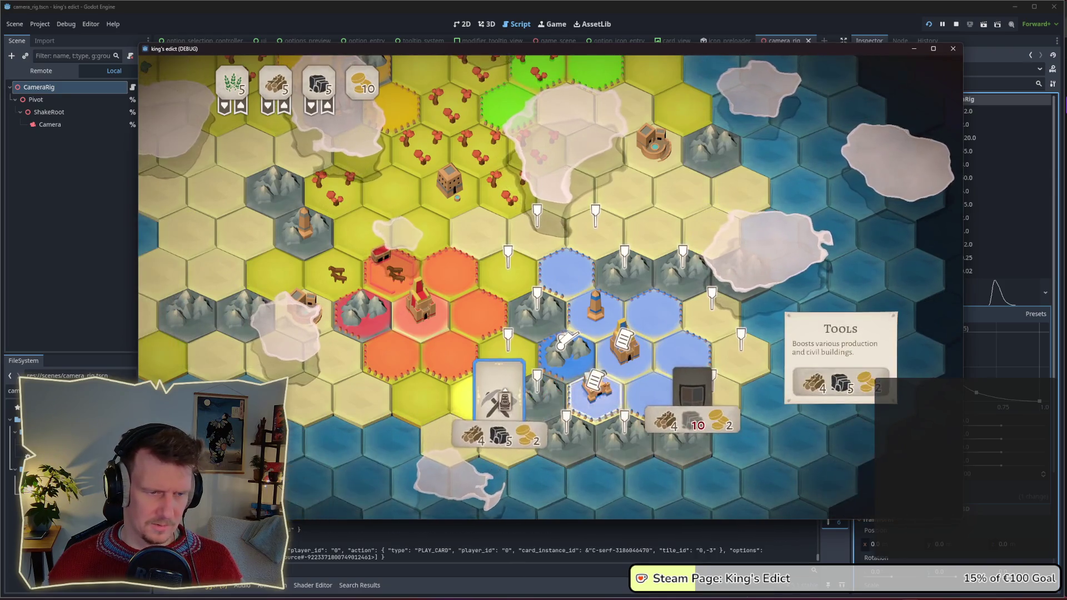
- Pick the 4-wood, 5-stone, 2-coin building, build a saw mill, and end the turn
{"action": "left_click", "coordinate": [517, 398]}
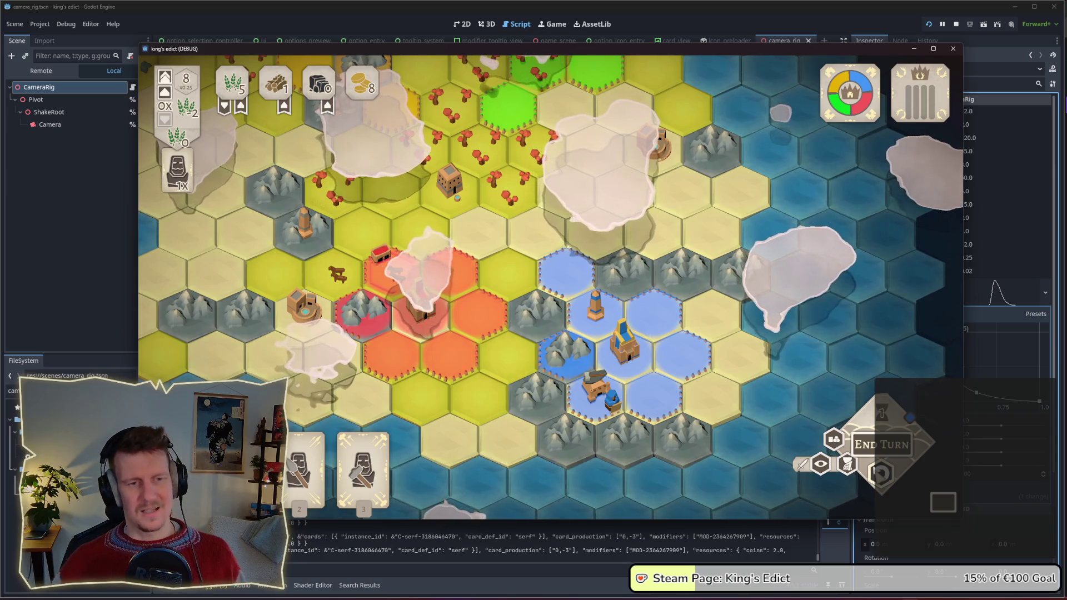
{"action": "key", "text": "3"}
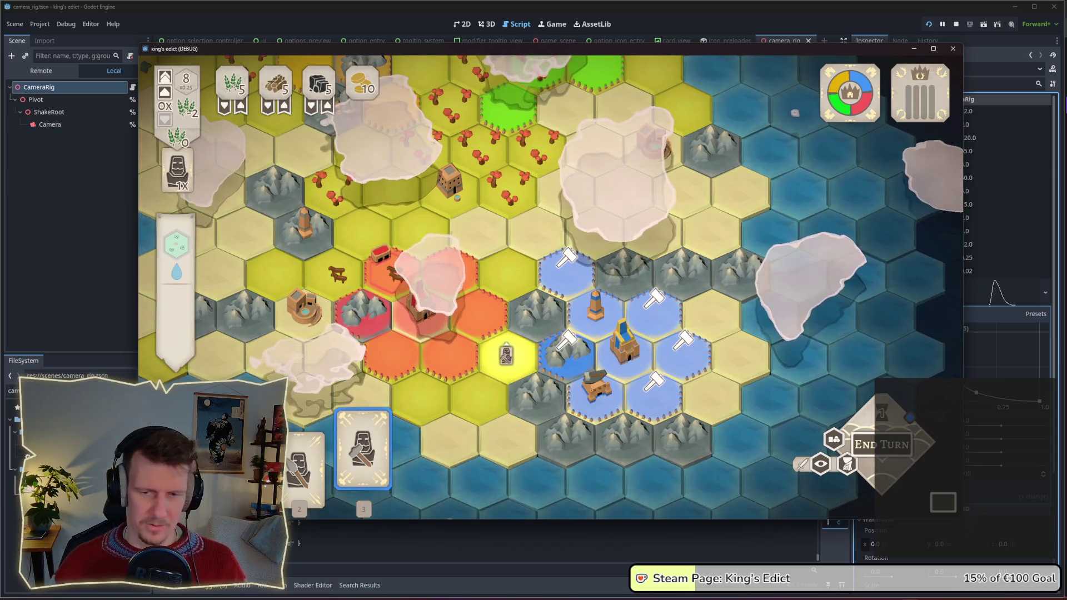
{"action": "left_click", "coordinate": [479, 286]}
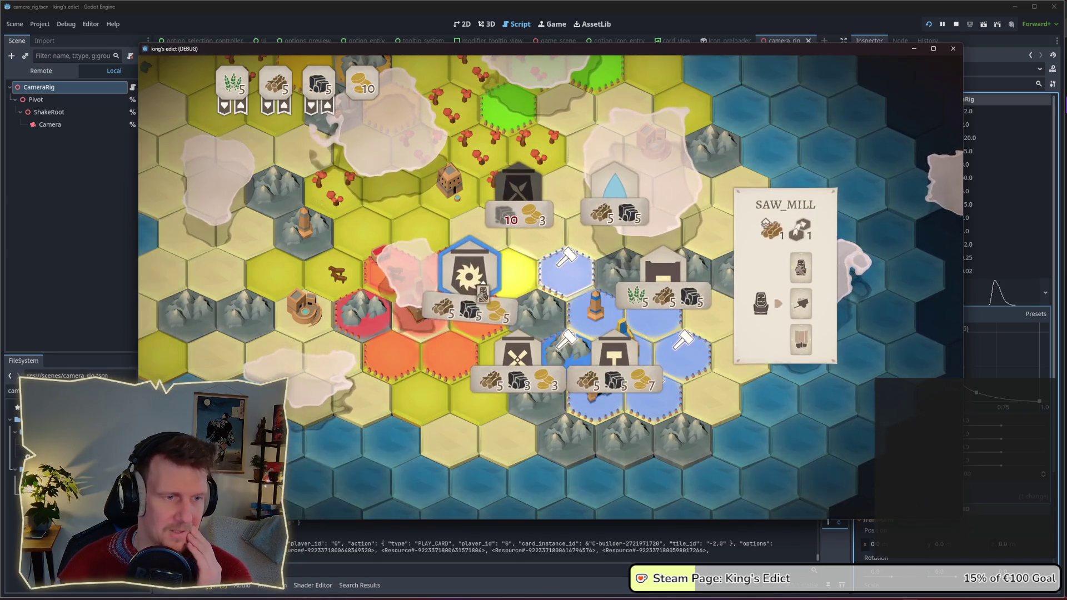
{"action": "left_click", "coordinate": [483, 291]}
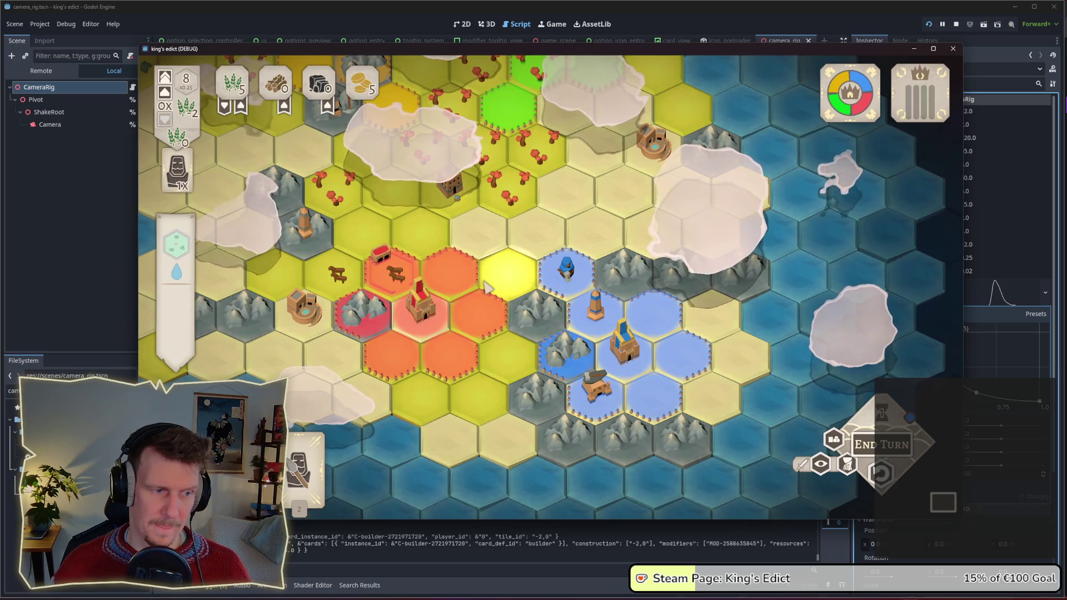
{"action": "key", "text": "space"}
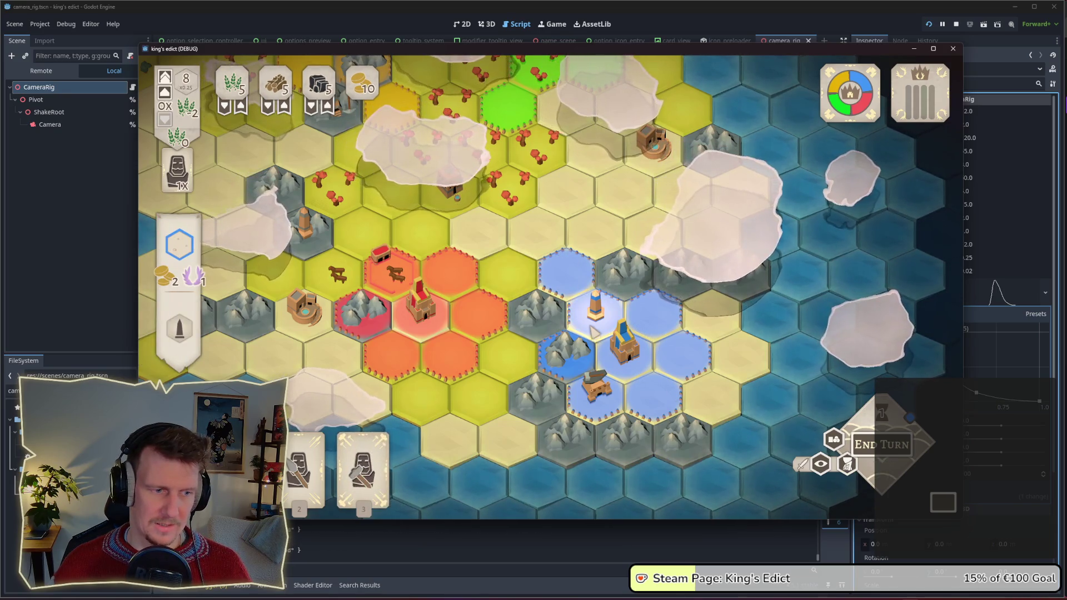
- Play the builder card again to place saw mills on two more hexes
{"action": "key", "text": "3"}
{"action": "left_click", "coordinate": [538, 278]}
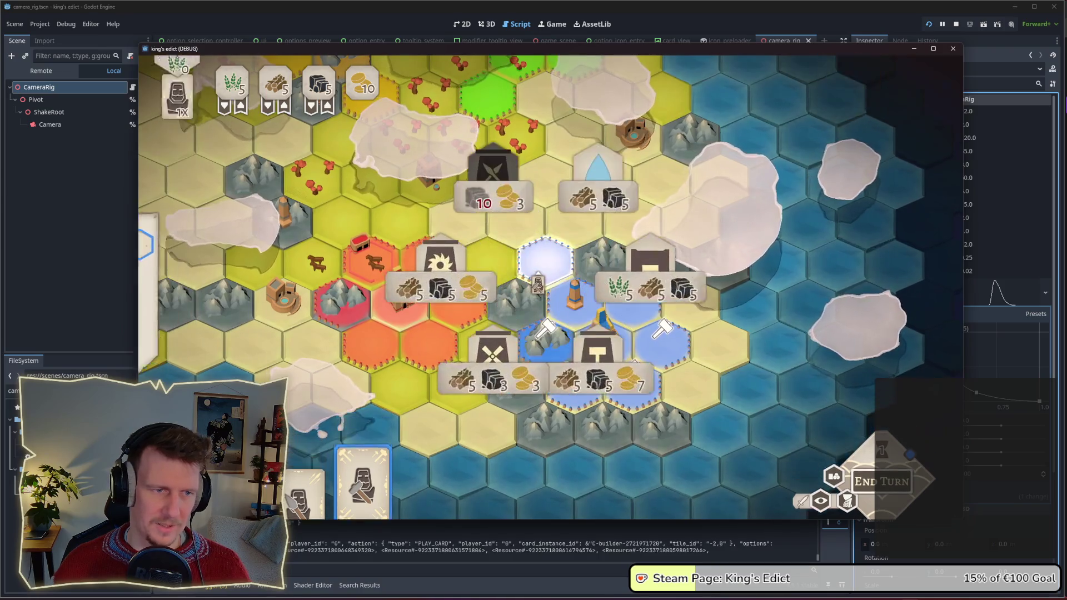
{"action": "left_click", "coordinate": [469, 276]}
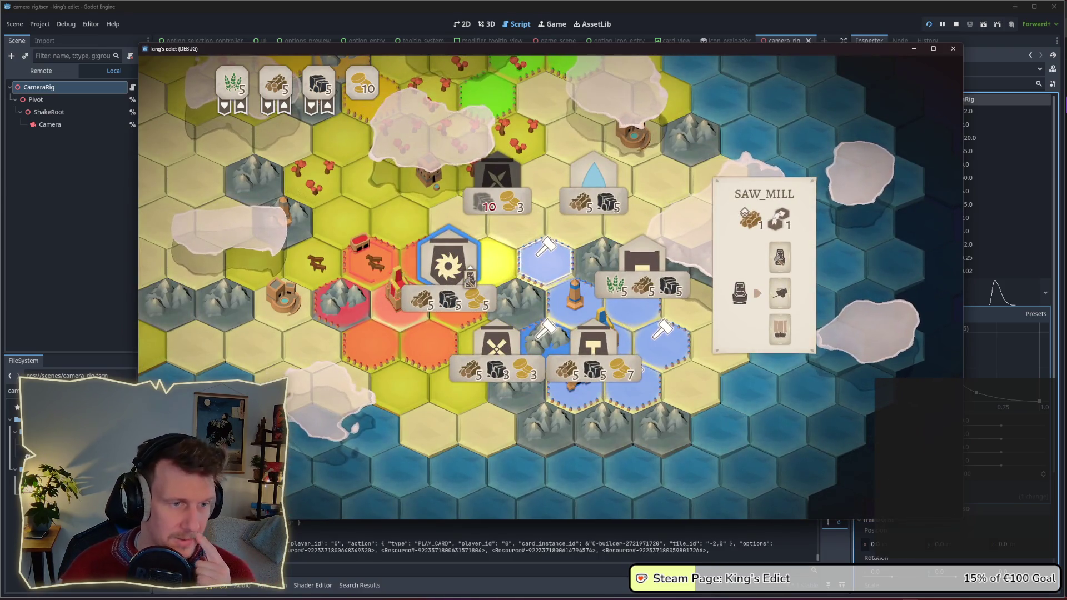
{"action": "left_click", "coordinate": [470, 277]}
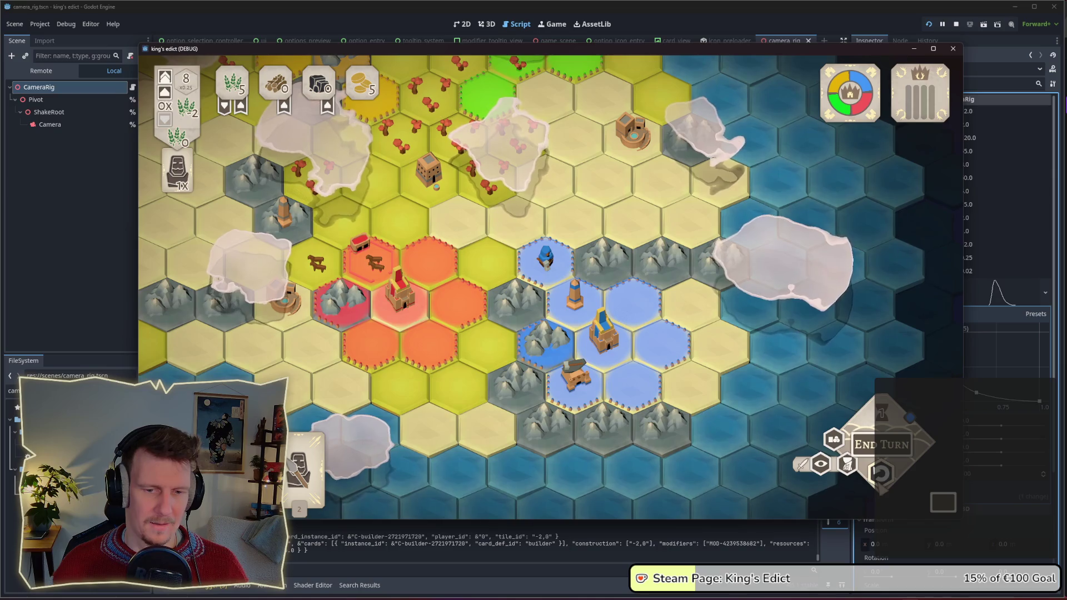
{"action": "mouse_move", "coordinate": [945, 142]}
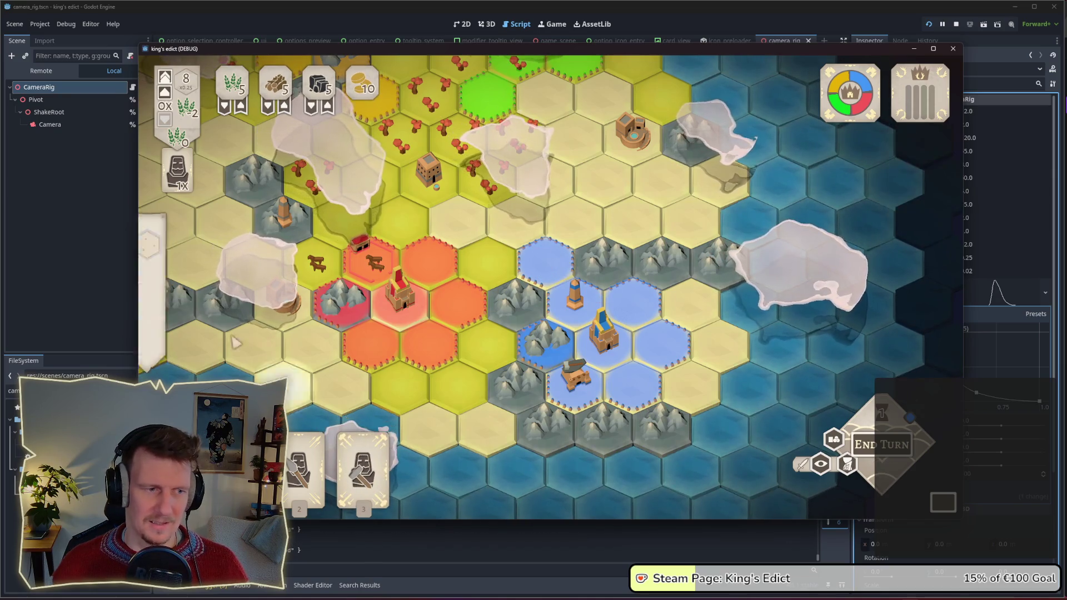
{"action": "left_click", "coordinate": [363, 449]}
{"action": "left_click", "coordinate": [579, 336]}
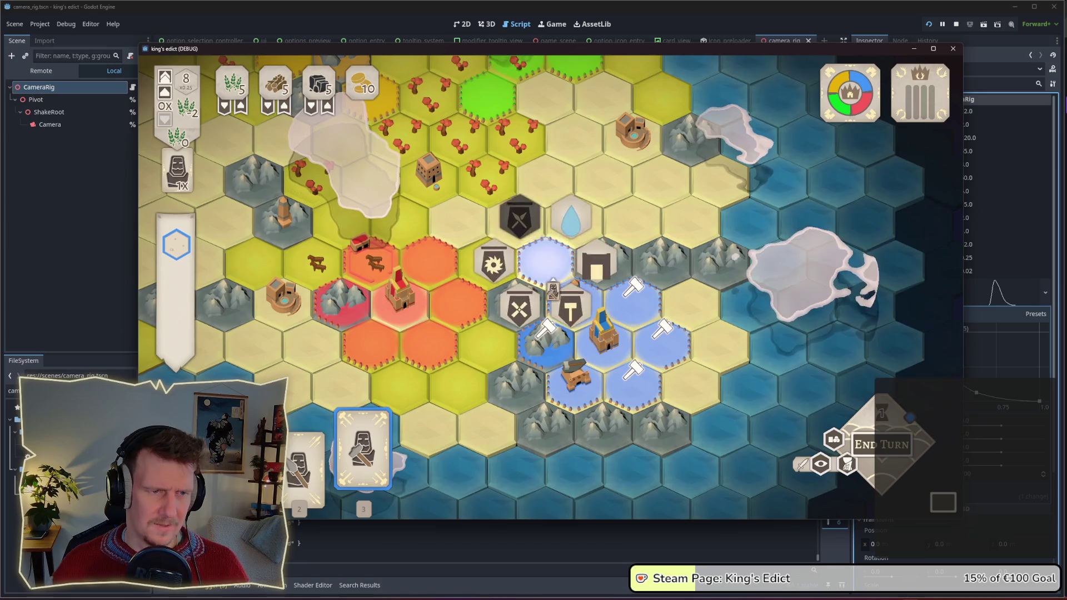
{"action": "left_click", "coordinate": [545, 255]}
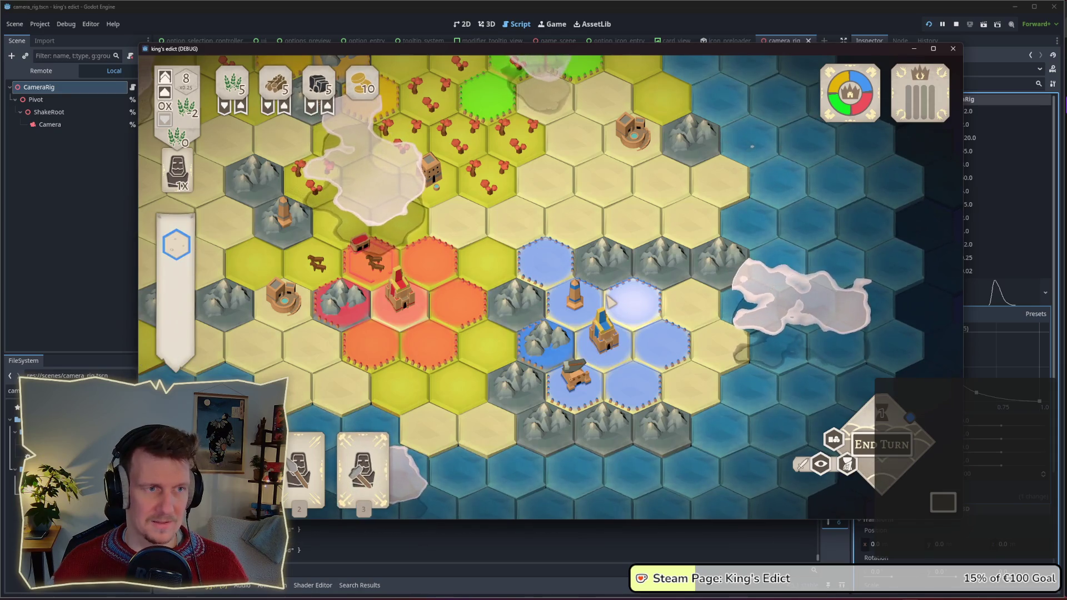
- Build a saw mill and a blacksmith on the upper blue hex, undo, and stop the game
{"action": "key", "text": "3"}
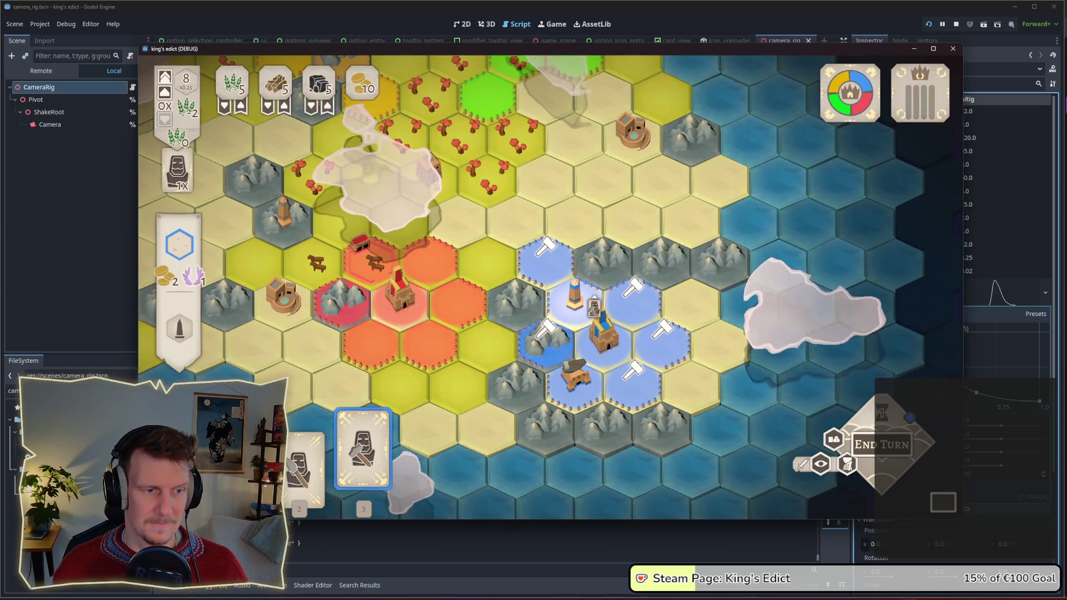
{"action": "left_click", "coordinate": [546, 255]}
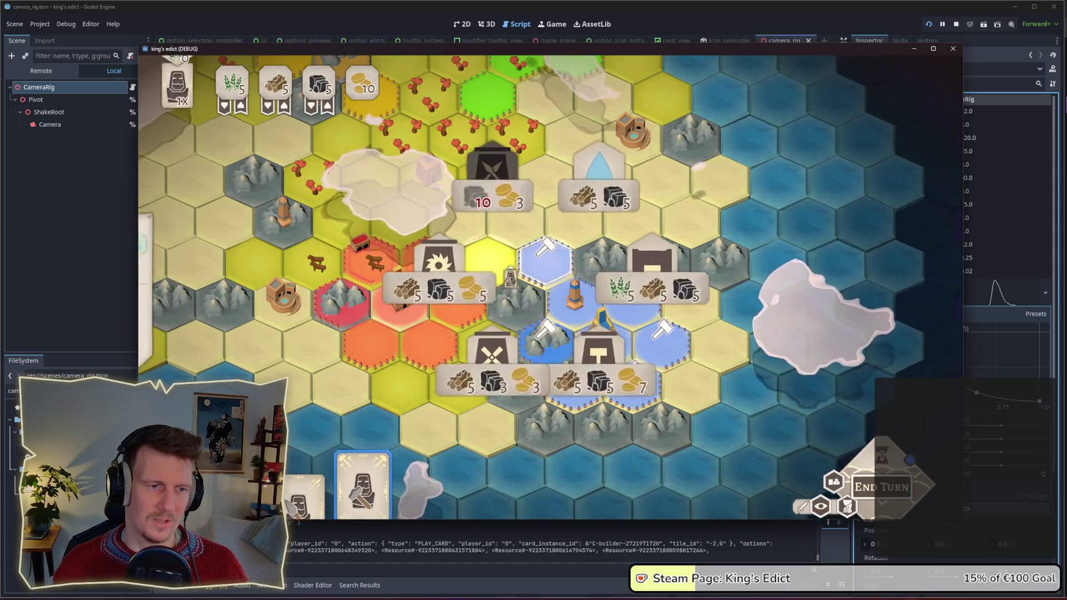
{"action": "left_click", "coordinate": [476, 271]}
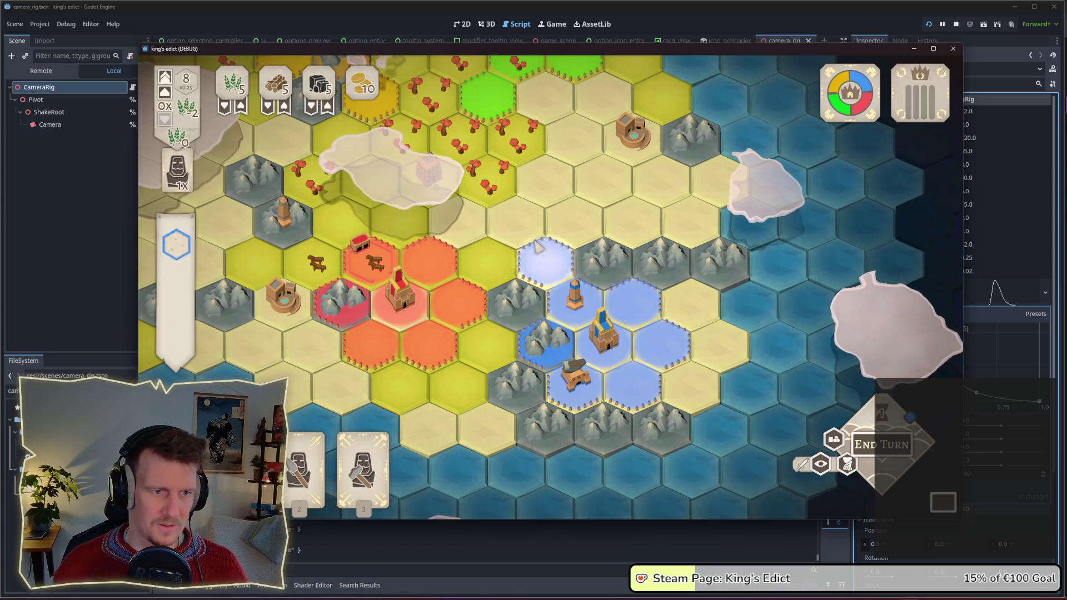
{"action": "left_click", "coordinate": [363, 450]}
{"action": "left_click", "coordinate": [546, 262]}
{"action": "left_click", "coordinate": [569, 304]}
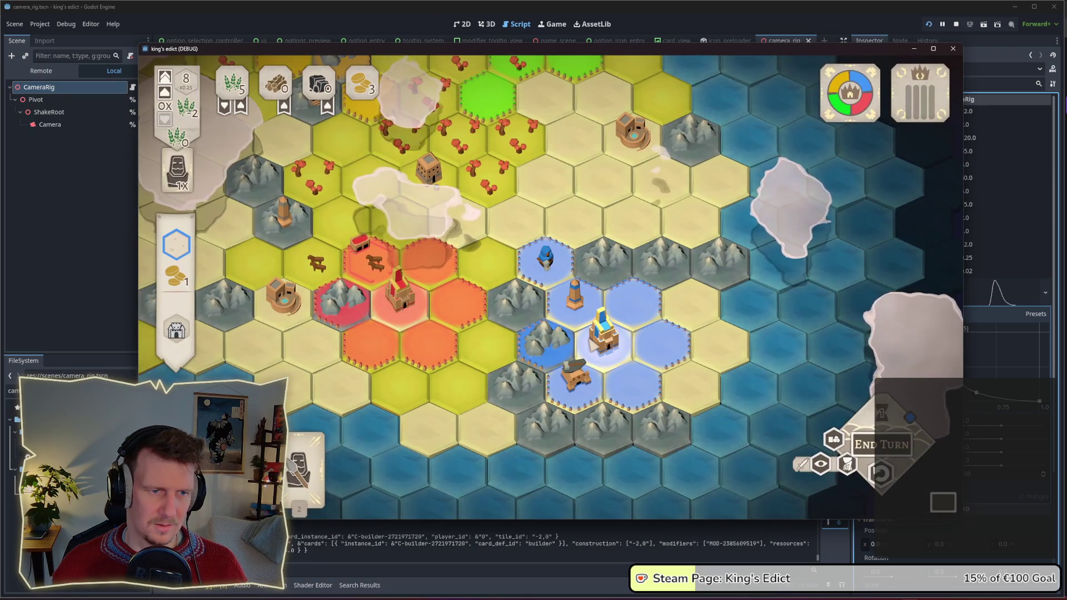
{"action": "key", "text": "ctrl+z"}
{"action": "key", "text": "ctrl+z"}
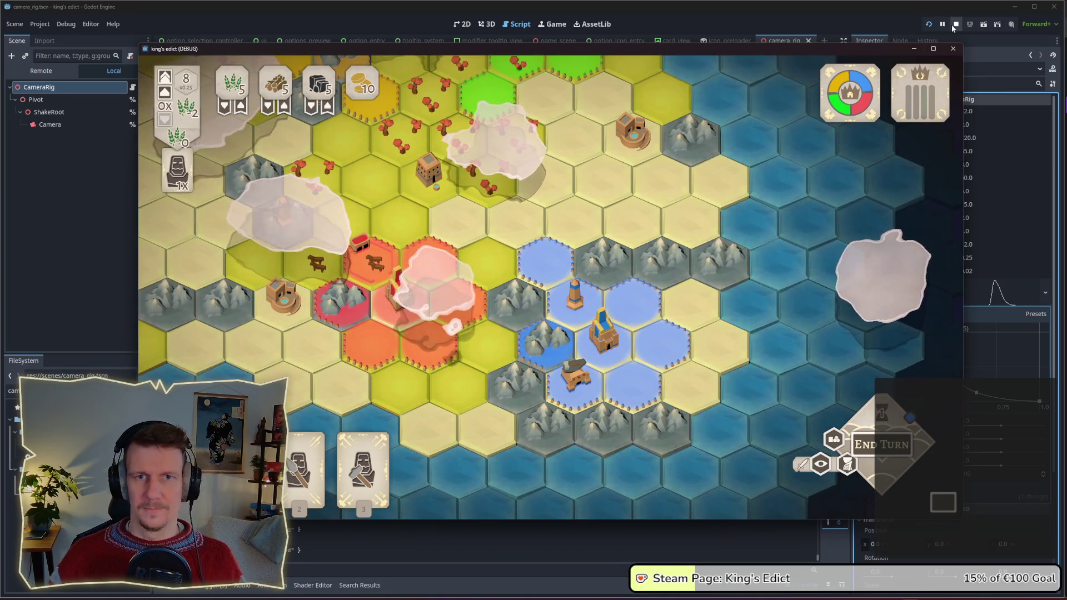
{"action": "left_click", "coordinate": [956, 24]}
{"action": "left_click", "coordinate": [543, 247]}
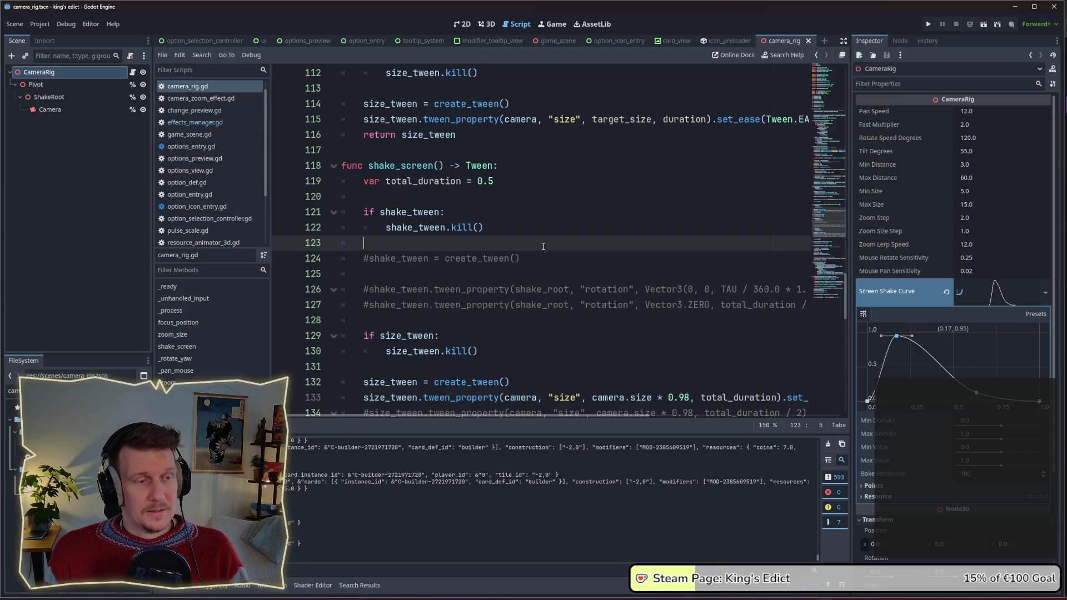
- Duplicate the screen_shake branch (lines 32–36) of effects_manager.gd directly below it
{"action": "key", "text": "alt+Left"}
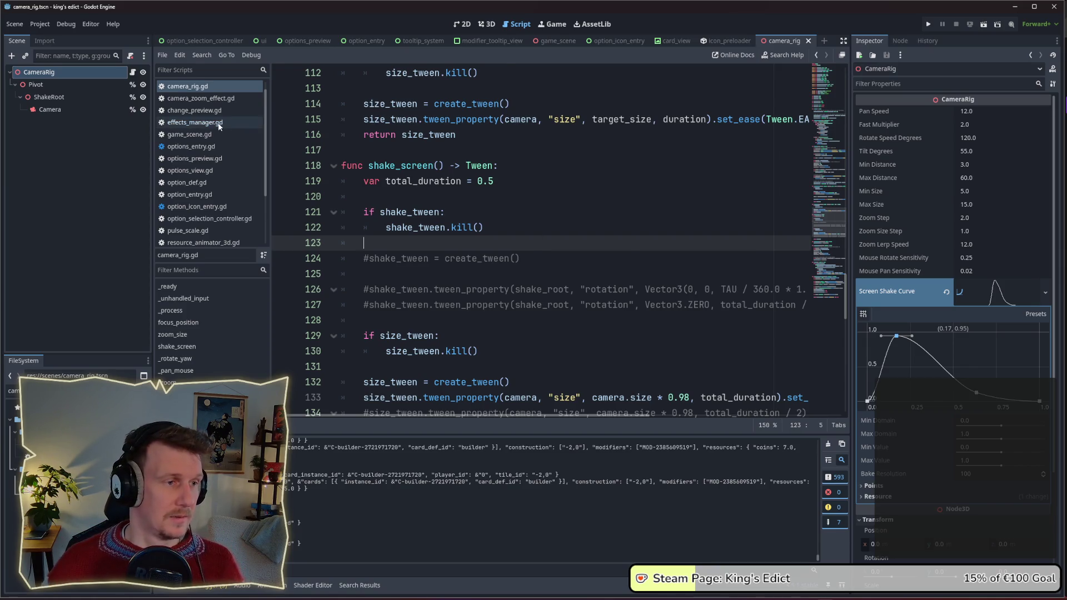
{"action": "left_click", "coordinate": [551, 306]}
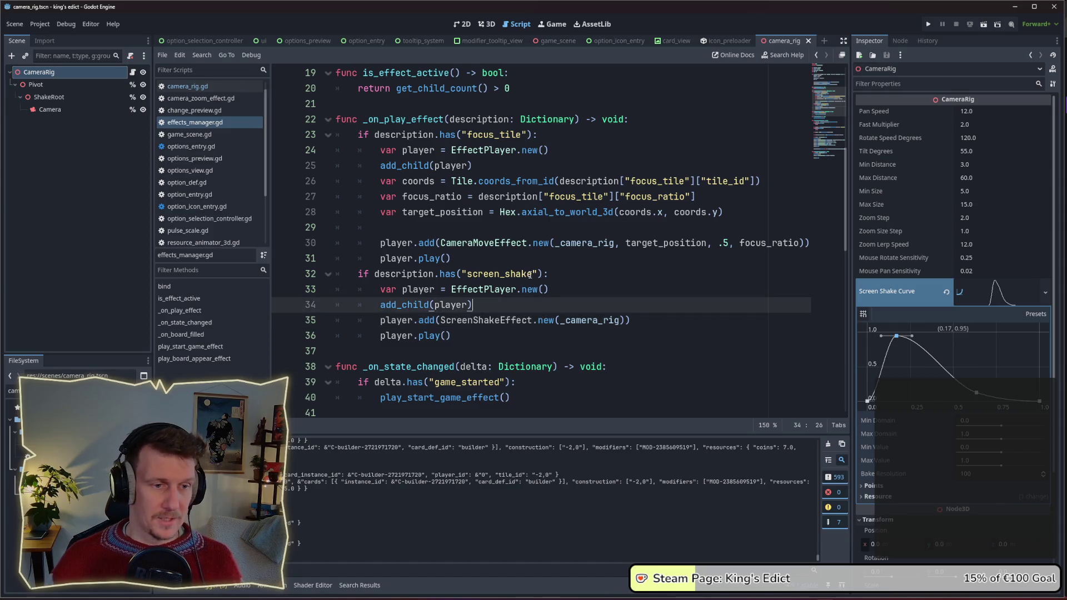
{"action": "left_click_drag", "start_coordinate": [467, 274], "coordinate": [532, 274]}
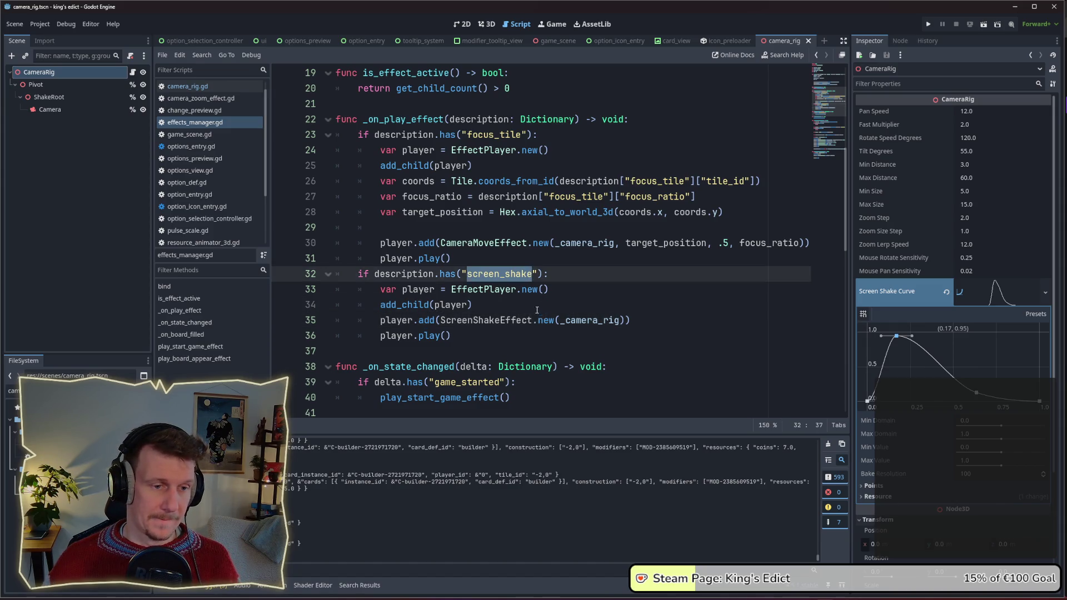
{"action": "left_click", "coordinate": [520, 336]}
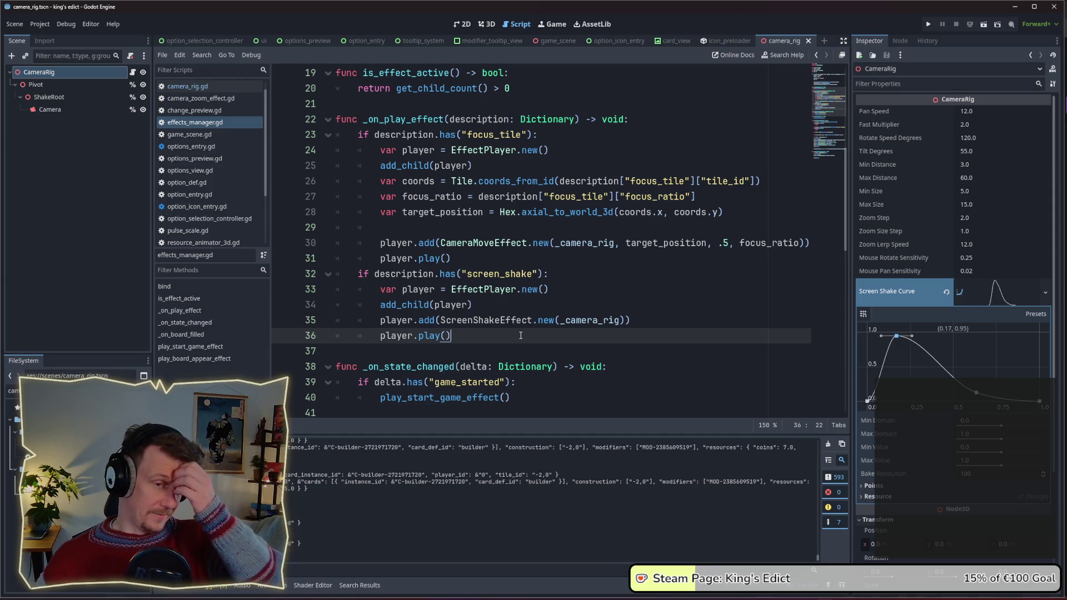
{"action": "left_click_drag", "start_coordinate": [521, 336], "coordinate": [333, 284]}
{"action": "key", "text": "ctrl+c"}
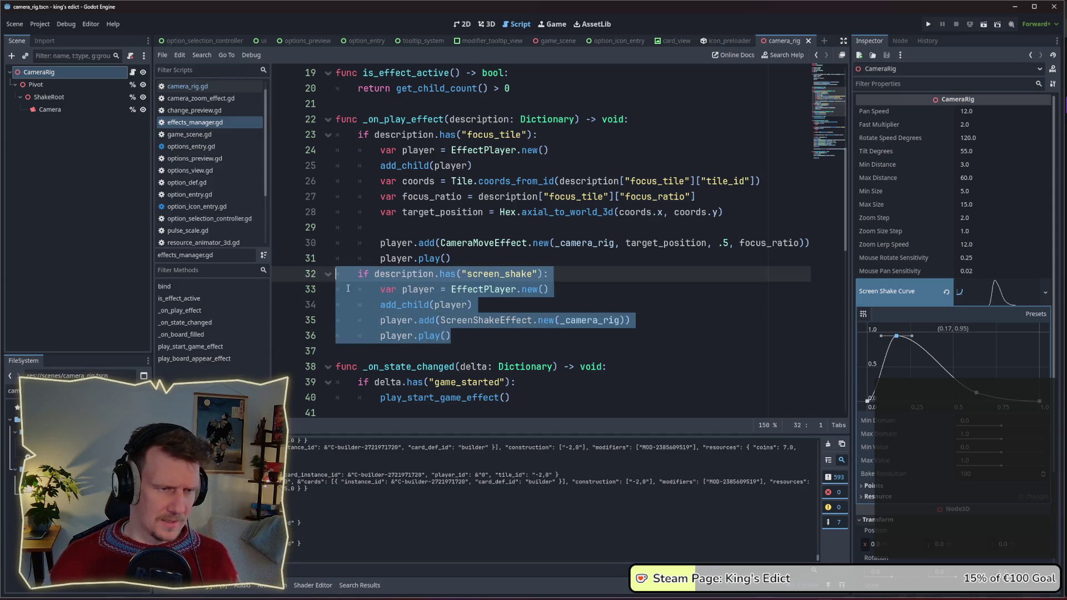
{"action": "scroll", "coordinate": [494, 335], "scroll_direction": "down", "scroll_amount": 2}
{"action": "left_click", "coordinate": [468, 244]}
{"action": "key", "text": "Return"}
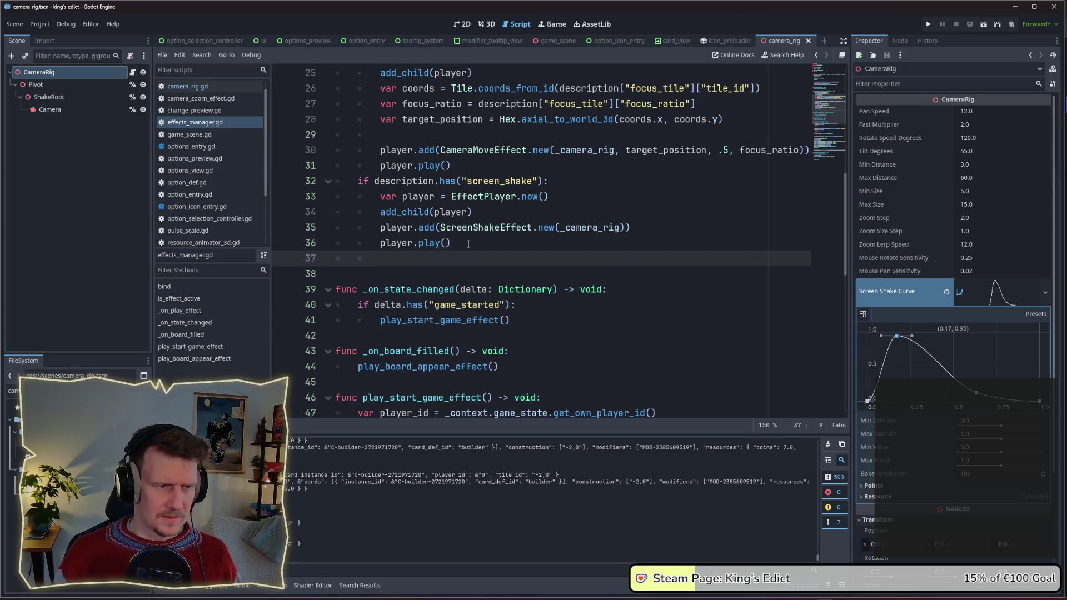
{"action": "key", "text": "ctrl+v"}
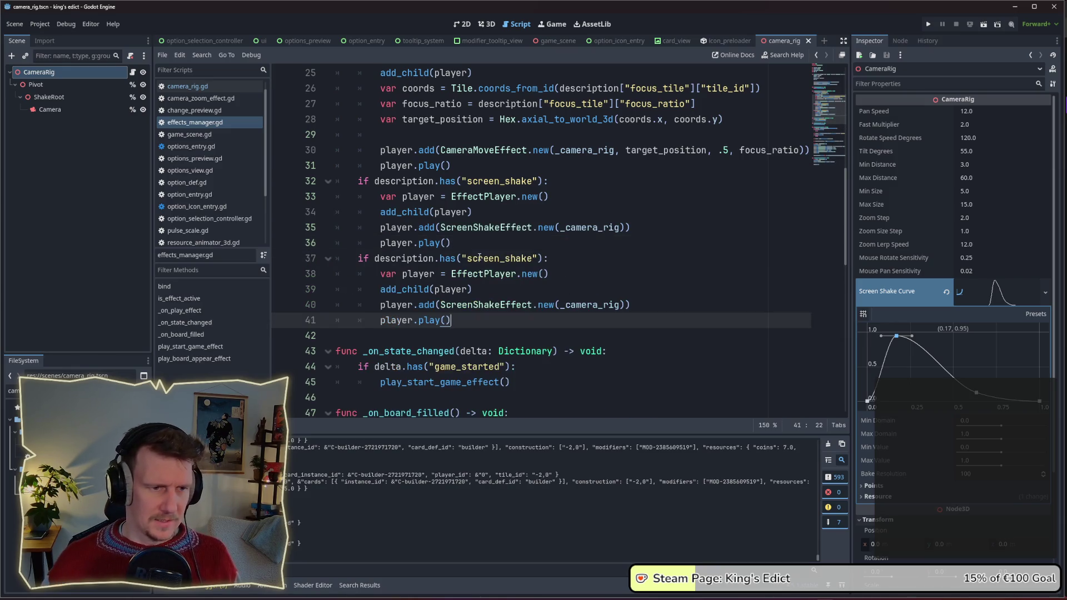
- Rename the copied key to "flash_vinette", save, and open screen_shake_effect.gd
{"action": "double_click", "coordinate": [479, 258]}
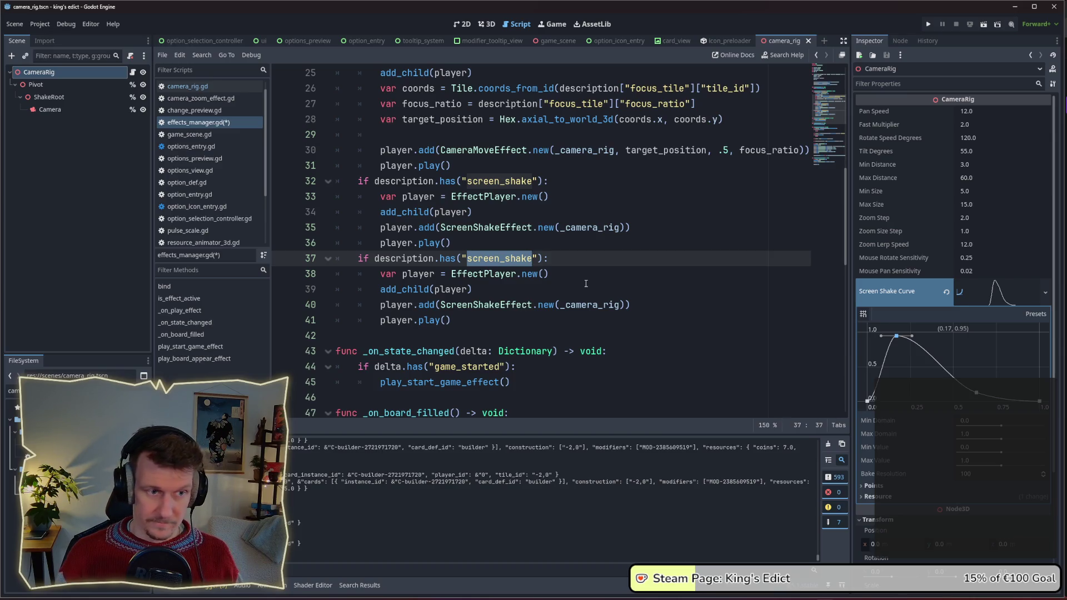
{"action": "type", "text": "vom"}
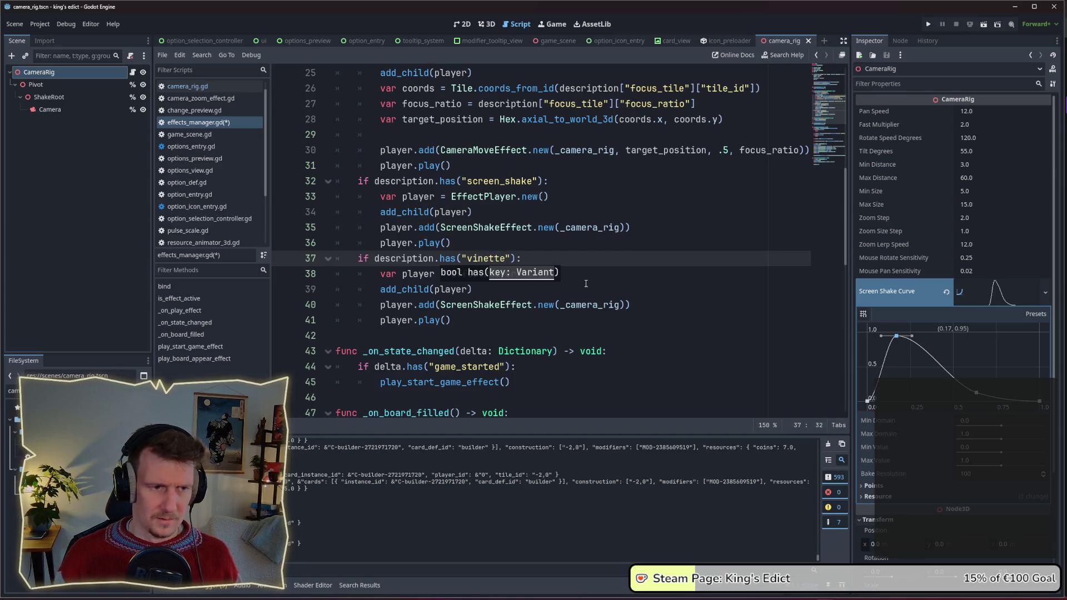
{"action": "type", "text": "sh"}
{"action": "key", "text": "ctrl+s"}
{"action": "left_click", "coordinate": [486, 306], "text": "ctrl"}
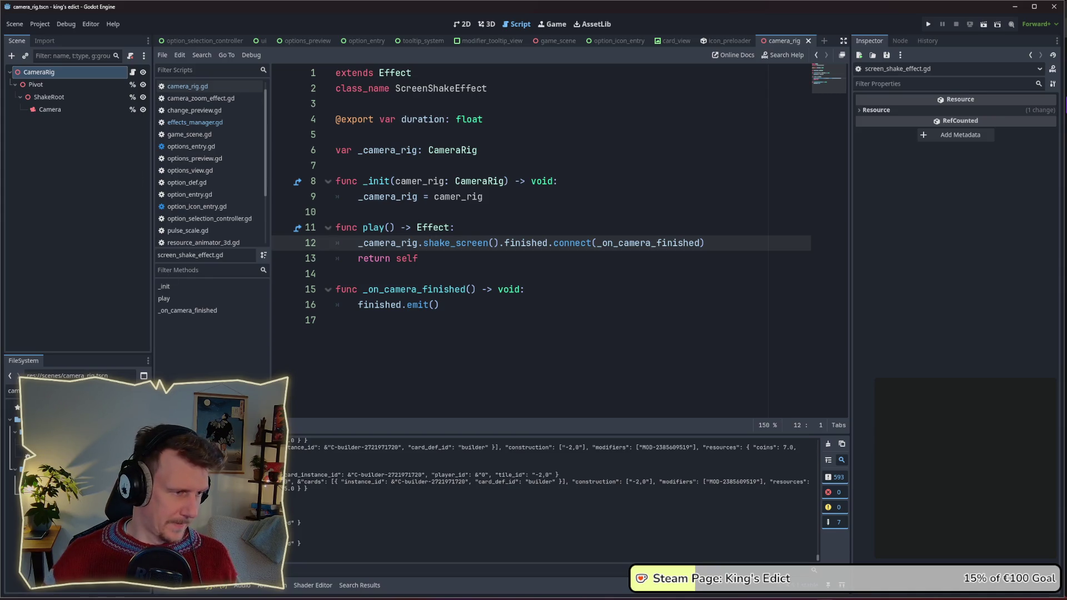
- Filter the FileSystem for "ui" and open ui.gd to review it
{"action": "left_click", "coordinate": [13, 390]}
{"action": "key", "text": "BackSpace"}
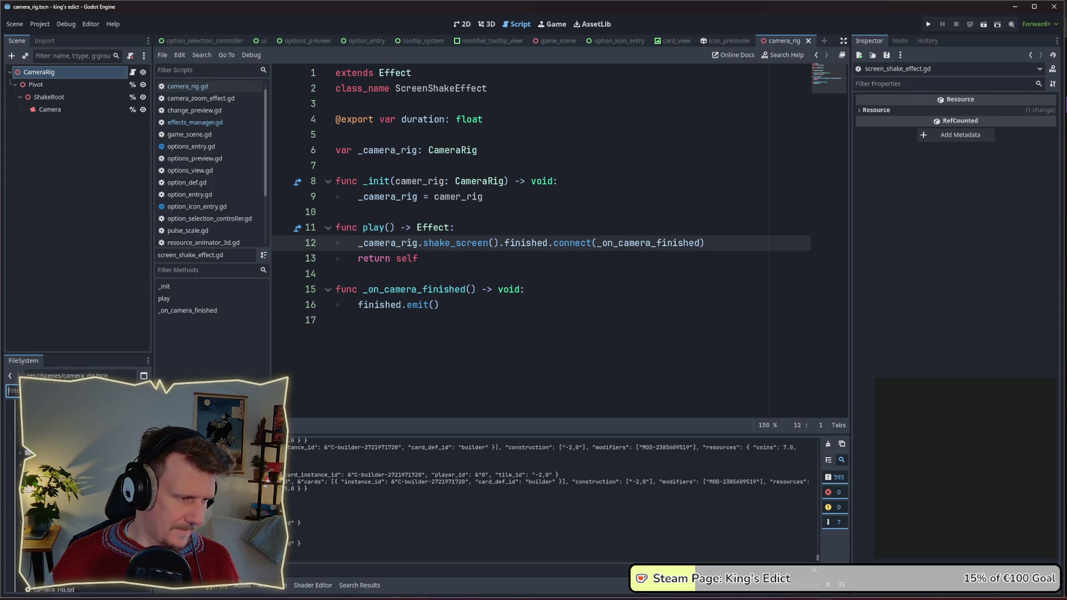
{"action": "type", "text": "ui"}
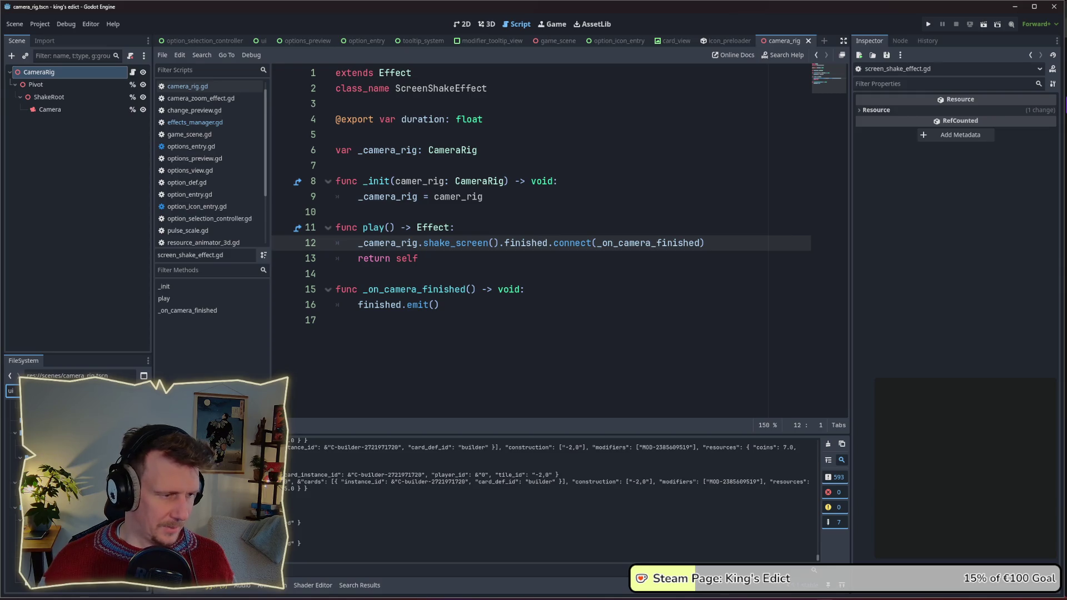
{"action": "key", "text": "Return"}
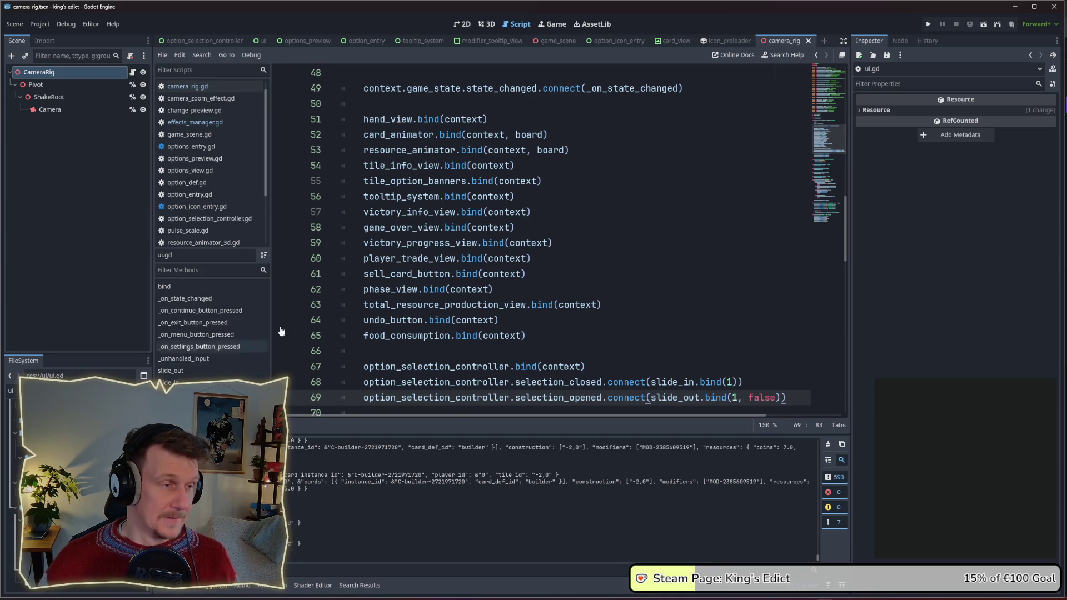
{"action": "scroll", "coordinate": [353, 275], "scroll_direction": "up", "scroll_amount": 4}
{"action": "scroll", "coordinate": [393, 278], "scroll_direction": "down", "scroll_amount": 3}
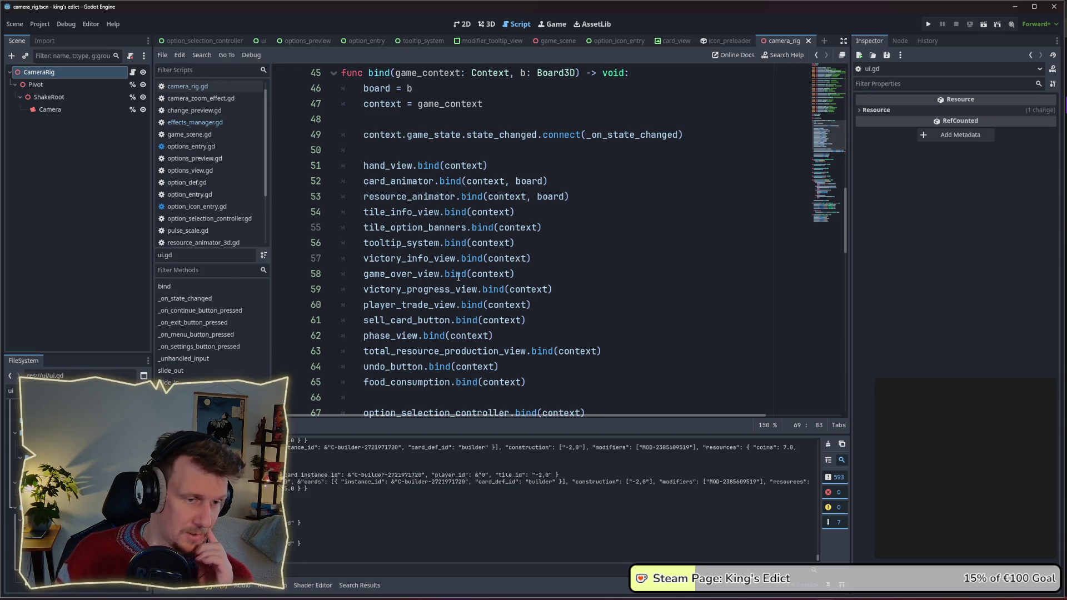
{"action": "left_click_drag", "start_coordinate": [847, 231], "coordinate": [848, 110]}
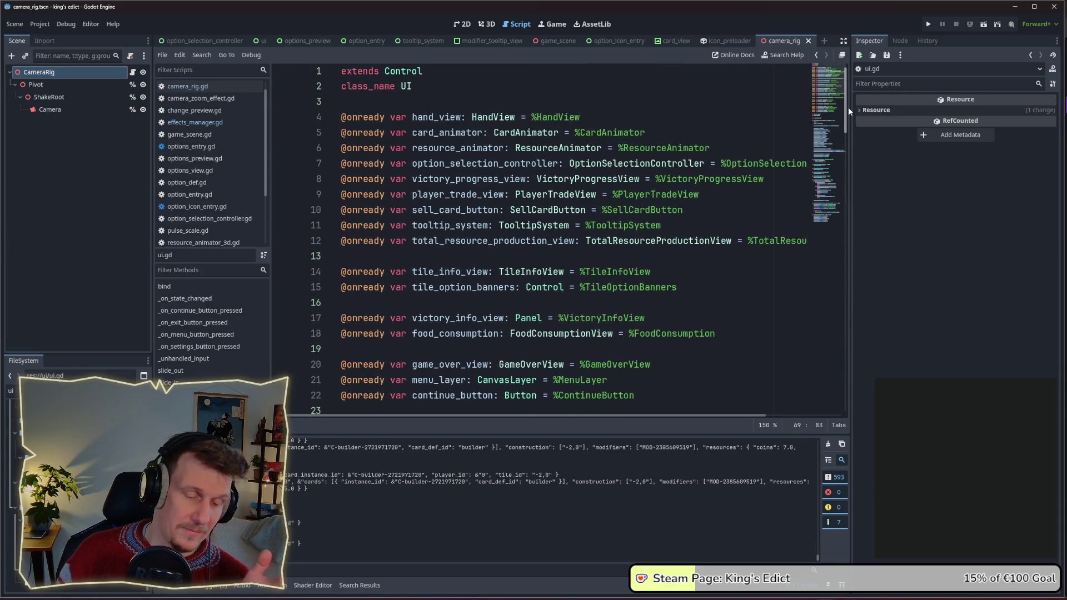
{"action": "left_click_drag", "start_coordinate": [848, 108], "coordinate": [837, 155]}
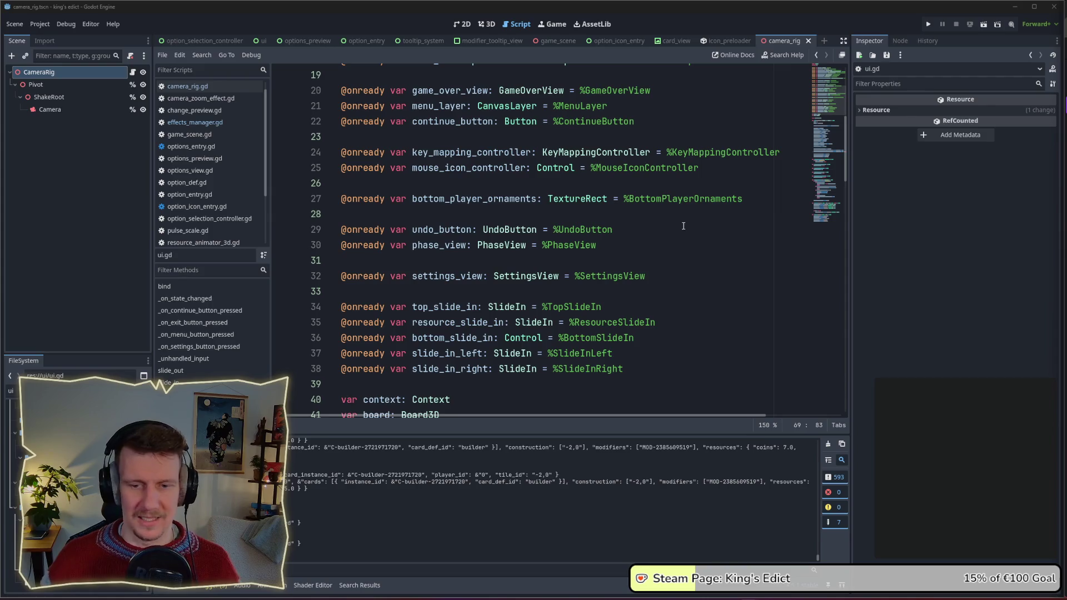
{"action": "scroll", "coordinate": [483, 271], "scroll_direction": "down", "scroll_amount": 2}
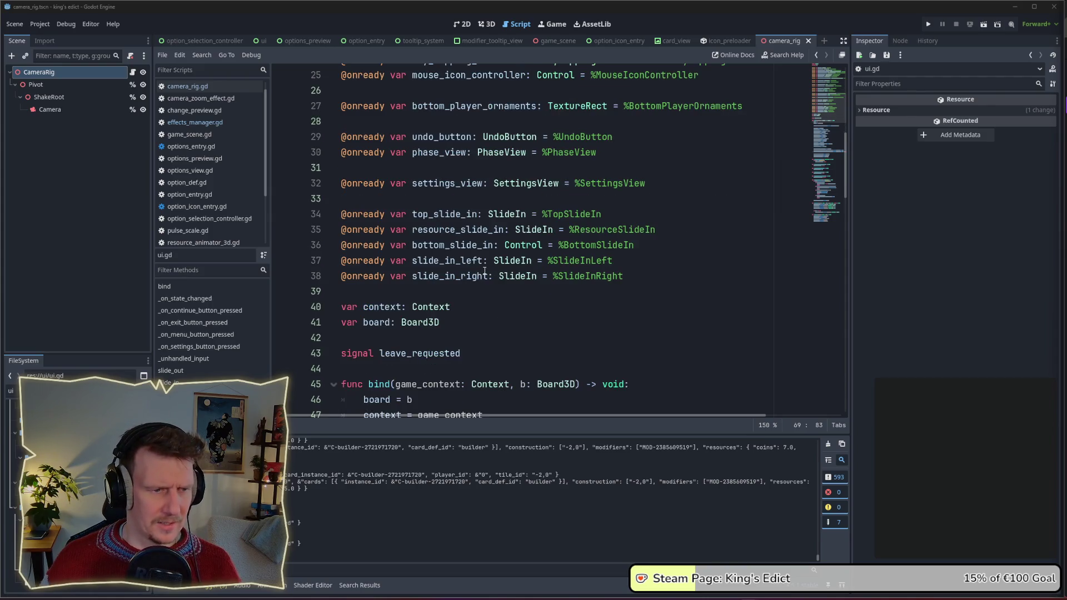
{"action": "scroll", "coordinate": [479, 266], "scroll_direction": "up", "scroll_amount": 4}
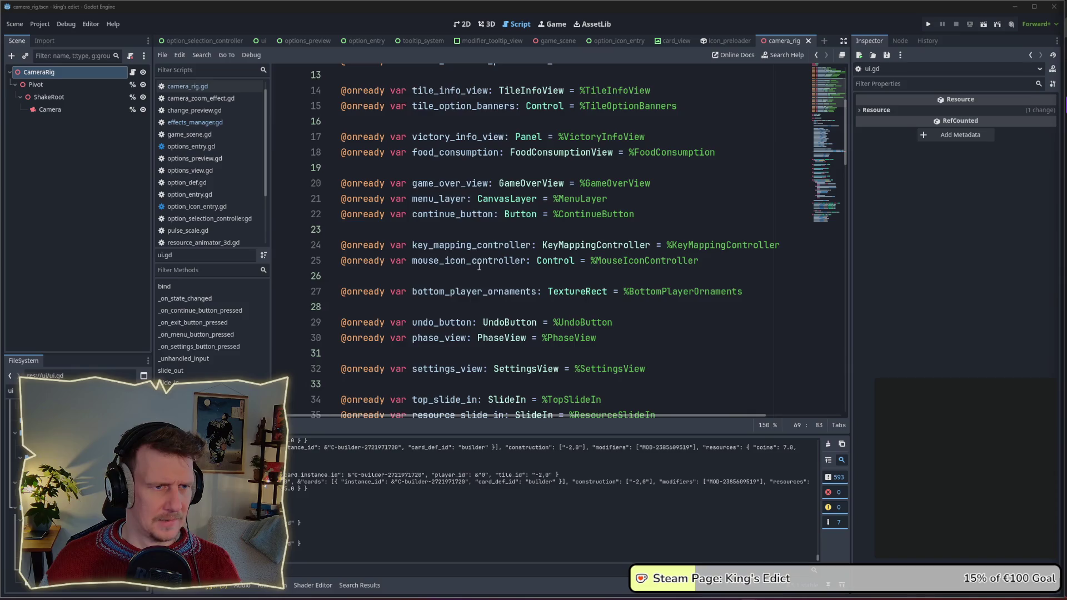
{"action": "scroll", "coordinate": [479, 267], "scroll_direction": "up", "scroll_amount": 3}
{"action": "scroll", "coordinate": [479, 267], "scroll_direction": "up", "scroll_amount": 1}
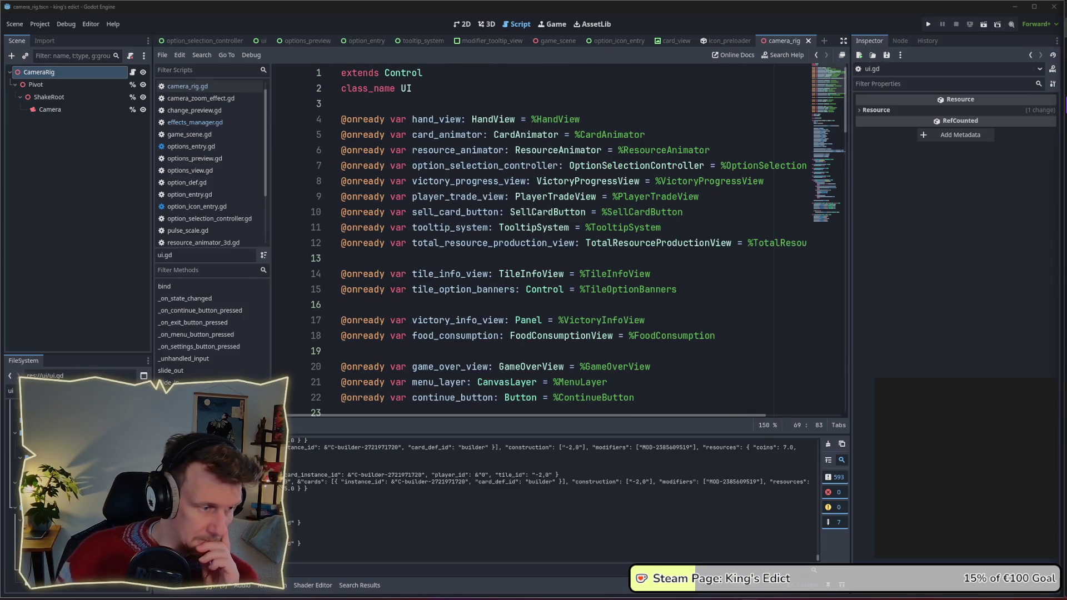
- Open ui.tscn and select the TextureRect under ScreenEffects
{"action": "double_click", "coordinate": [49, 590]}
{"action": "scroll", "coordinate": [99, 315], "scroll_direction": "down", "scroll_amount": 4}
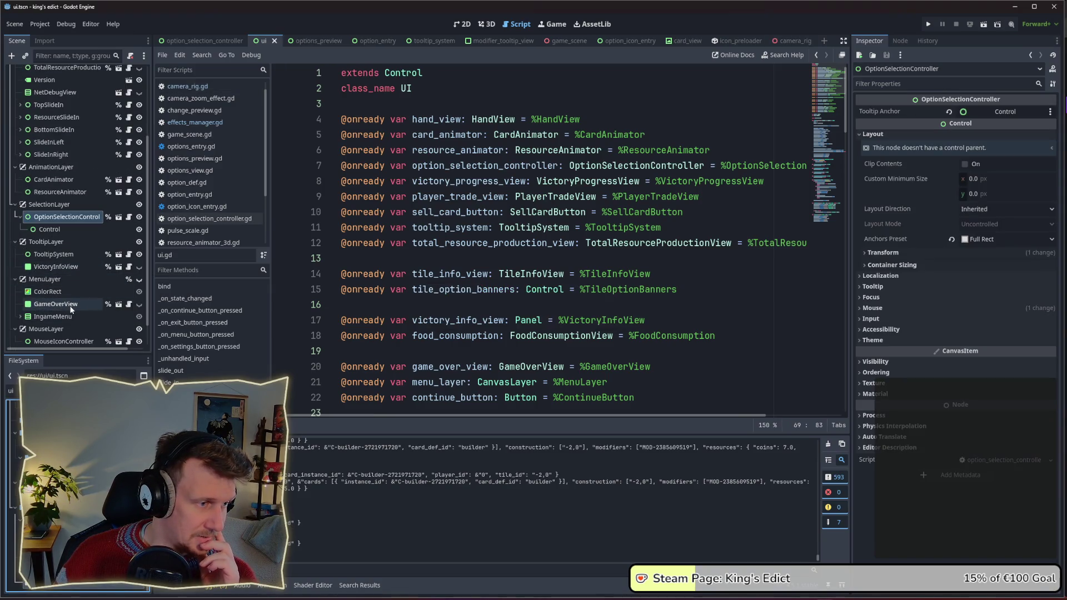
{"action": "scroll", "coordinate": [77, 315], "scroll_direction": "up", "scroll_amount": 4}
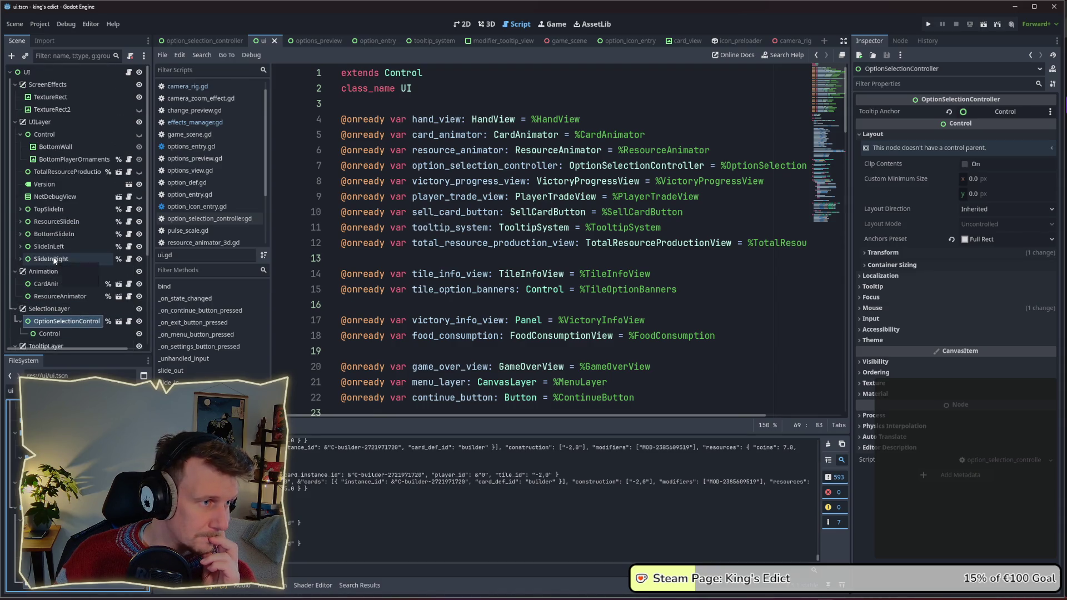
{"action": "left_click", "coordinate": [50, 97]}
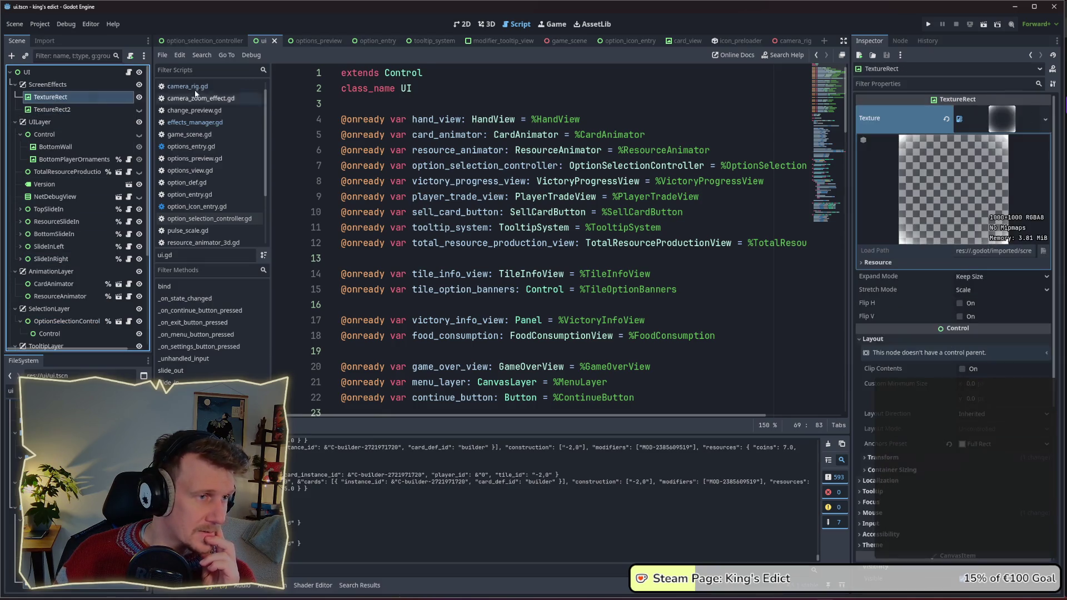
- Rename the ScreenEffects TextureRect to Vinette and make it visible on the canvas
{"action": "left_click", "coordinate": [464, 24]}
{"action": "left_click", "coordinate": [139, 97]}
{"action": "left_click", "coordinate": [139, 96]}
{"action": "double_click", "coordinate": [87, 101]}
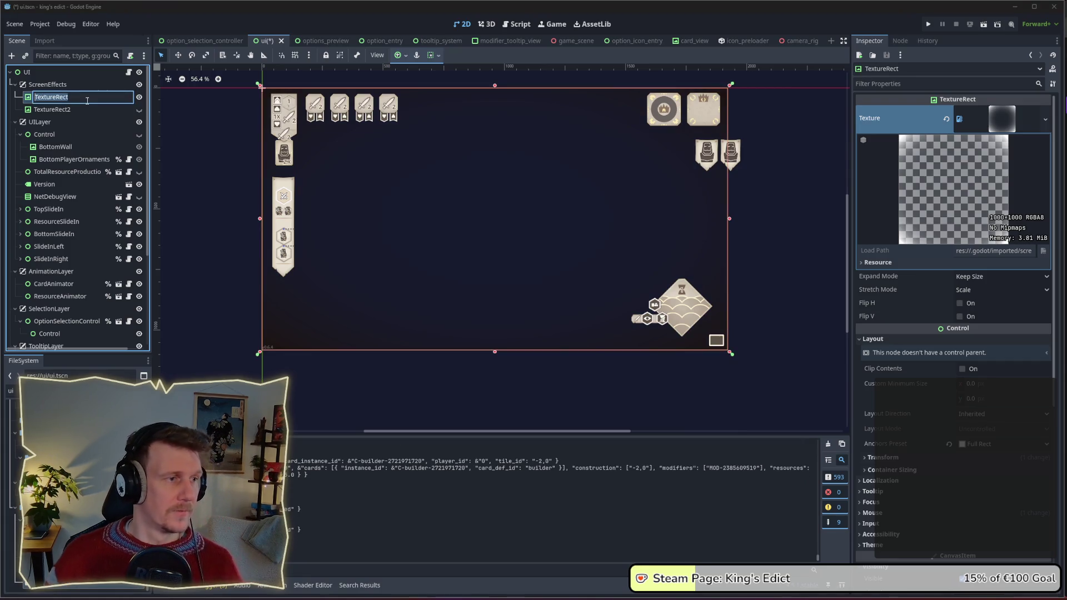
{"action": "type", "text": "B"}
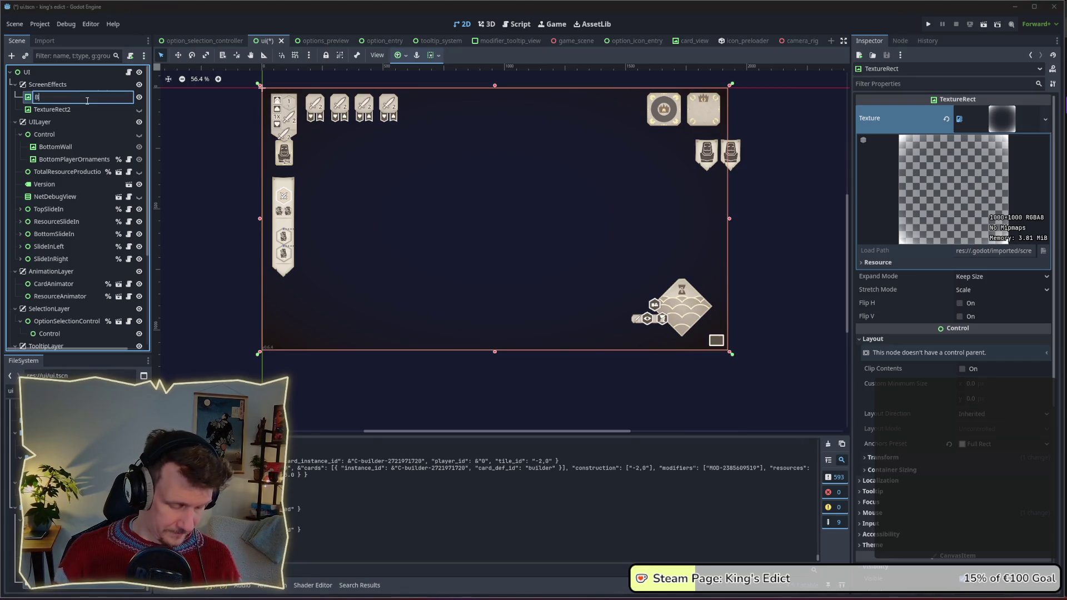
{"action": "type", "text": "tte"}
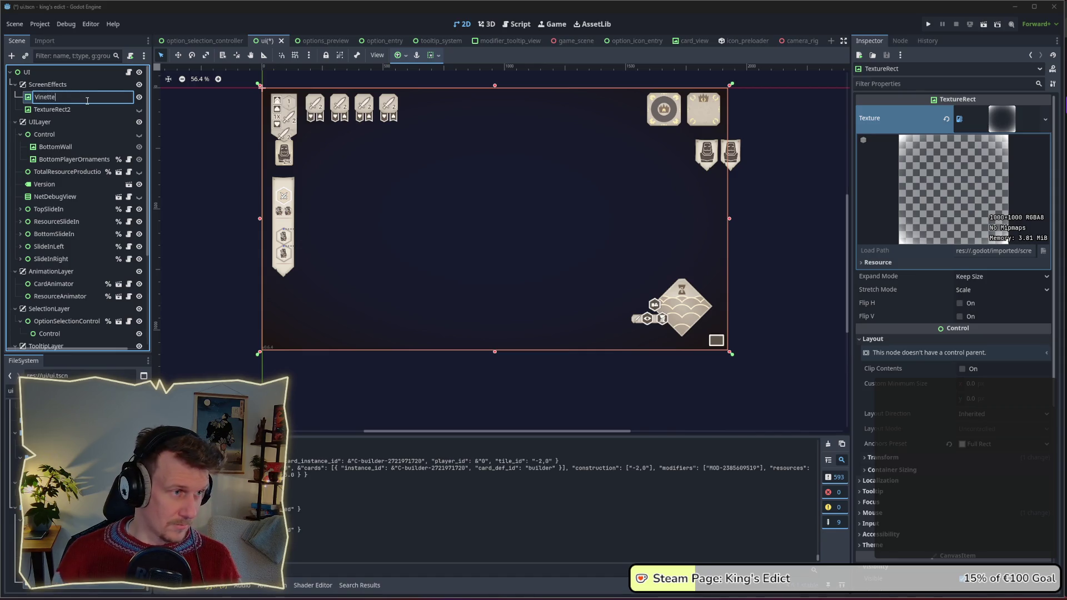
{"action": "key", "text": "Return"}
{"action": "left_click", "coordinate": [138, 110]}
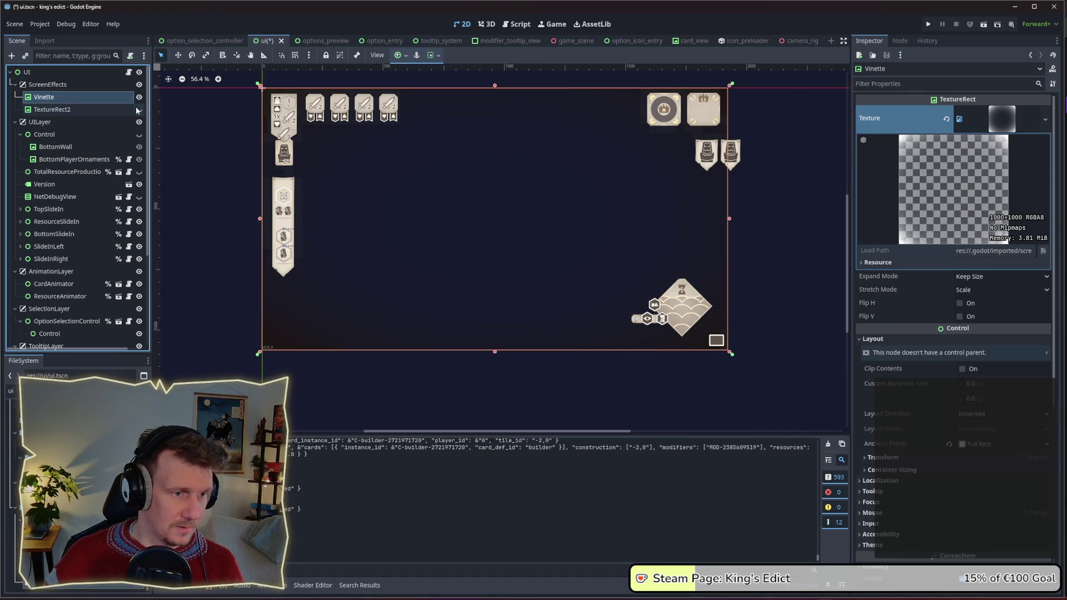
- Delete the leftover TextureRect2 node and open the UI node's ui.gd script
{"action": "left_click", "coordinate": [65, 110]}
{"action": "key", "text": "Delete"}
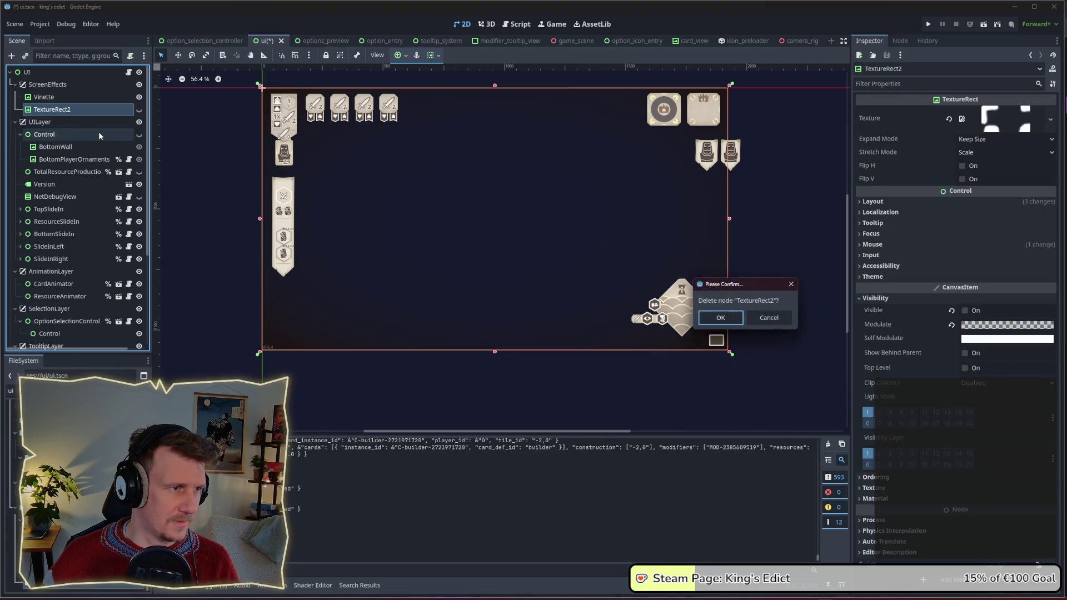
{"action": "key", "text": "Return"}
{"action": "left_click", "coordinate": [62, 98]}
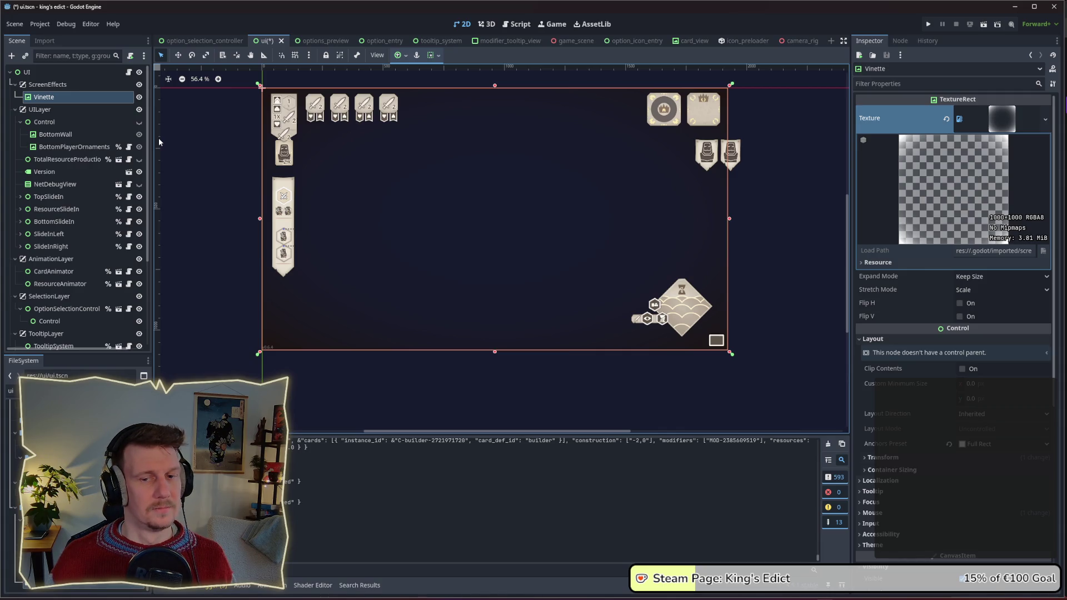
{"action": "left_click", "coordinate": [129, 72]}
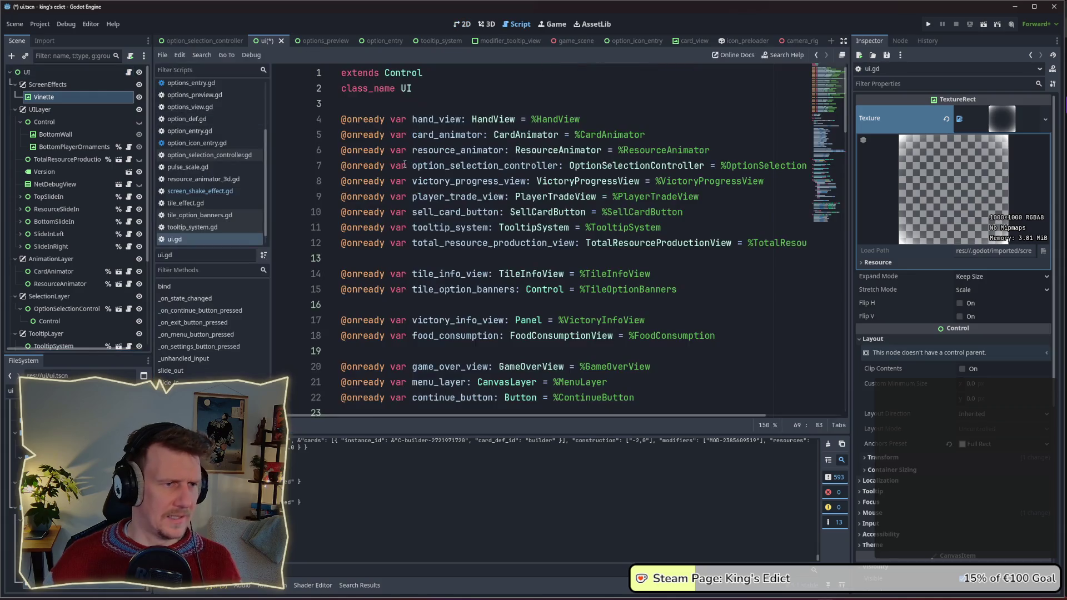
- Add a flash_vinette() -> void stub containing pass to ui.gd and save
{"action": "scroll", "coordinate": [784, 198], "scroll_direction": "down", "scroll_amount": 12}
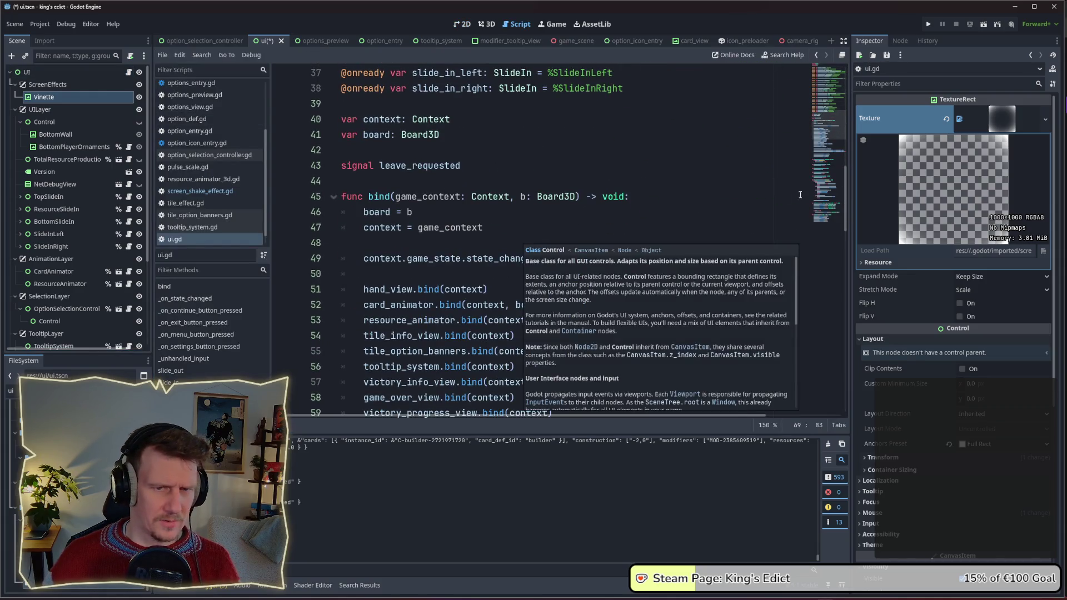
{"action": "left_click_drag", "start_coordinate": [845, 211], "coordinate": [842, 374]}
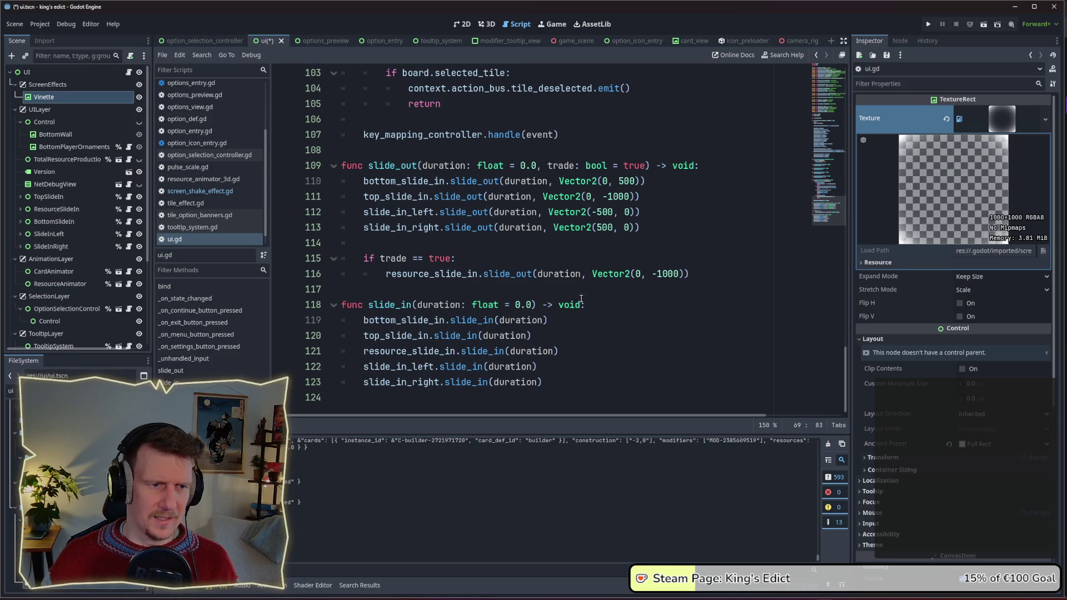
{"action": "mouse_move", "coordinate": [499, 300]}
{"action": "left_click", "coordinate": [381, 157]}
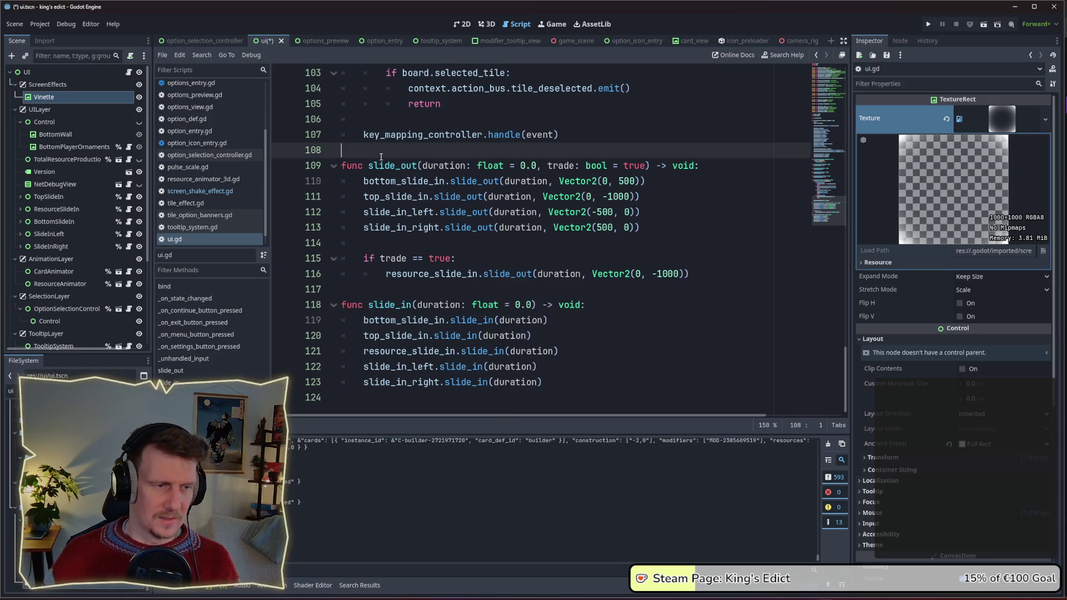
{"action": "key", "text": "Return"}
{"action": "key", "text": "Return"}
{"action": "key", "text": "Return"}
{"action": "type", "text": "func flash"}
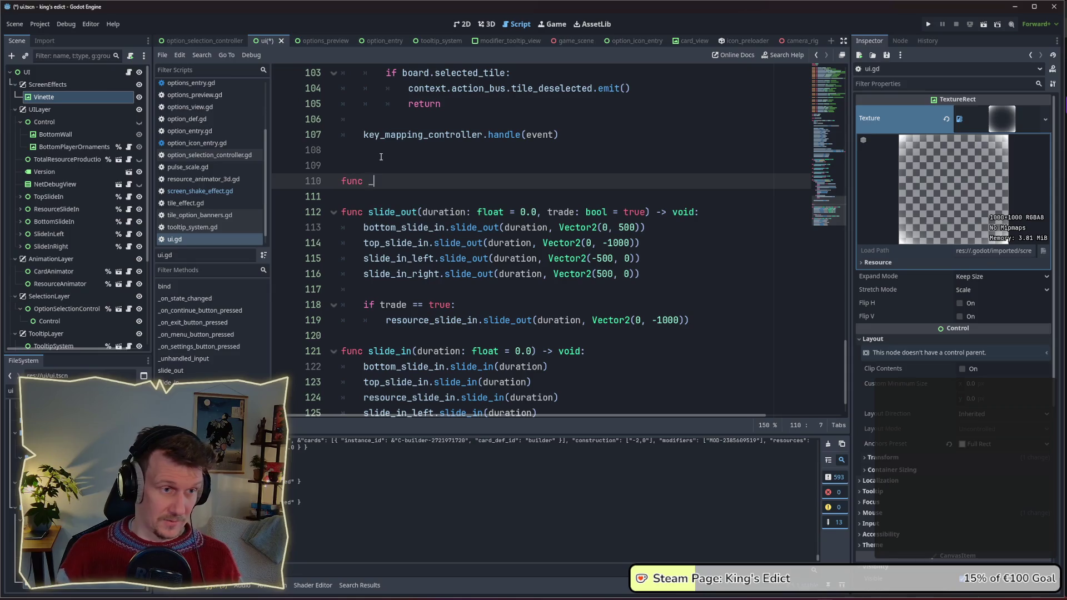
{"action": "type", "text": "_w"}
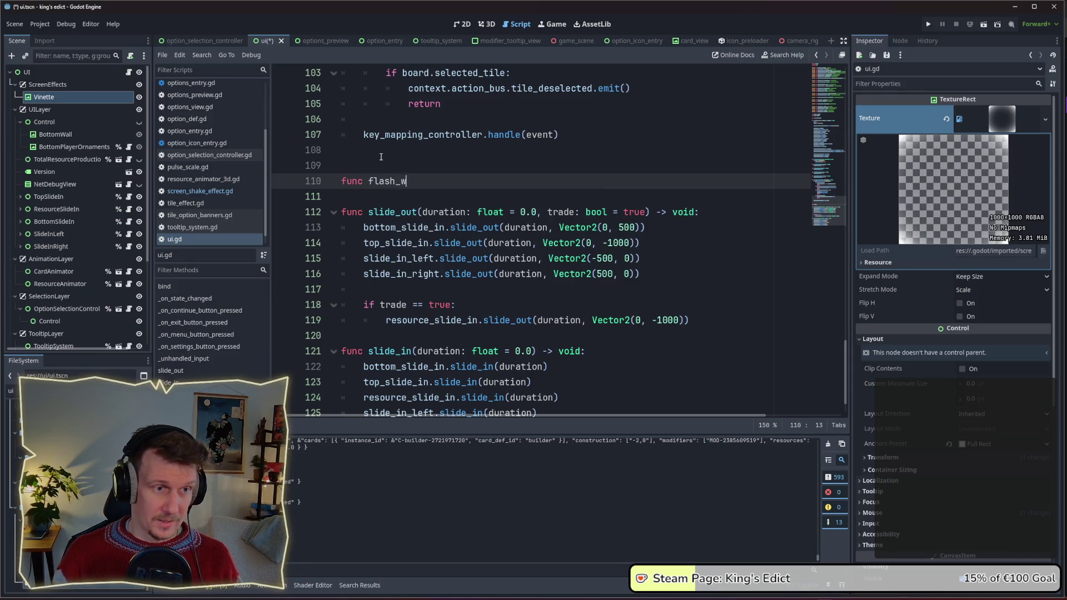
{"action": "type", "text": "inette"}
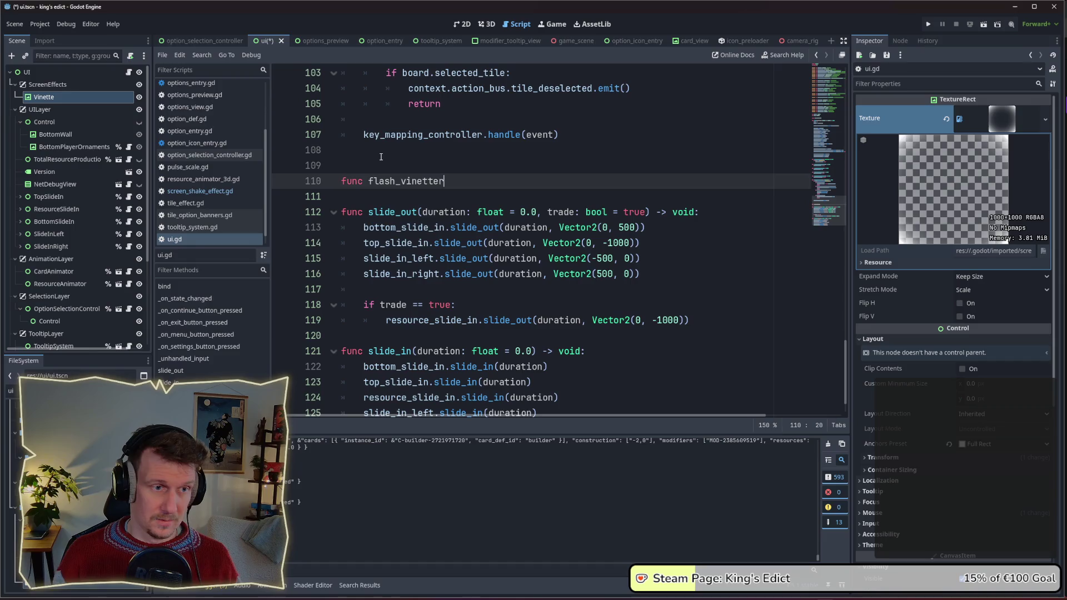
{"action": "type", "text": "() -> voi"}
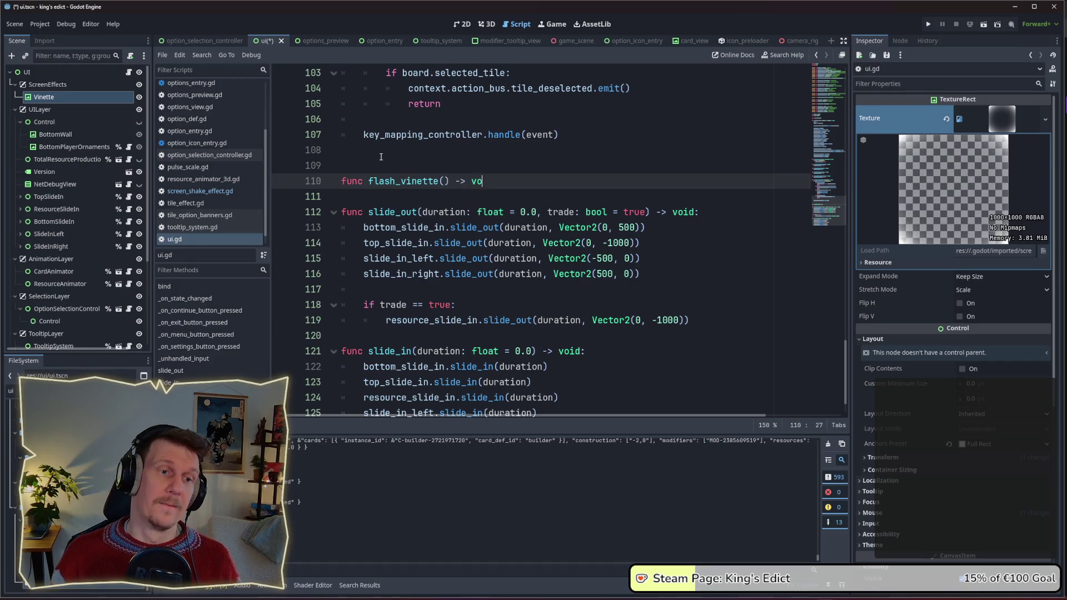
{"action": "type", "text": "d:"}
{"action": "key", "text": "Return"}
{"action": "type", "text": "pass"}
{"action": "key", "text": "ctrl+s"}
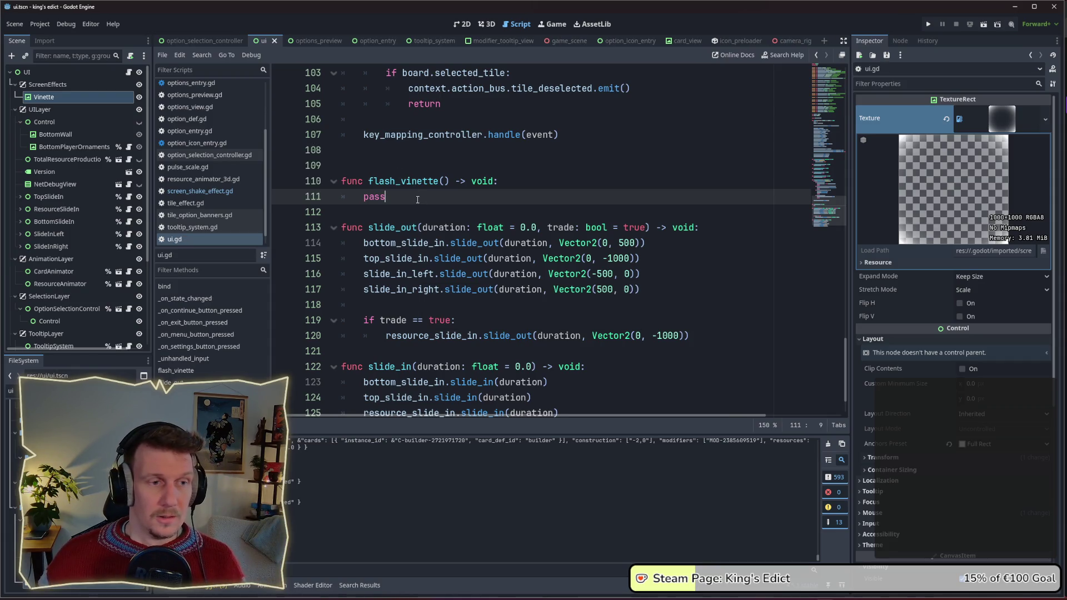
- Remove the surplus blank line and open screen_shake_effect.gd
{"action": "left_click", "coordinate": [381, 166]}
{"action": "key", "text": "BackSpace"}
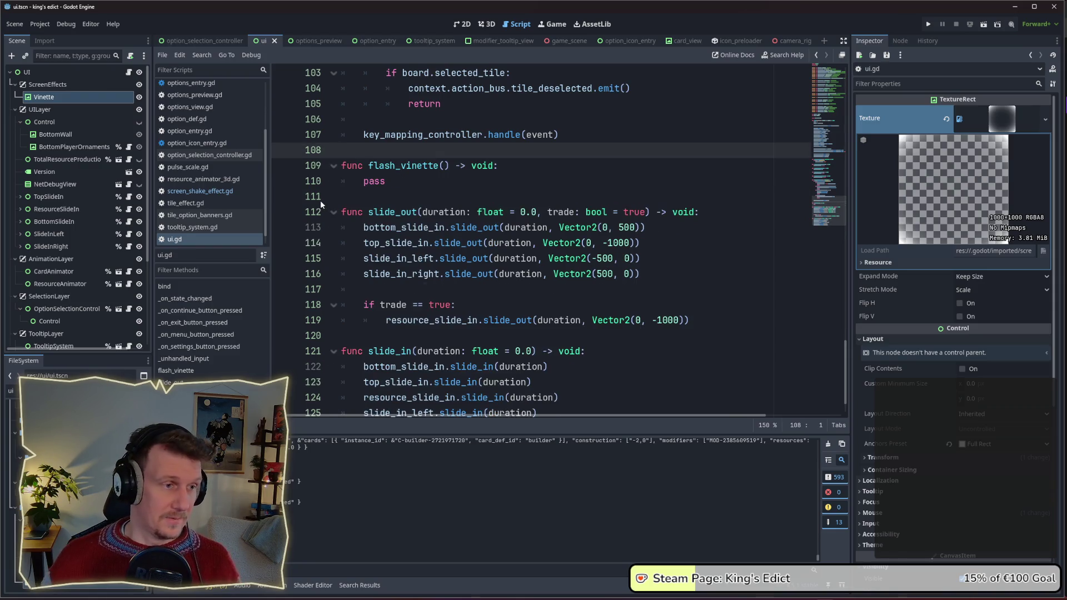
{"action": "left_click", "coordinate": [222, 191]}
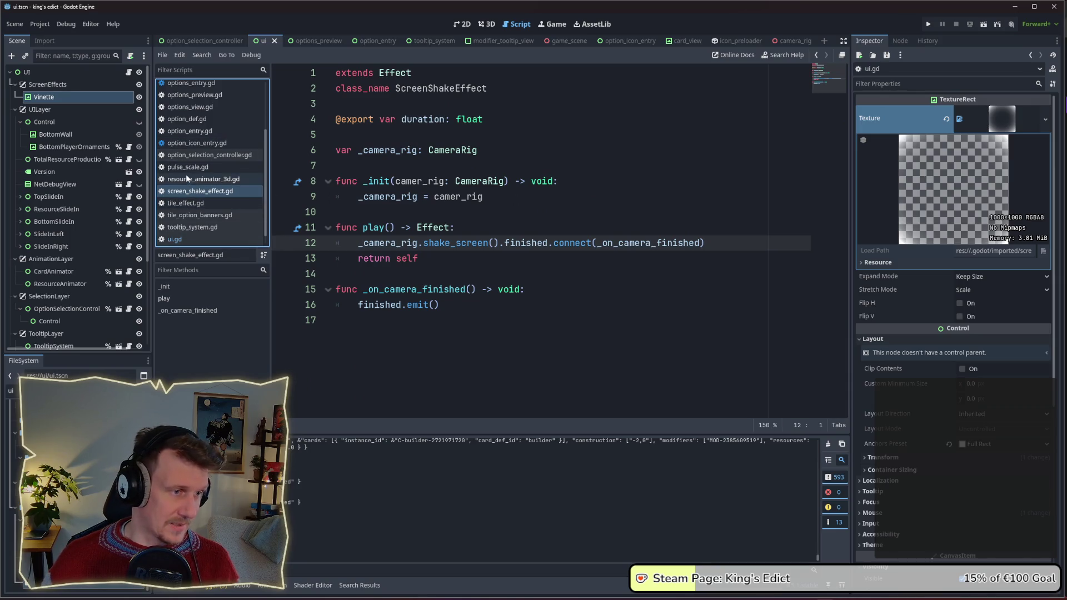
- Open effects_manager.gd and check its _ui variable declaration
{"action": "scroll", "coordinate": [181, 160], "scroll_direction": "up", "scroll_amount": 3}
{"action": "left_click", "coordinate": [189, 133]}
{"action": "scroll", "coordinate": [448, 212], "scroll_direction": "up", "scroll_amount": 10}
{"action": "left_click_drag", "start_coordinate": [396, 165], "coordinate": [357, 165]}
{"action": "left_click", "coordinate": [544, 244]}
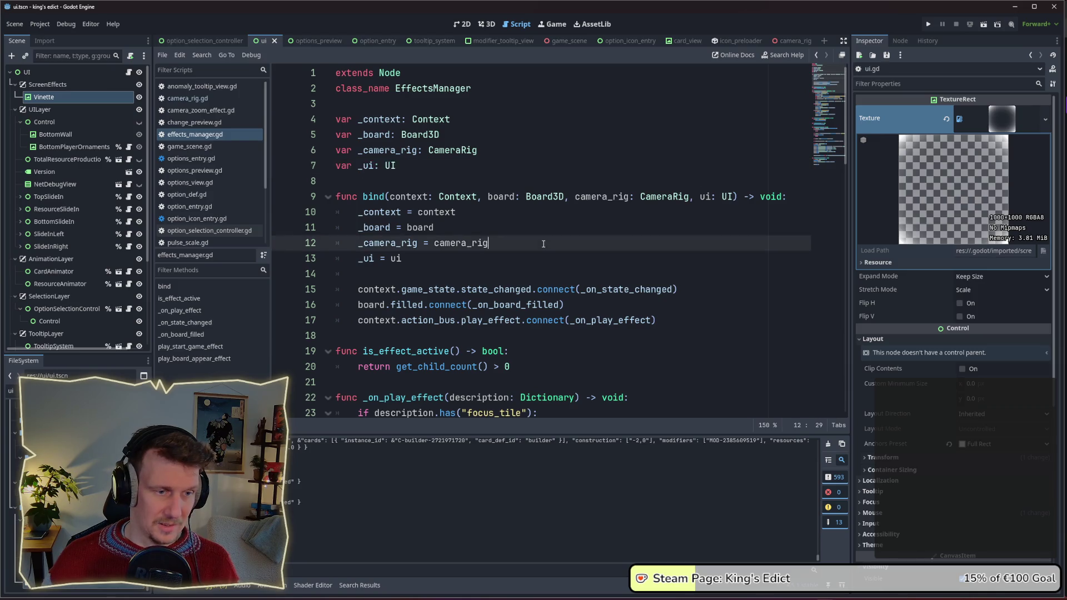
{"action": "scroll", "coordinate": [543, 239], "scroll_direction": "down", "scroll_amount": 9}
{"action": "scroll", "coordinate": [542, 237], "scroll_direction": "up", "scroll_amount": 1}
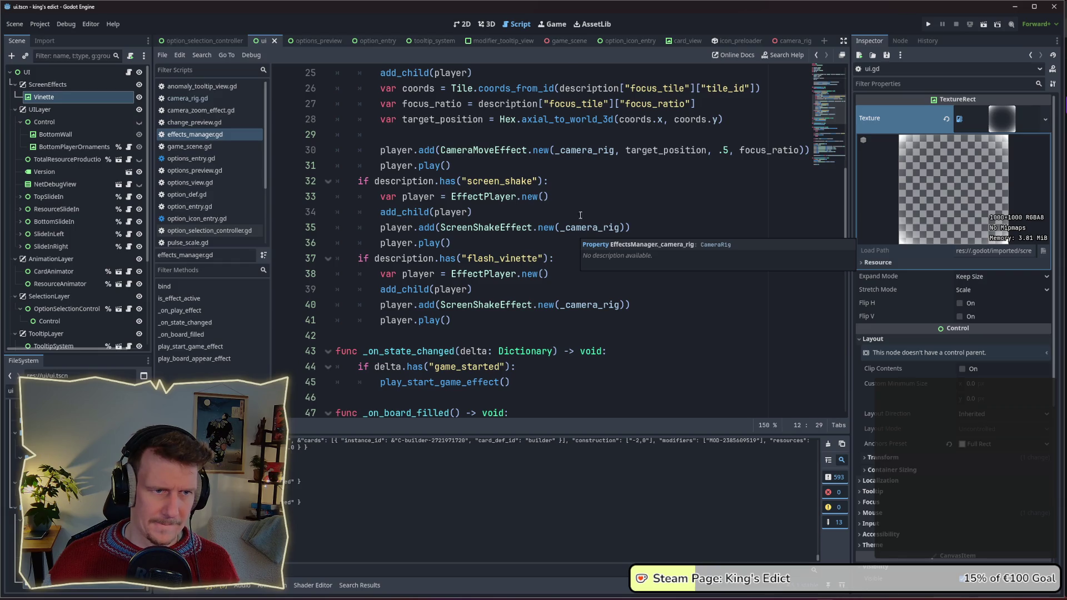
{"action": "scroll", "coordinate": [579, 220], "scroll_direction": "up", "scroll_amount": 1}
- Replace ScreenShakeEffect in the flash_vinette branch with VinetteEffect.new(_ui)
{"action": "double_click", "coordinate": [499, 351]}
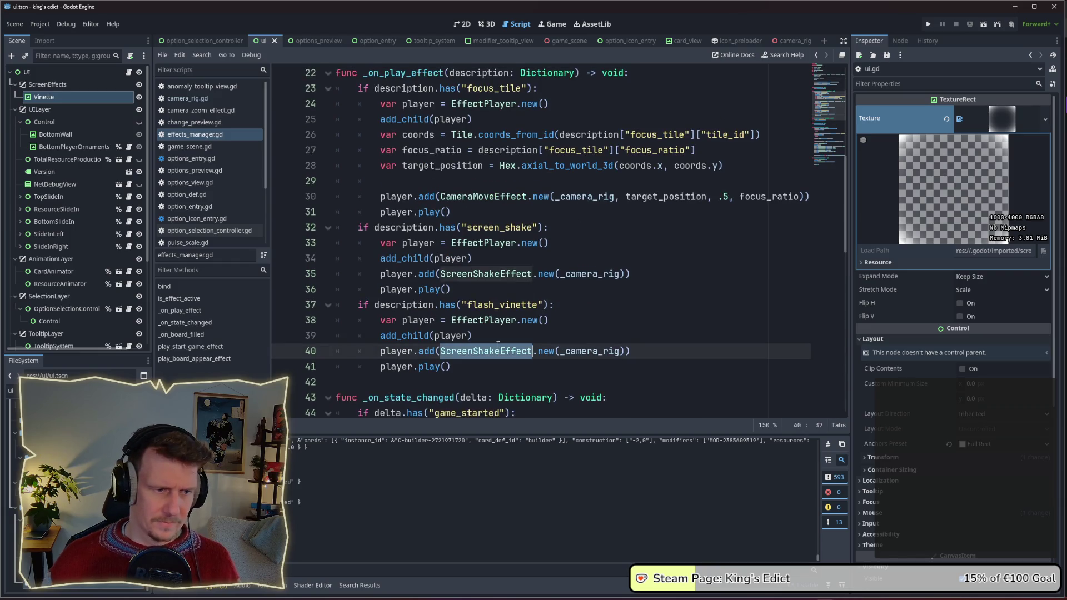
{"action": "type", "text": "Vine"}
{"action": "type", "text": "tteeffect"}
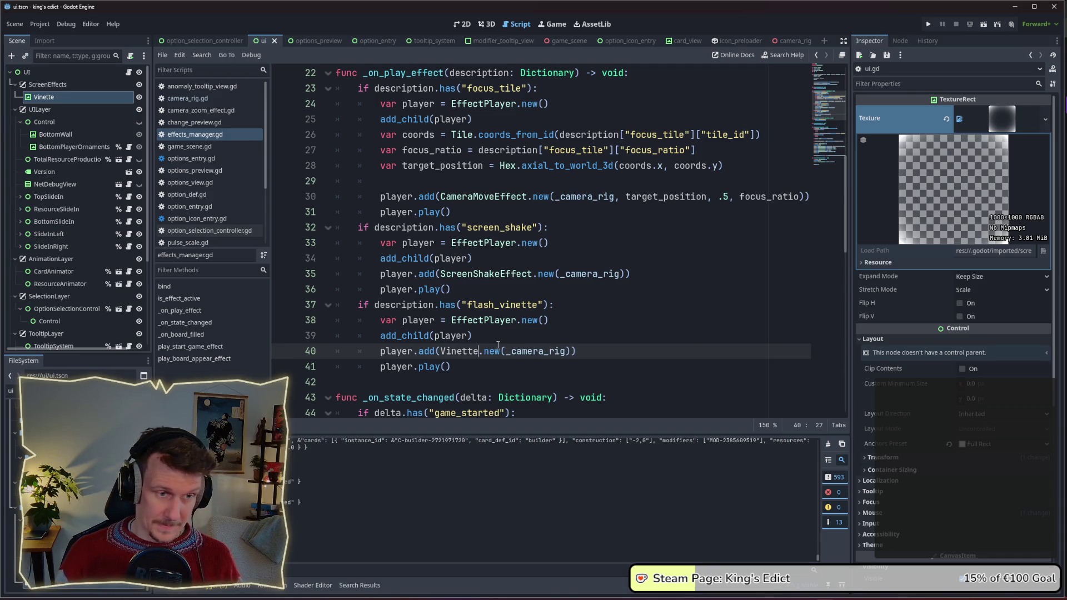
{"action": "key", "text": "BackSpace"}
{"action": "key", "text": "BackSpace"}
{"action": "key", "text": "BackSpace"}
{"action": "type", "text": "Effect"}
{"action": "key", "text": "ctrl+BackSpace"}
{"action": "type", "text": "_ui"}
{"action": "key", "text": "Escape"}
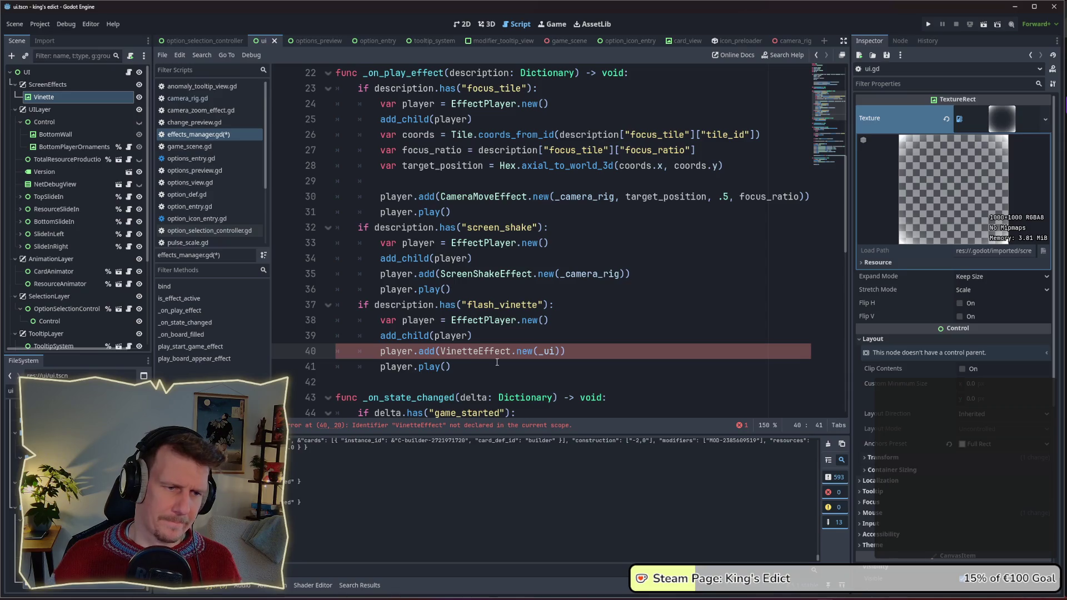
{"action": "double_click", "coordinate": [481, 321]}
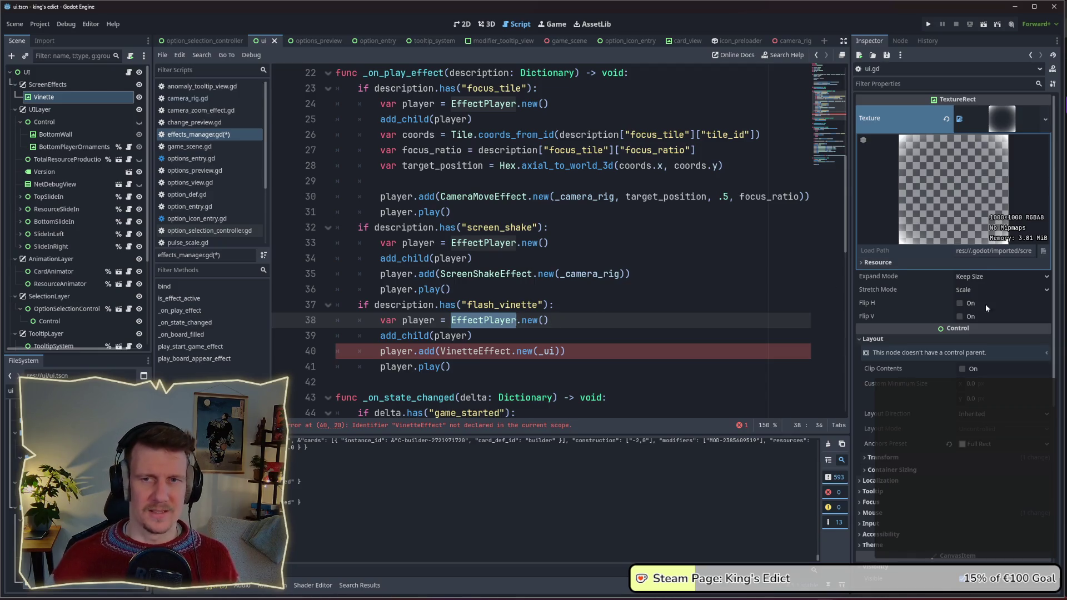
{"action": "scroll", "coordinate": [556, 189], "scroll_direction": "up", "scroll_amount": 3}
{"action": "scroll", "coordinate": [520, 202], "scroll_direction": "down", "scroll_amount": 3}
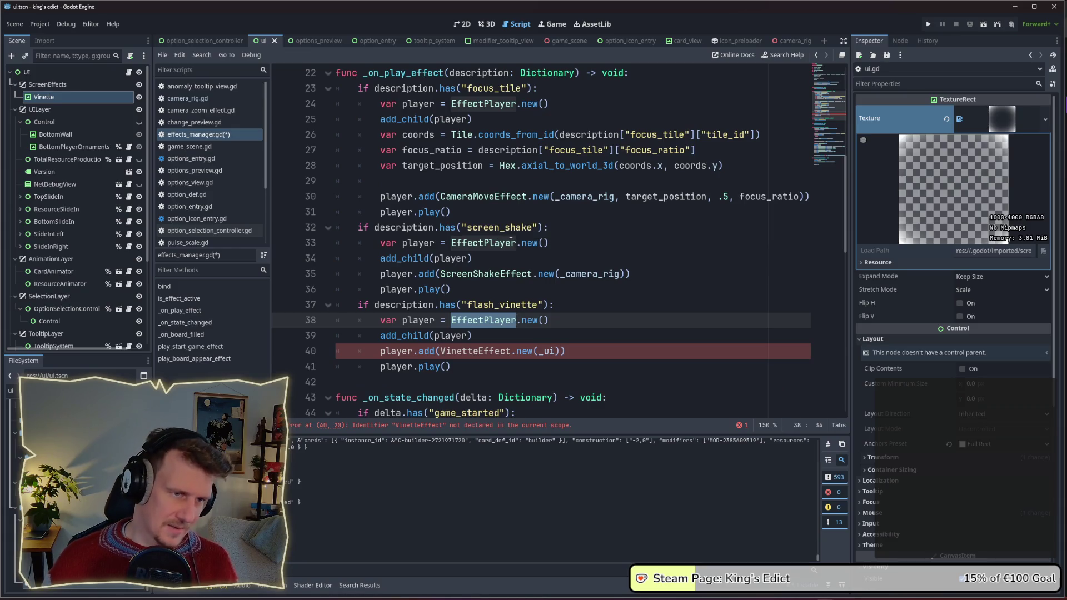
{"action": "mouse_move", "coordinate": [511, 241]}
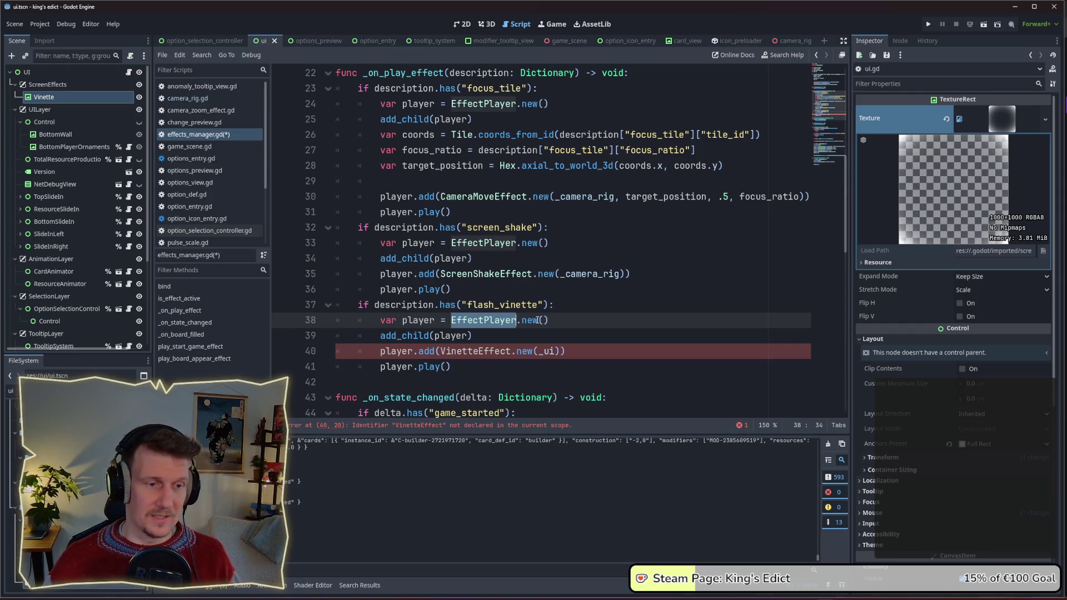
- Filter the FileSystem dock for 'vignette' to look for existing vignette scripts
{"action": "double_click", "coordinate": [481, 348]}
{"action": "scroll", "coordinate": [482, 342], "scroll_direction": "down", "scroll_amount": 1}
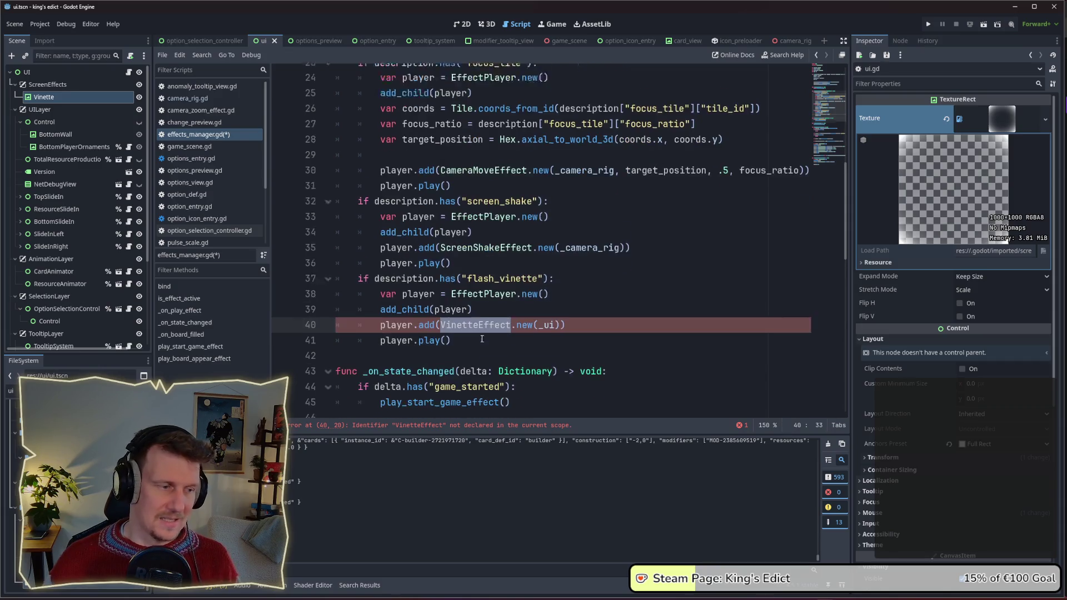
{"action": "scroll", "coordinate": [413, 344], "scroll_direction": "down", "scroll_amount": 2}
{"action": "left_click", "coordinate": [13, 391]}
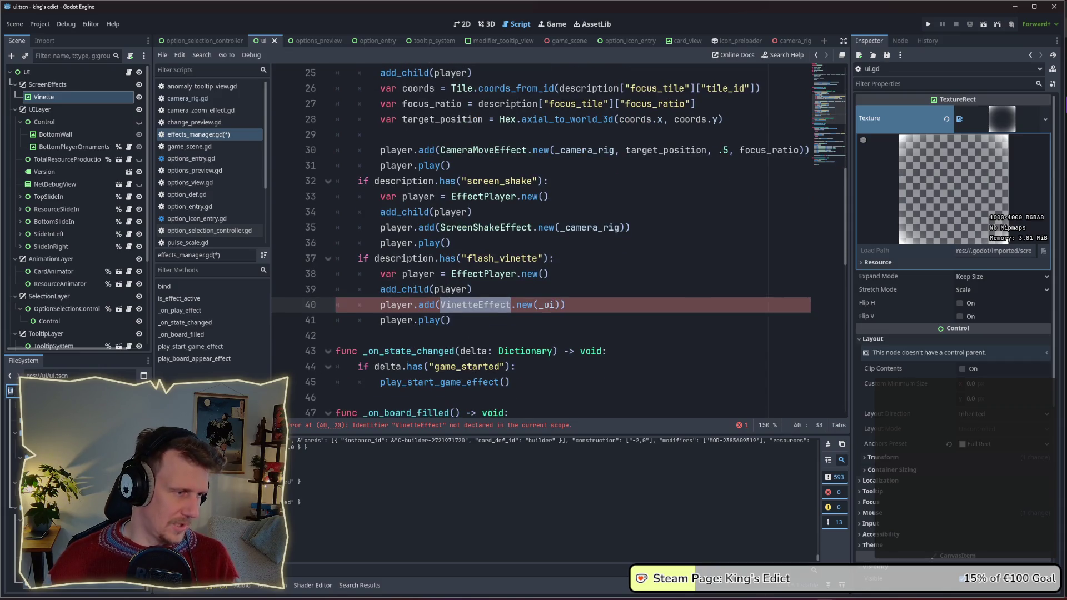
{"action": "type", "text": "vignette"}
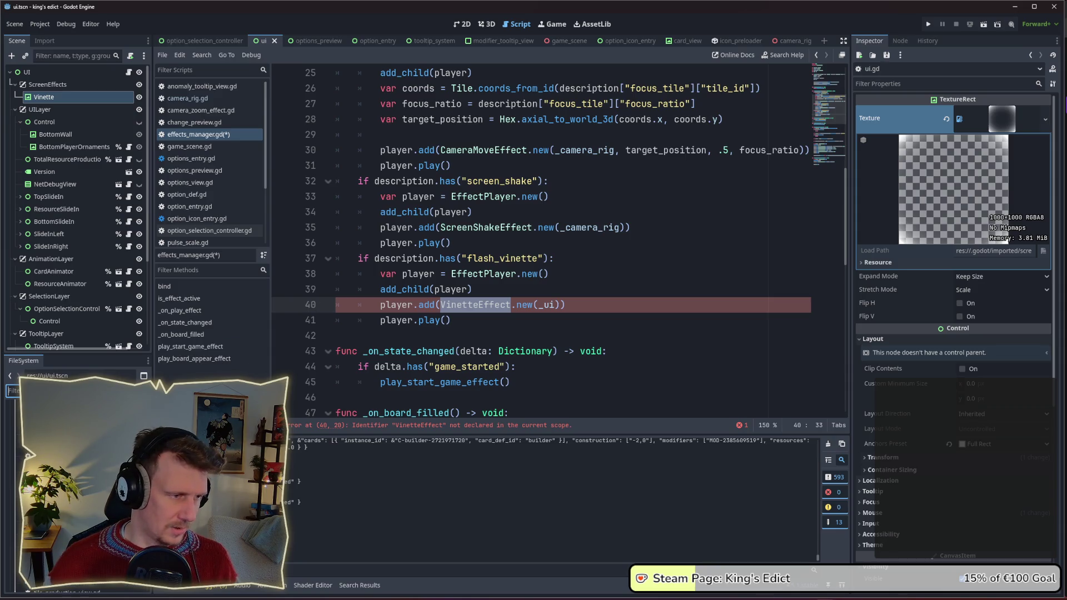
{"action": "type", "text": "ignette"}
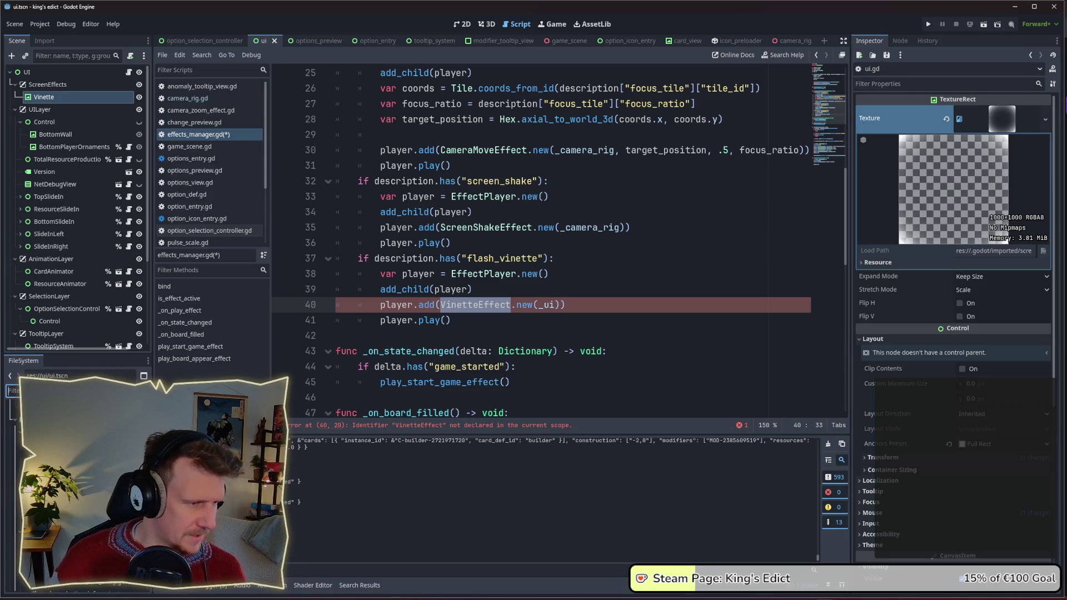
- Filter by 'eff' and open screen_shake_effect.gd, leaving it selected in the dock
{"action": "type", "text": "effe"}
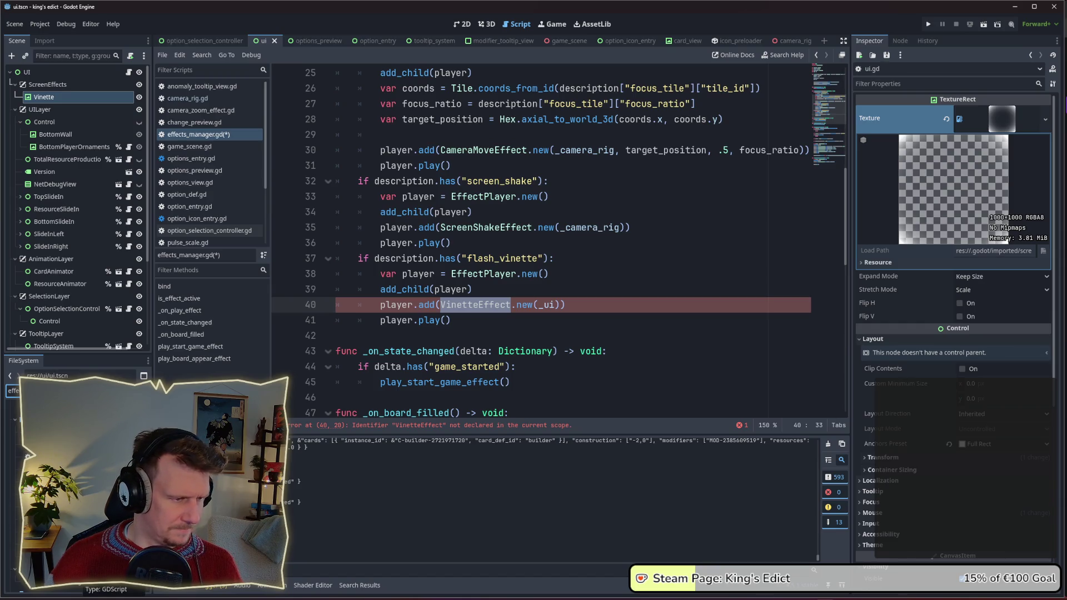
{"action": "double_click", "coordinate": [78, 578]}
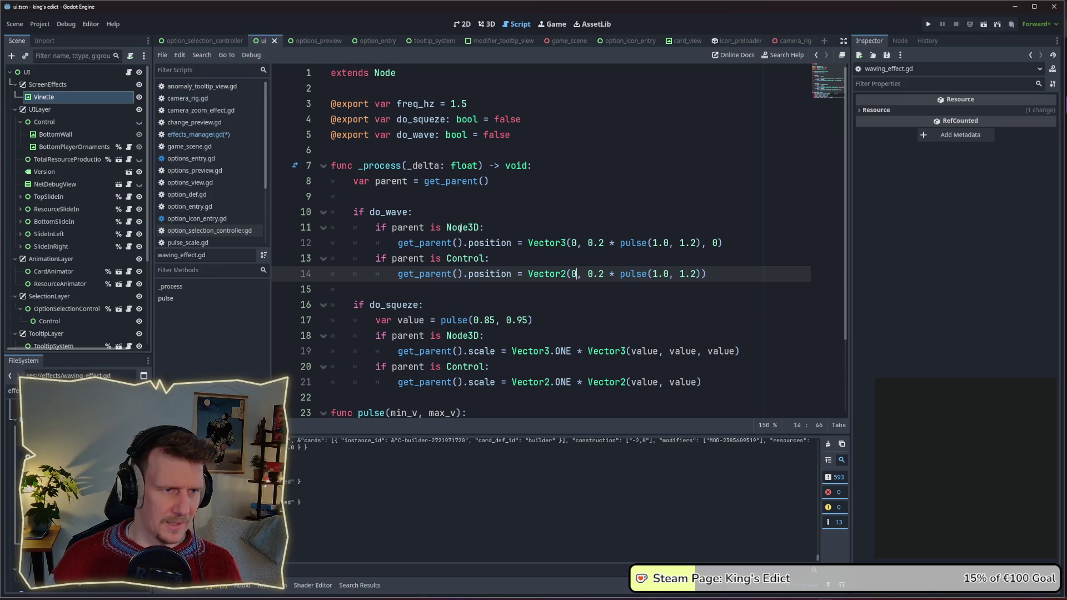
{"action": "double_click", "coordinate": [78, 590]}
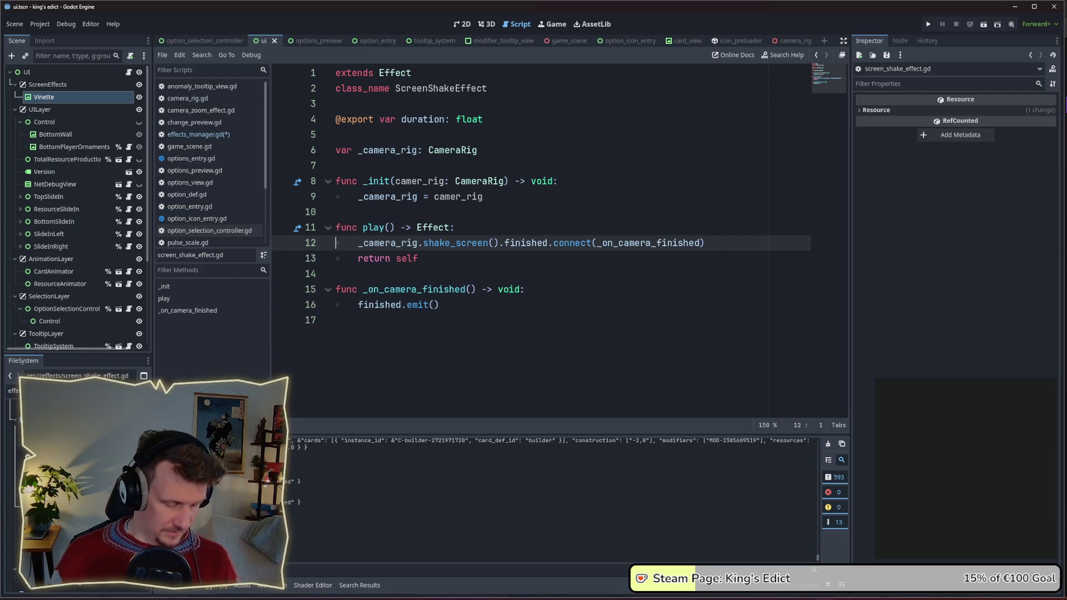
{"action": "left_click", "coordinate": [78, 591]}
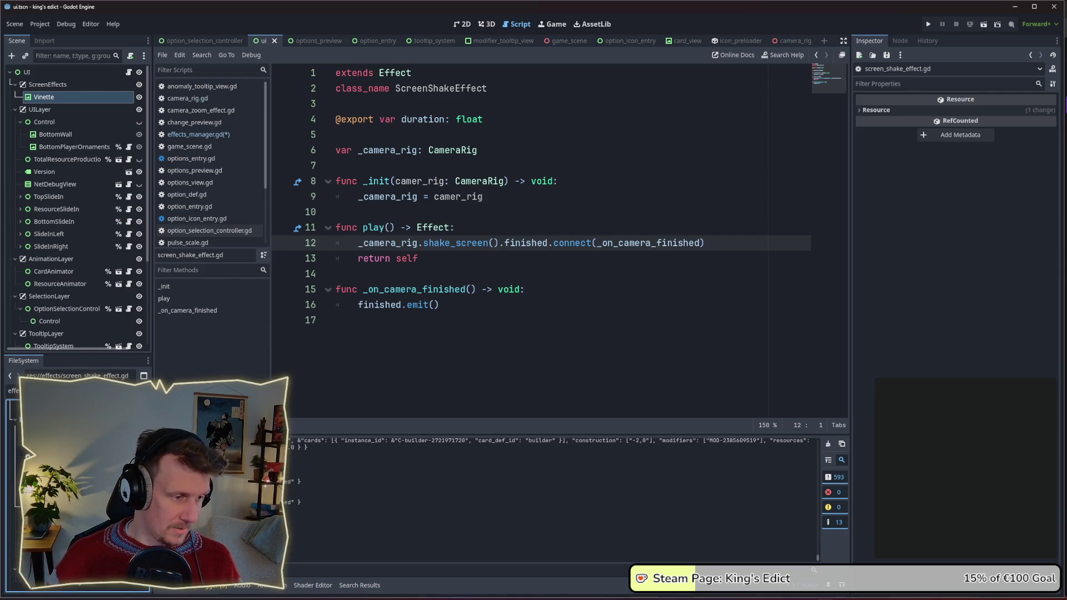
- Duplicate screen_shake_effect.gd with Ctrl+D as flash_vinette_effect.gd
{"action": "key", "text": "ctrl+d"}
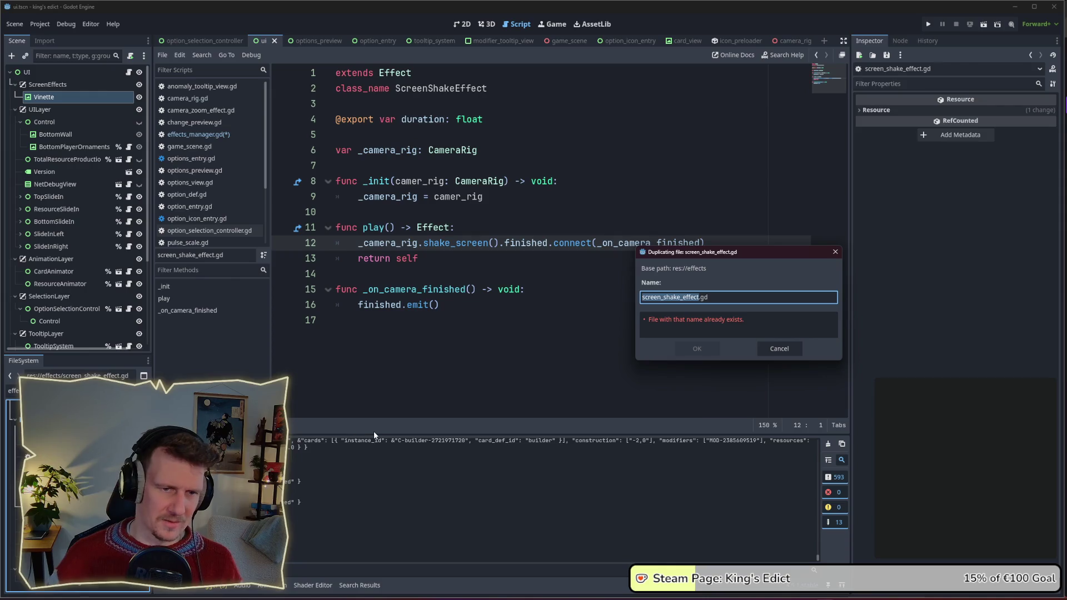
{"action": "key", "text": "Right"}
{"action": "key", "text": "Delete"}
{"action": "key", "text": "Delete"}
{"action": "key", "text": "Delete"}
{"action": "type", "text": "vitte"}
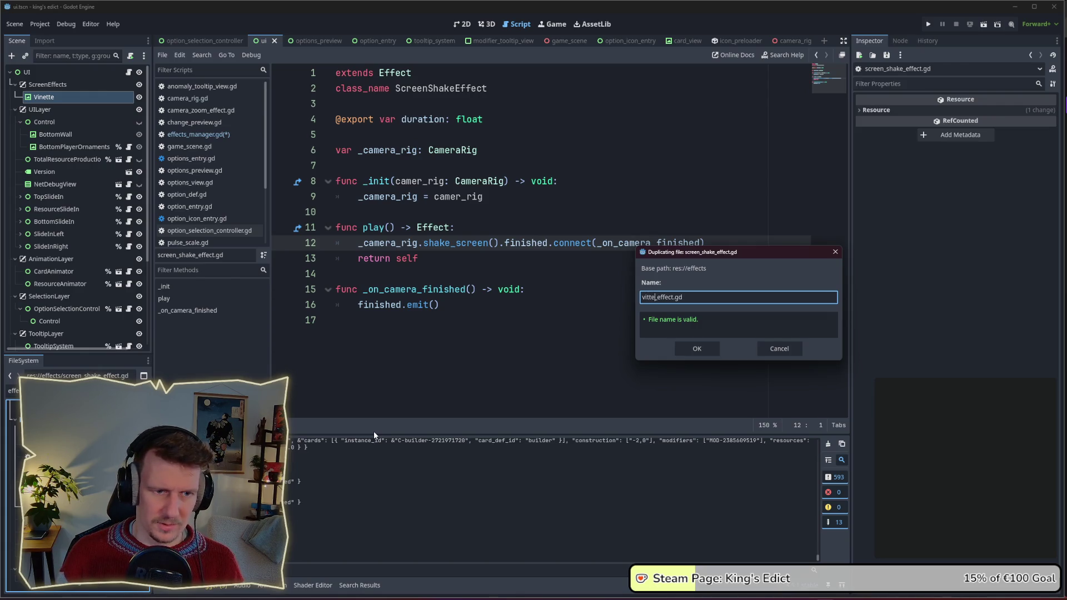
{"action": "key", "text": "BackSpace"}
{"action": "key", "text": "BackSpace"}
{"action": "key", "text": "BackSpace"}
{"action": "type", "text": "nette"}
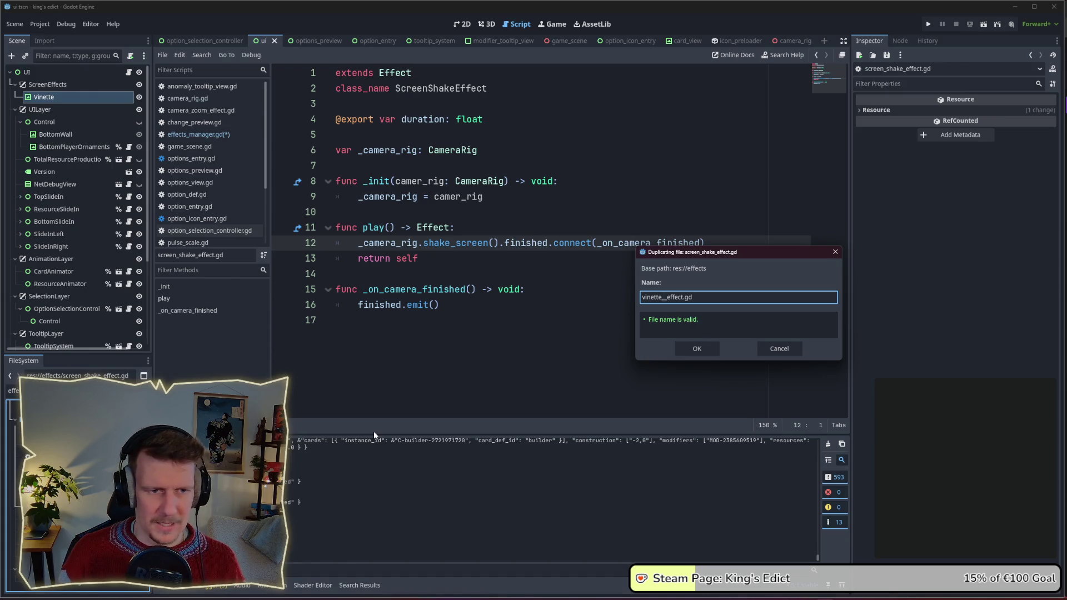
{"action": "type", "text": "f"}
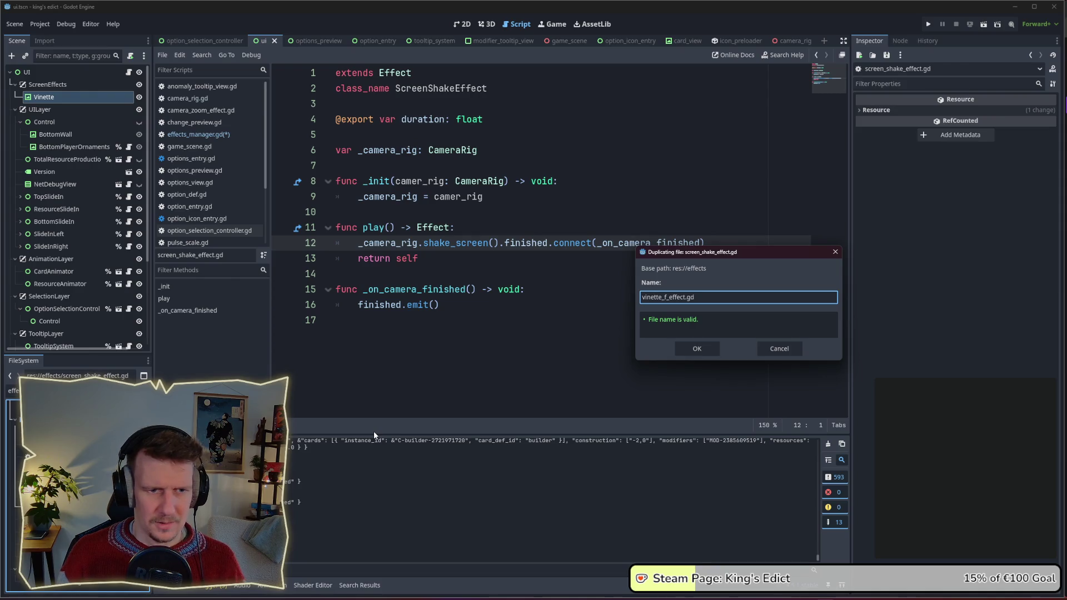
{"action": "key", "text": "ctrl+BackSpace"}
{"action": "type", "text": "flash_vinette"}
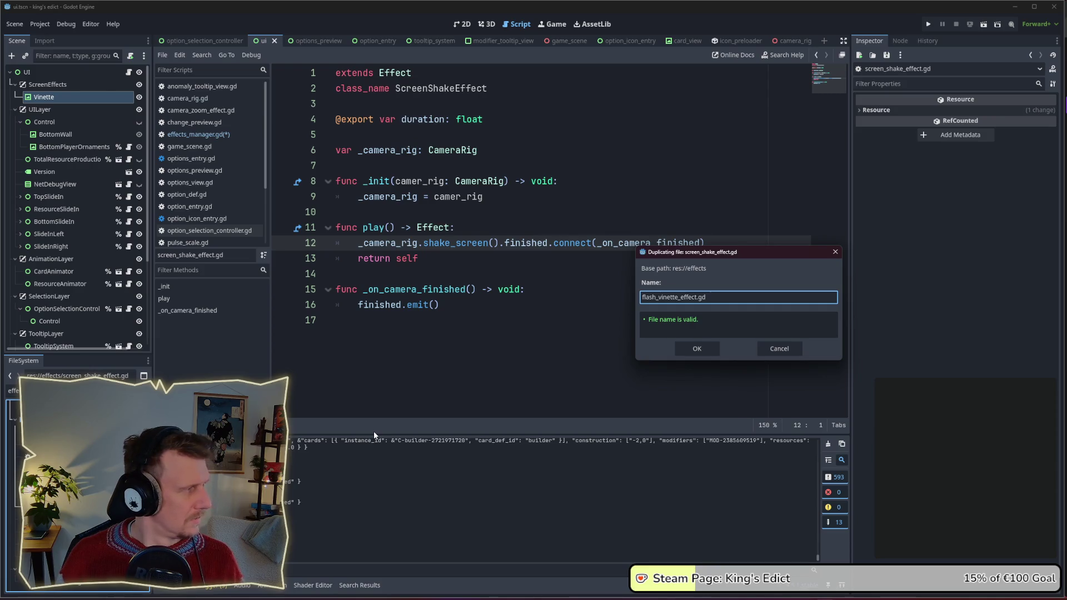
{"action": "key", "text": "Return"}
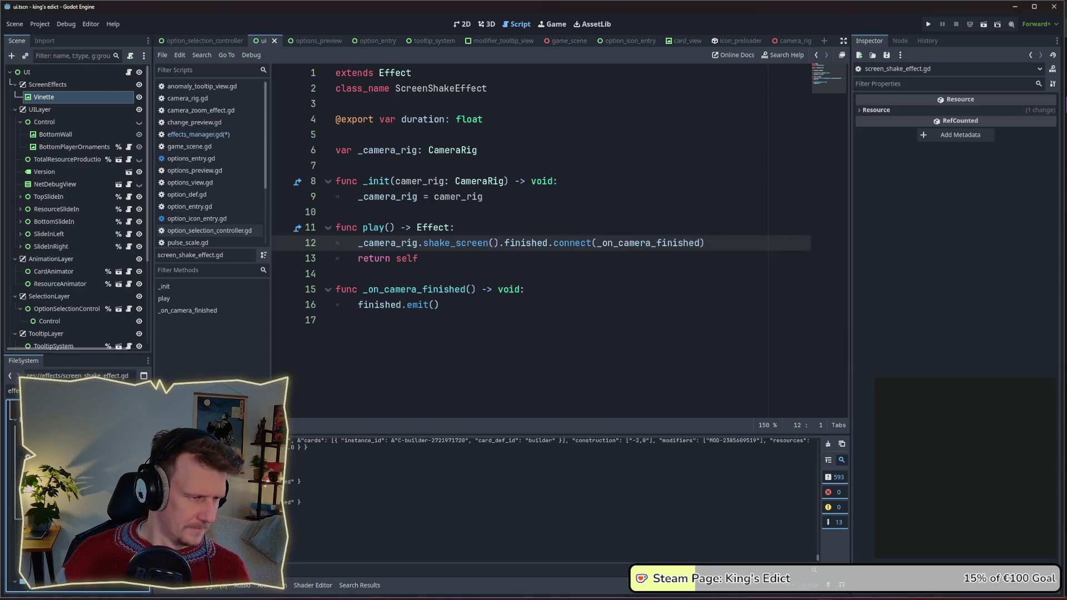
{"action": "left_click", "coordinate": [489, 88]}
- Rename the class on line 2 from ScreenShakeEffect to FlashVinetteEffect
{"action": "left_click_drag", "start_coordinate": [489, 88], "coordinate": [402, 88]}
{"action": "left_click", "coordinate": [399, 88]}
{"action": "left_click", "coordinate": [459, 88]}
{"action": "key", "text": "BackSpace"}
{"action": "key", "text": "BackSpace"}
{"action": "type", "text": "FlashVinette"}
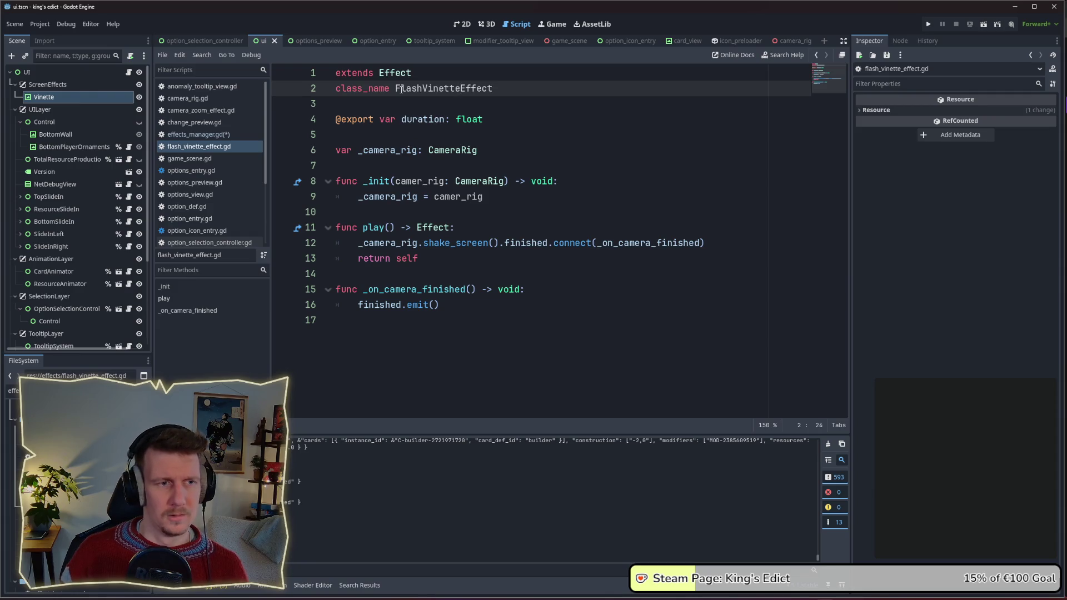
{"action": "left_click", "coordinate": [507, 119]}
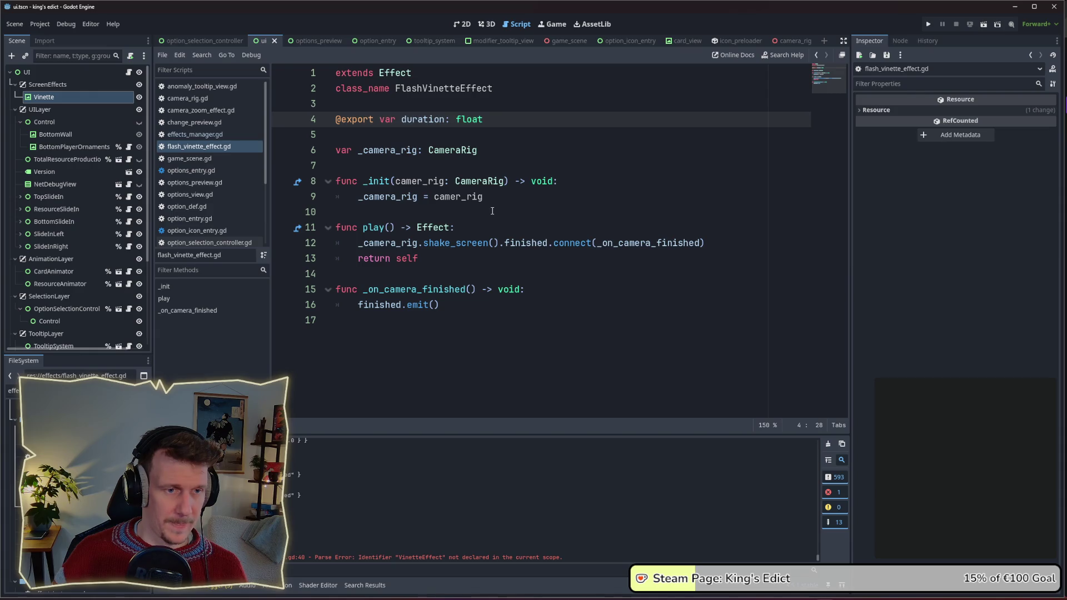
- Change the play call on line 12 to _ui.flash_vinette()
{"action": "double_click", "coordinate": [430, 243]}
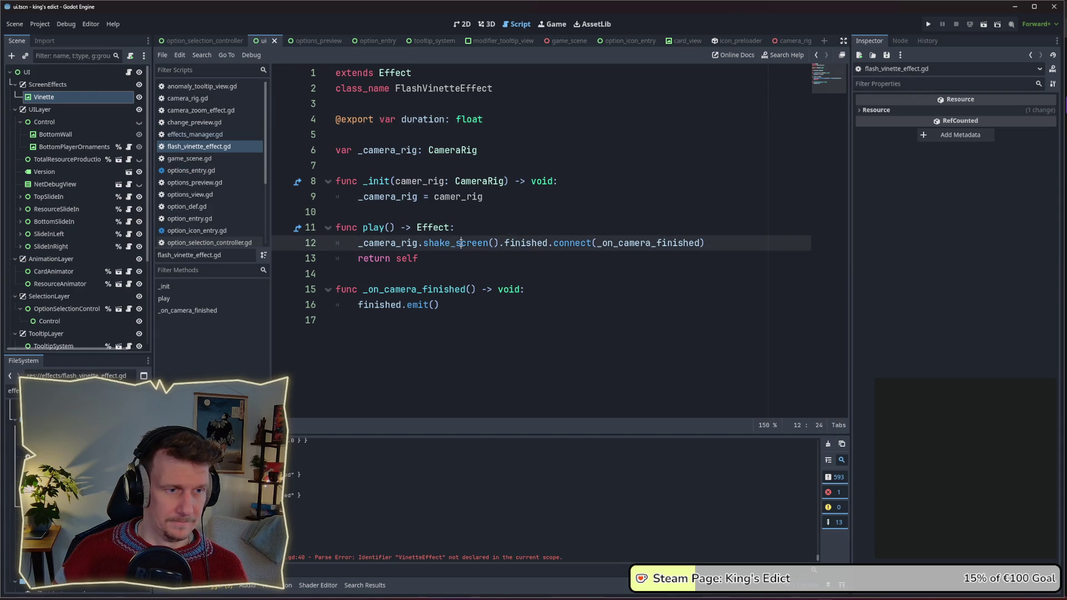
{"action": "type", "text": "flash"}
{"action": "type", "text": "_viett"}
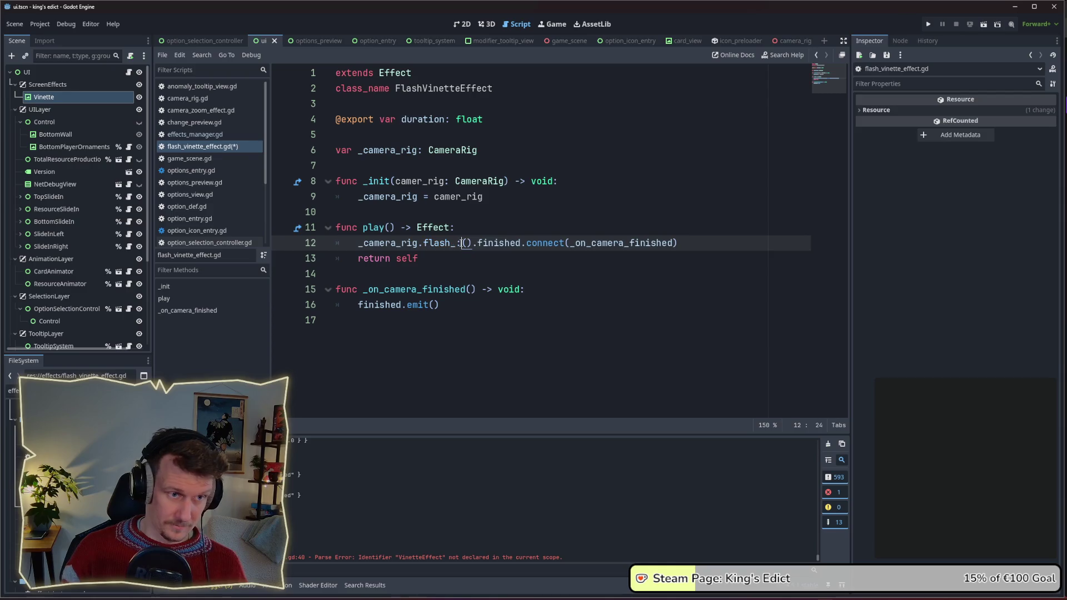
{"action": "key", "text": "BackSpace"}
{"action": "key", "text": "BackSpace"}
{"action": "key", "text": "BackSpace"}
{"action": "type", "text": "nette"}
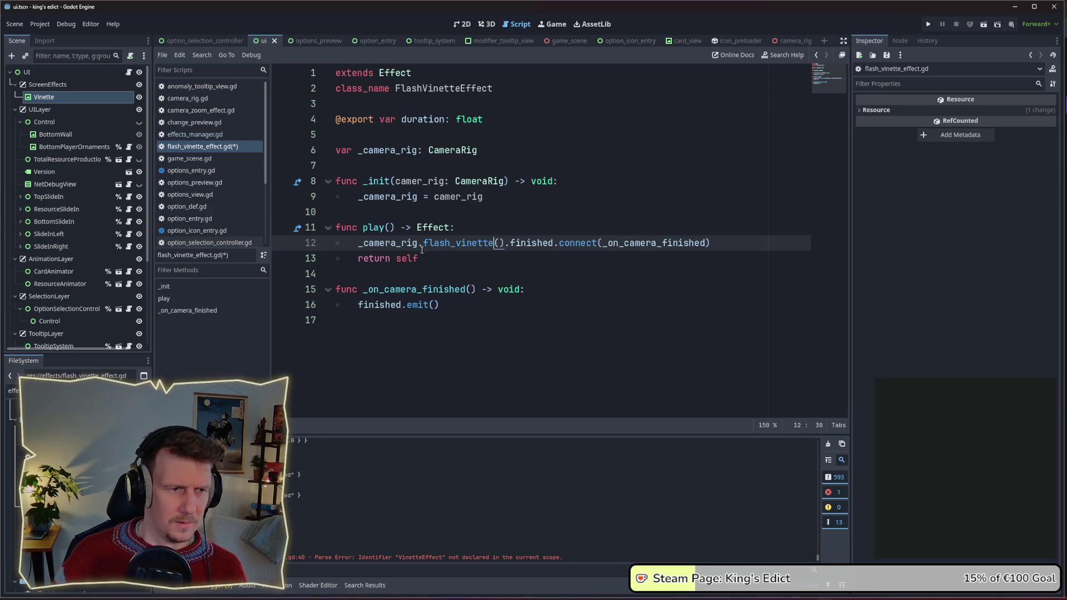
{"action": "double_click", "coordinate": [389, 243]}
{"action": "type", "text": ":_"}
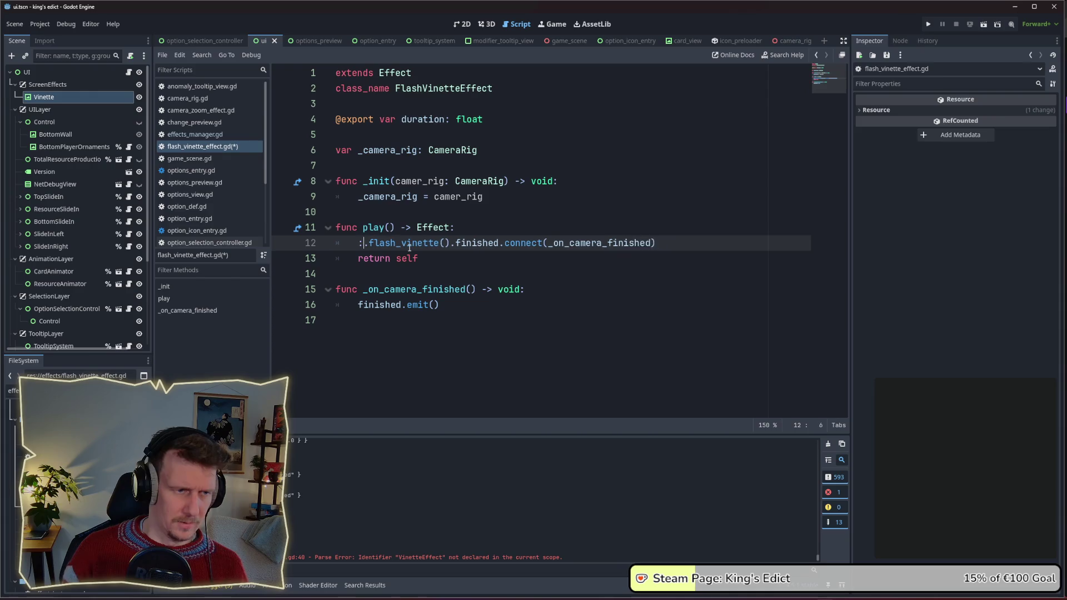
{"action": "key", "text": "BackSpace"}
{"action": "key", "text": "BackSpace"}
{"action": "type", "text": "_ui"}
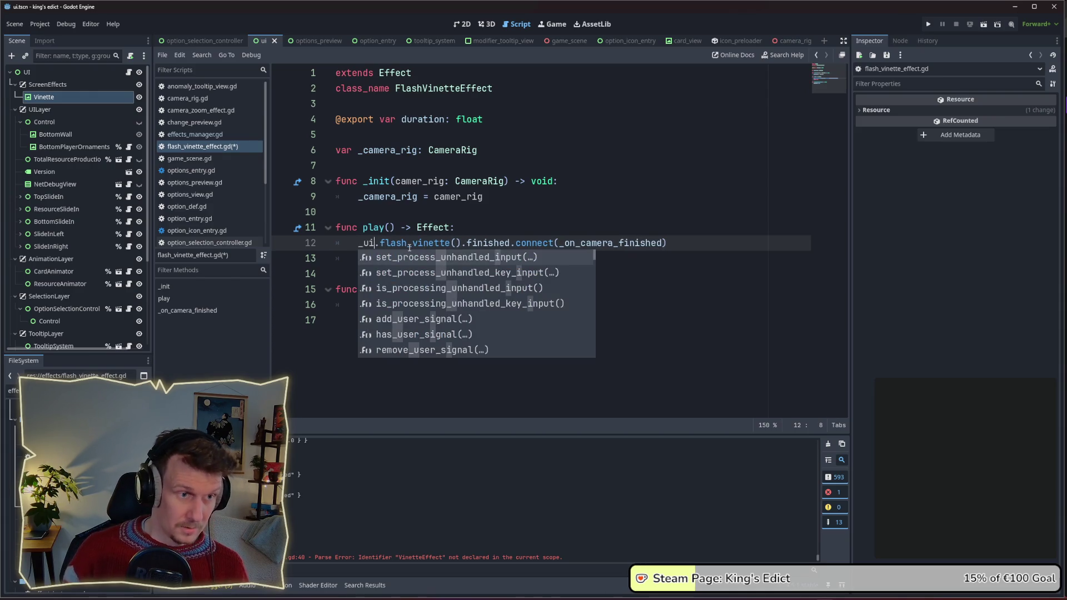
- Rename the _init parameter to ui and declare the member variable as _ui: UI
{"action": "double_click", "coordinate": [420, 182]}
{"action": "type", "text": "ui"}
{"action": "left_click", "coordinate": [391, 153]}
{"action": "double_click", "coordinate": [392, 152]}
{"action": "type", "text": "_ui"}
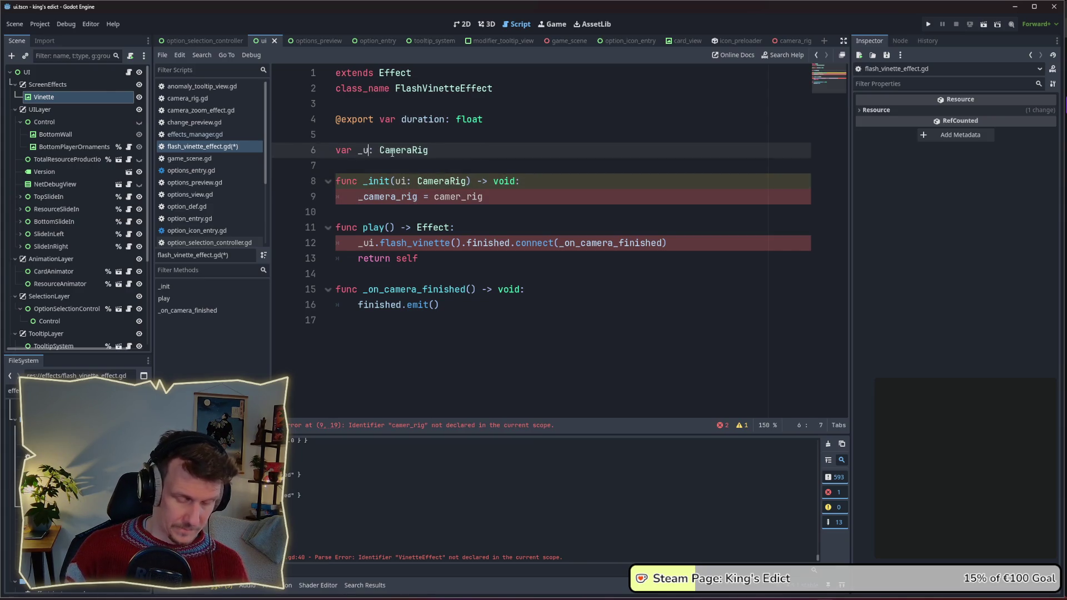
{"action": "key", "text": "Right"}
{"action": "key", "text": "Right"}
{"action": "key", "text": "ctrl+Delete"}
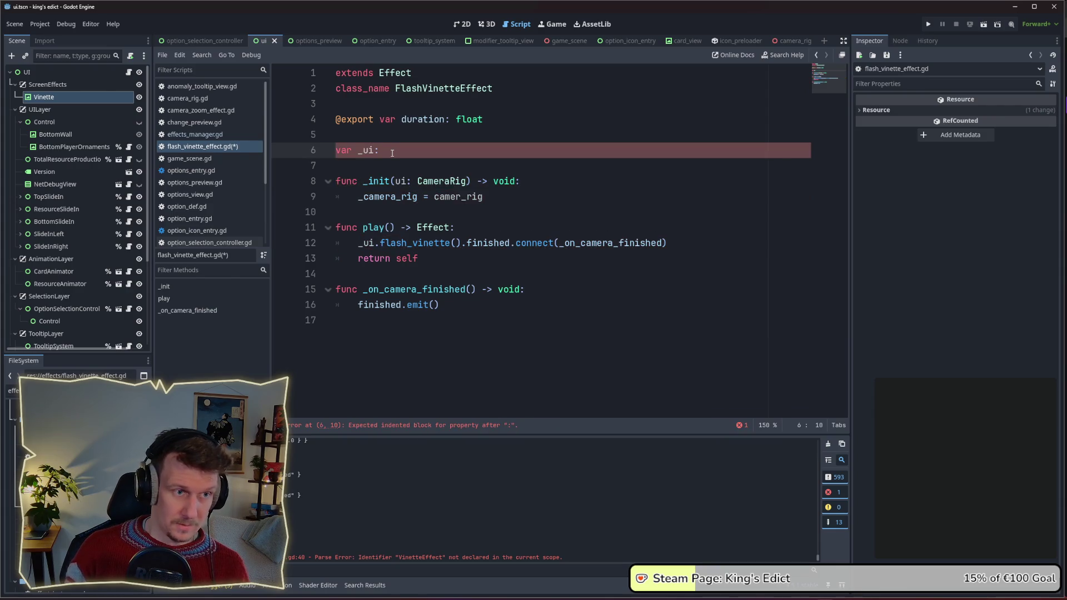
{"action": "type", "text": "UI"}
- Type the _init parameter as UI and assign _ui = ui on line 9
{"action": "double_click", "coordinate": [433, 182]}
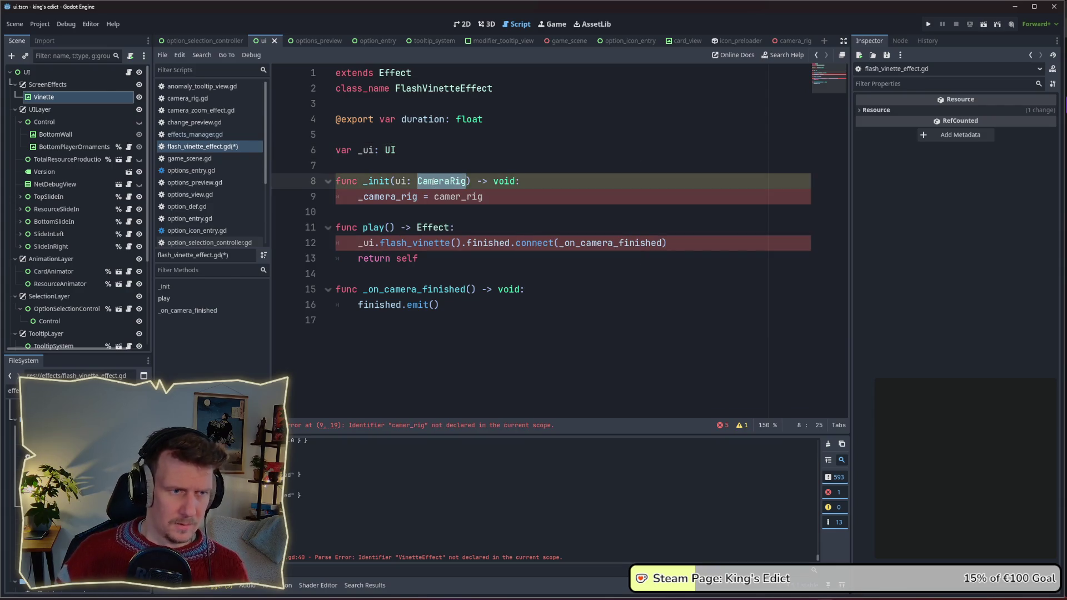
{"action": "type", "text": "UI"}
{"action": "double_click", "coordinate": [401, 196]}
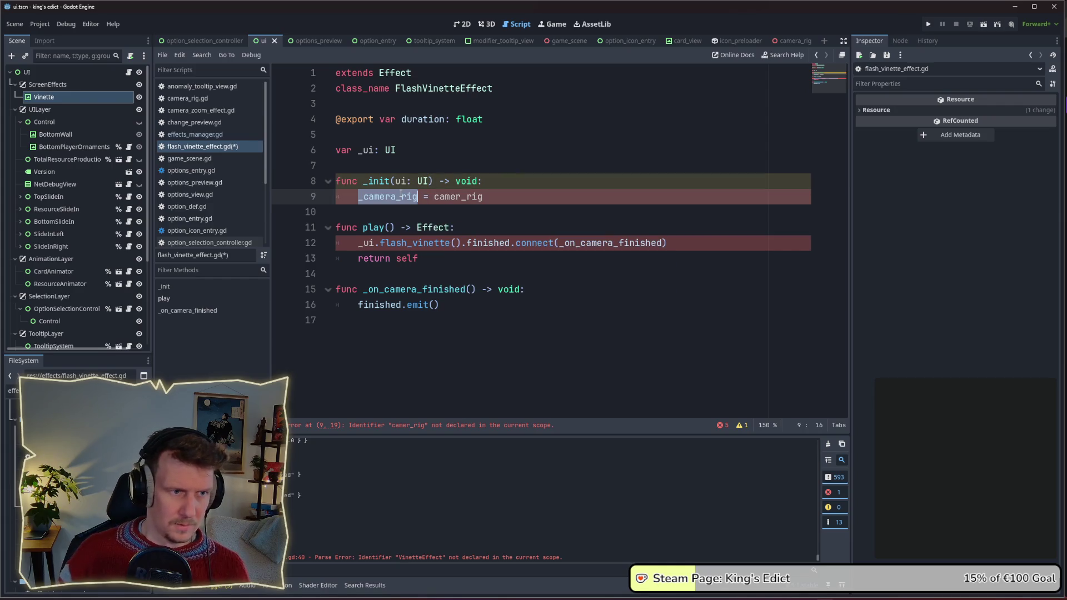
{"action": "type", "text": "ui"}
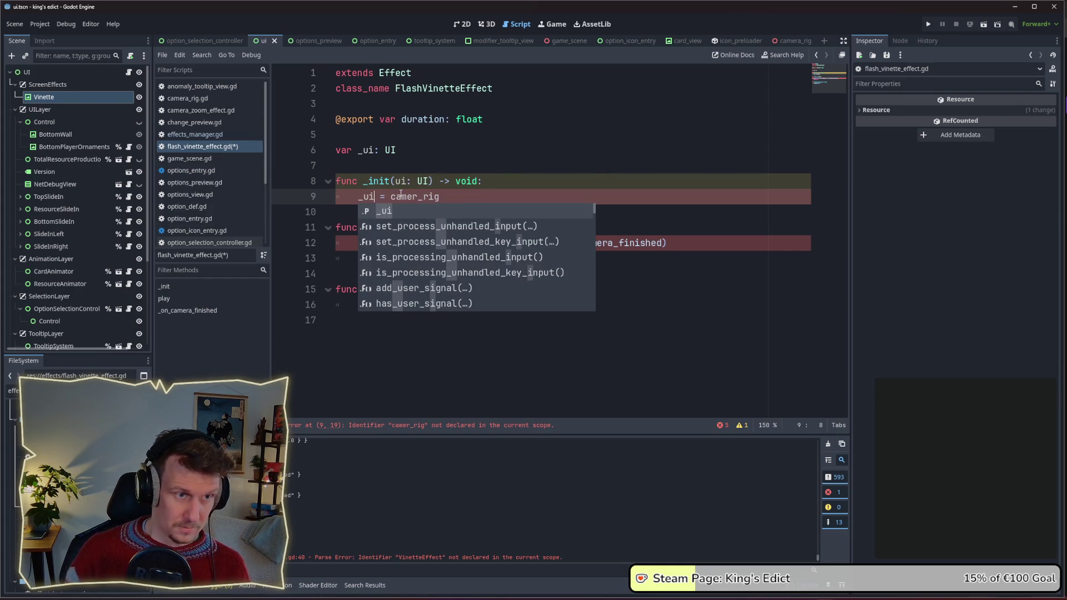
{"action": "key", "text": "Escape"}
{"action": "double_click", "coordinate": [409, 196]}
{"action": "type", "text": "ui = ui"}
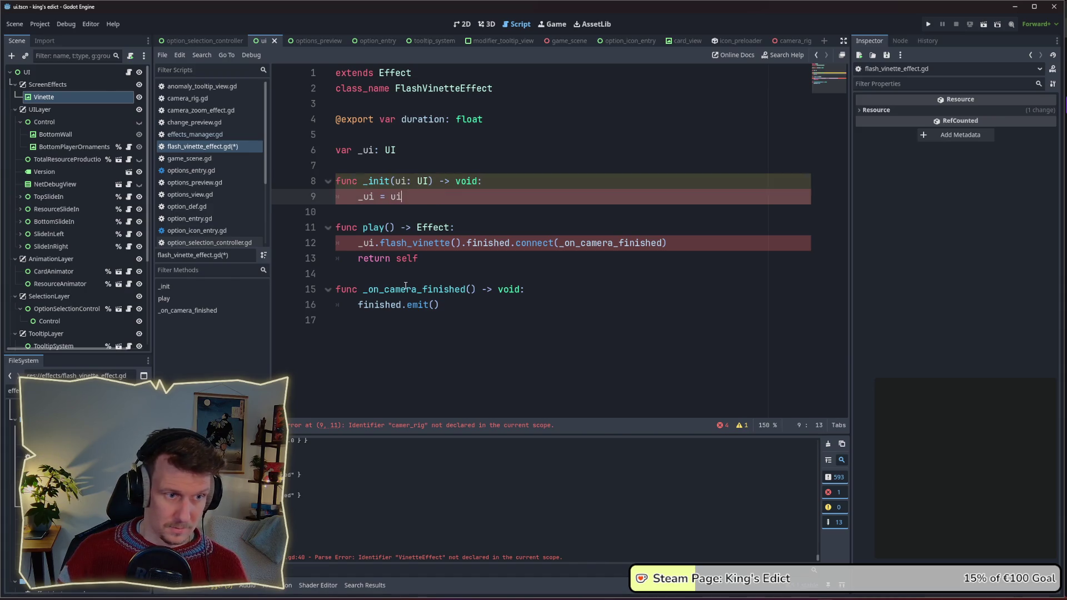
{"action": "left_click", "coordinate": [434, 274]}
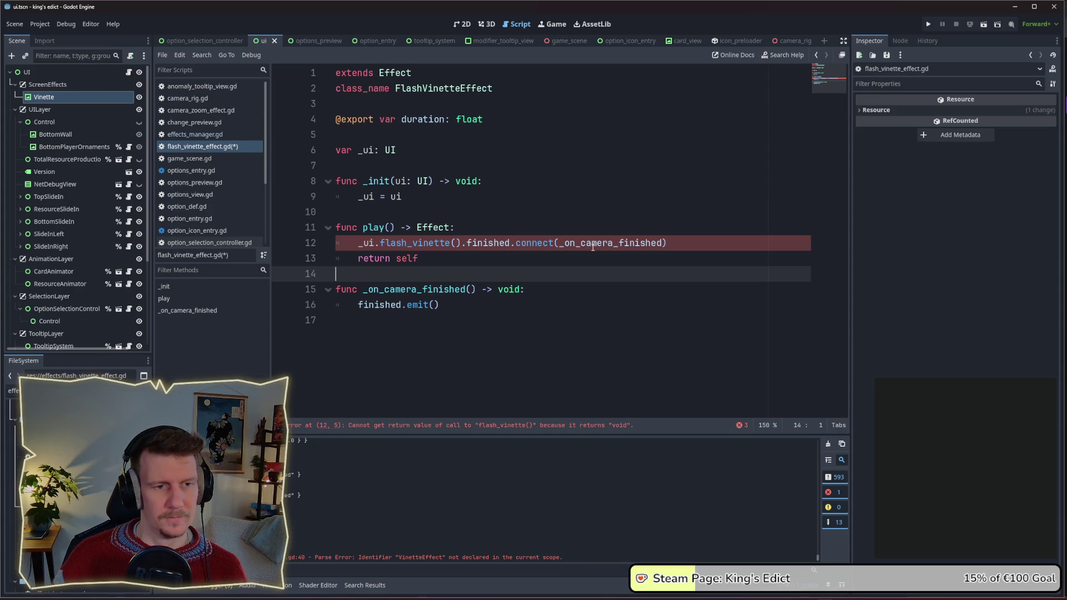
- Rename _on_camera_finished to _on_finished in the function and connect call, then save
{"action": "double_click", "coordinate": [417, 290]}
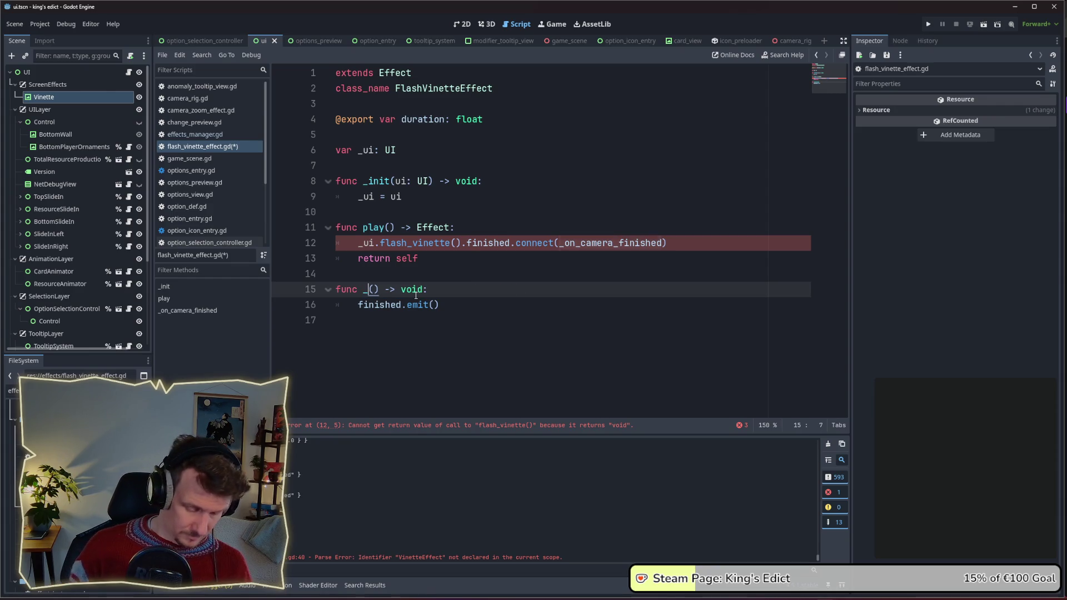
{"action": "type", "text": "_on_"}
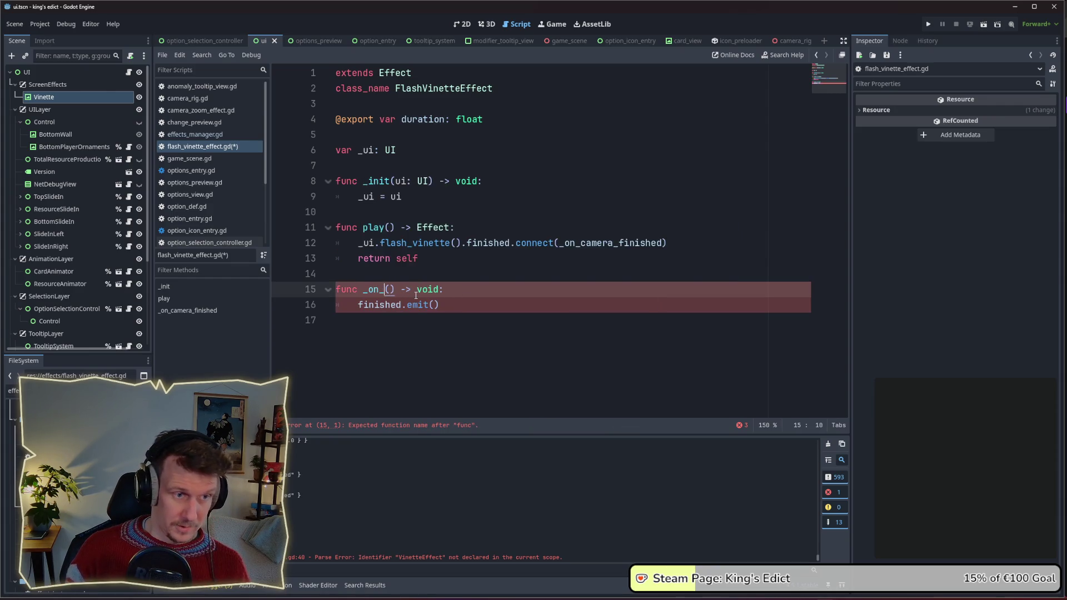
{"action": "type", "text": "finished"}
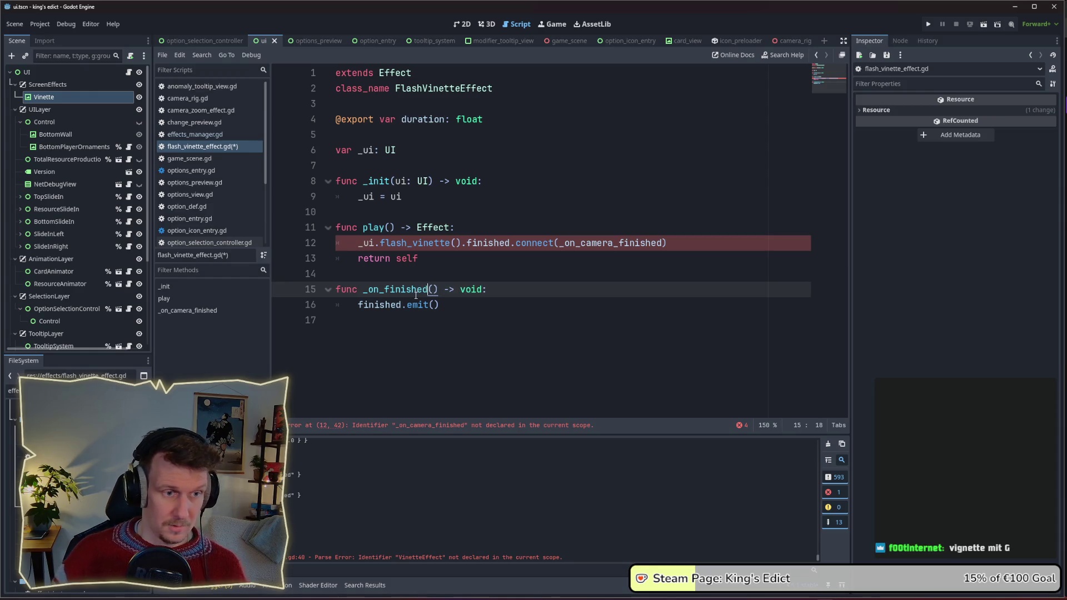
{"action": "double_click", "coordinate": [413, 290]}
{"action": "key", "text": "ctrl+c"}
{"action": "double_click", "coordinate": [618, 247]}
{"action": "key", "text": "ctrl+v"}
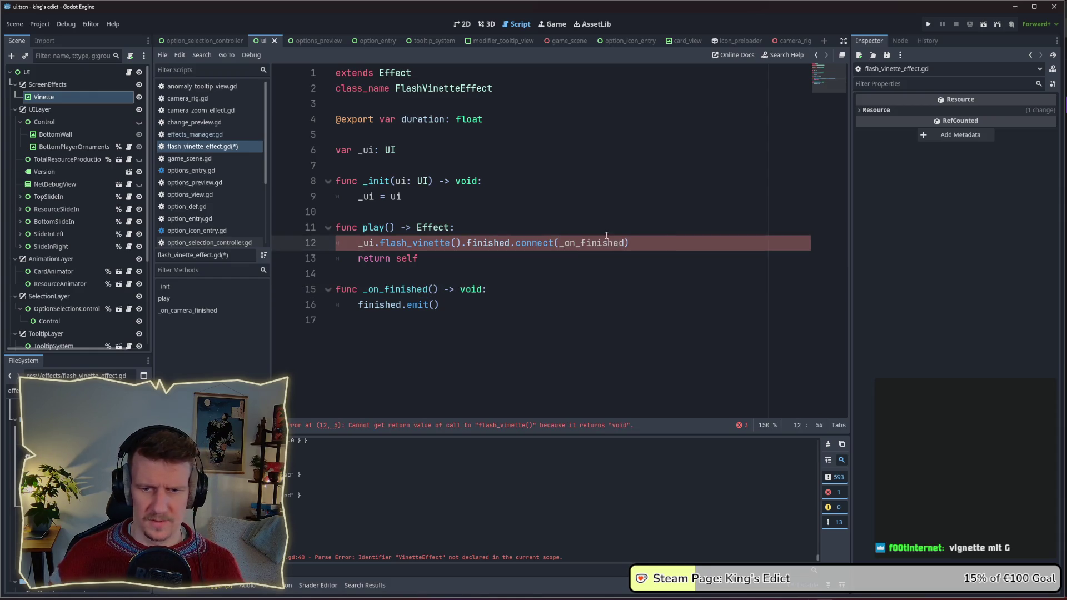
{"action": "left_click", "coordinate": [599, 218]}
{"action": "key", "text": "ctrl+s"}
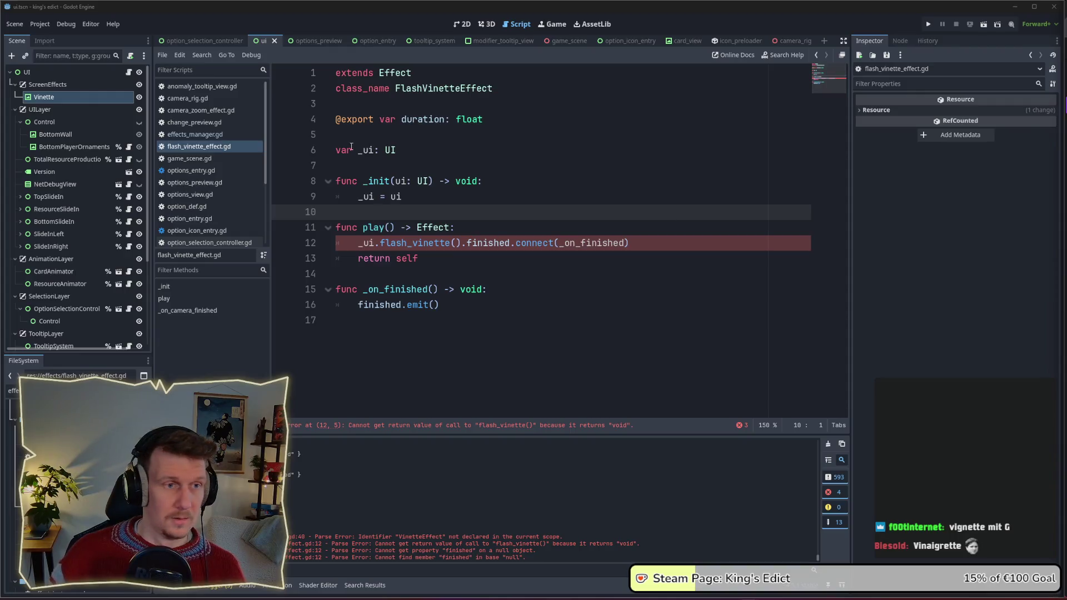
- Correct the spelling to FlashVignetteEffect and flash_vignette, then save the script
{"action": "left_click", "coordinate": [434, 89]}
{"action": "type", "text": "g"}
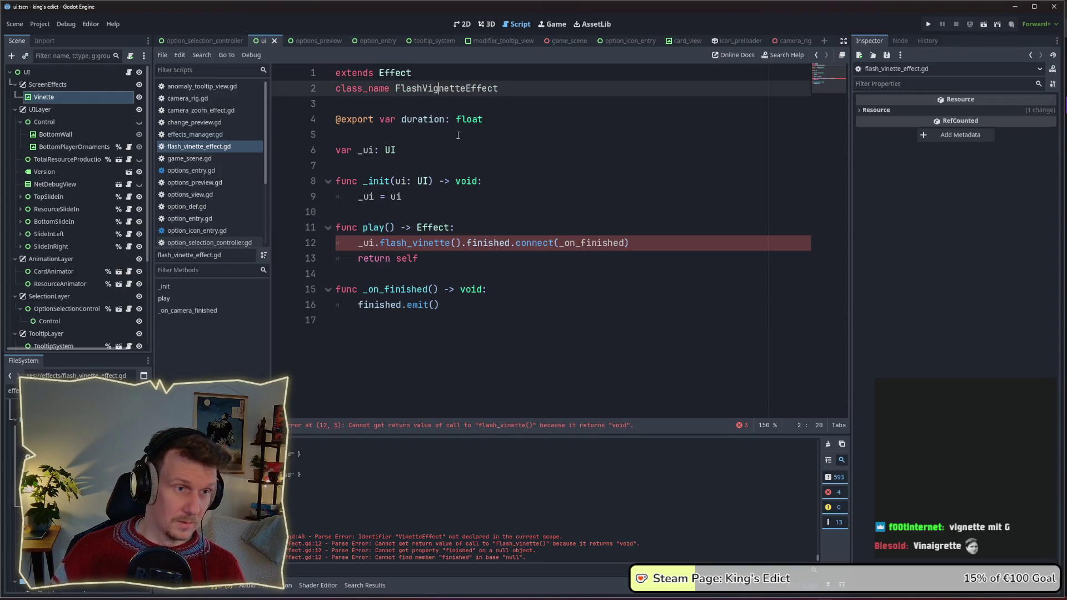
{"action": "left_click", "coordinate": [452, 135]}
{"action": "left_click", "coordinate": [423, 243]}
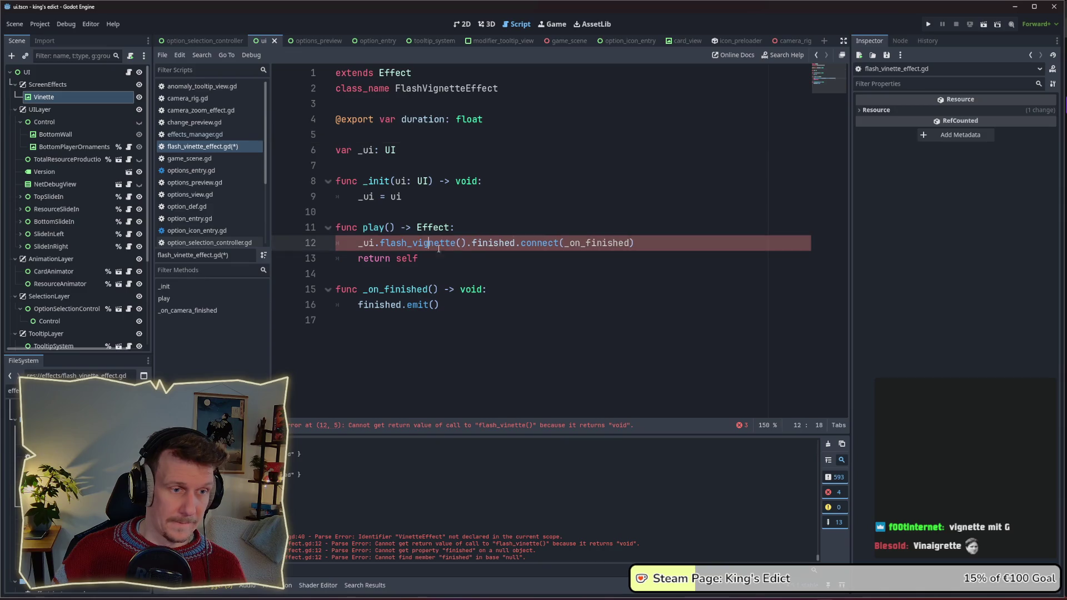
{"action": "type", "text": "g"}
{"action": "left_click", "coordinate": [467, 258]}
{"action": "key", "text": "ctrl+s"}
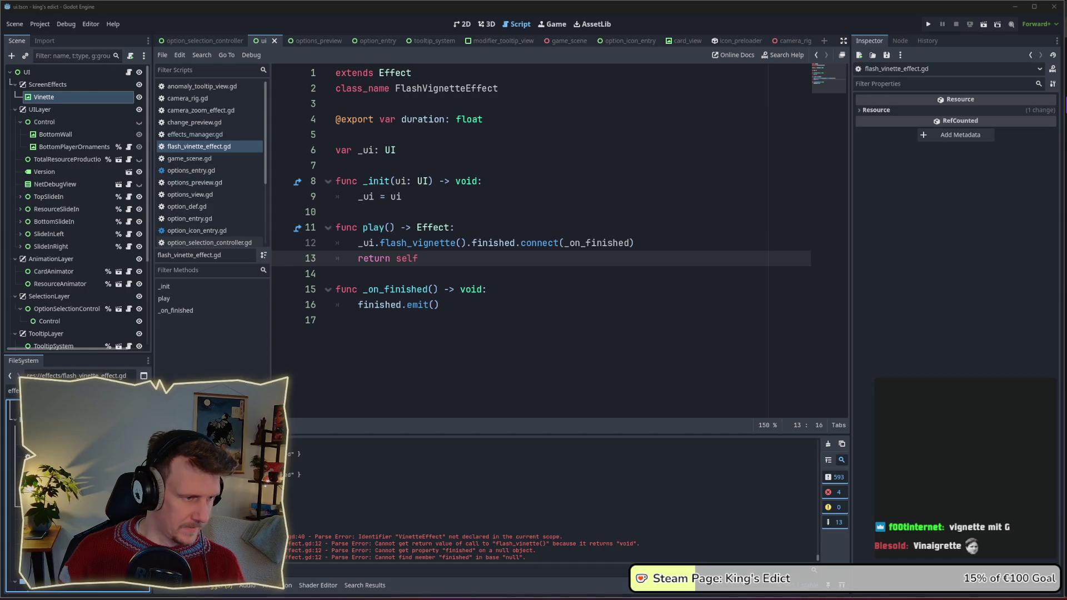
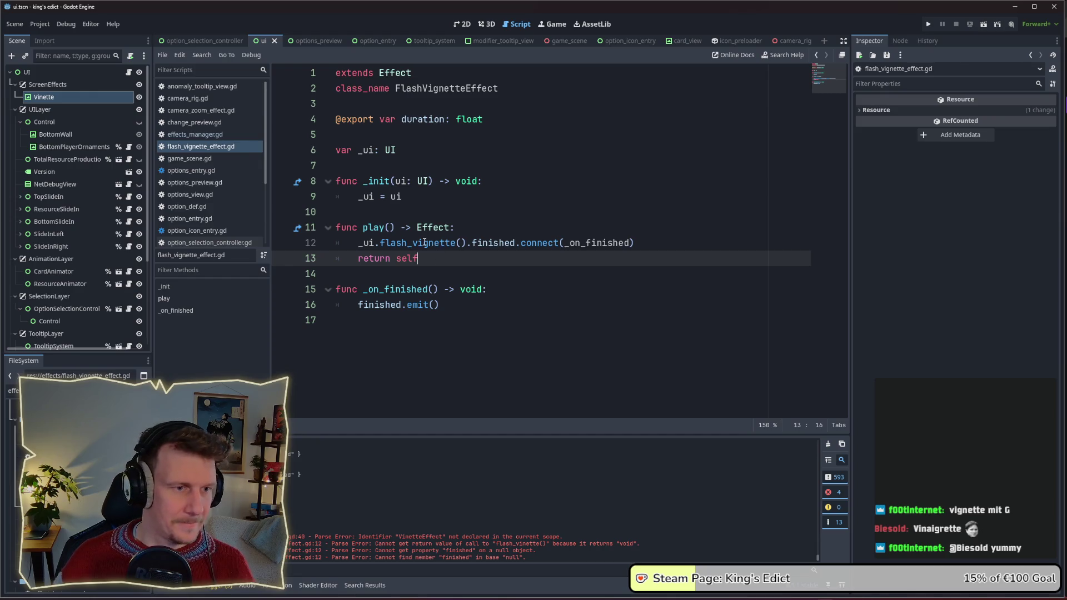
- Open effects_manager.gd at the error, adjust the VinetteEffect spelling on line 40, and save
{"action": "double_click", "coordinate": [425, 243]}
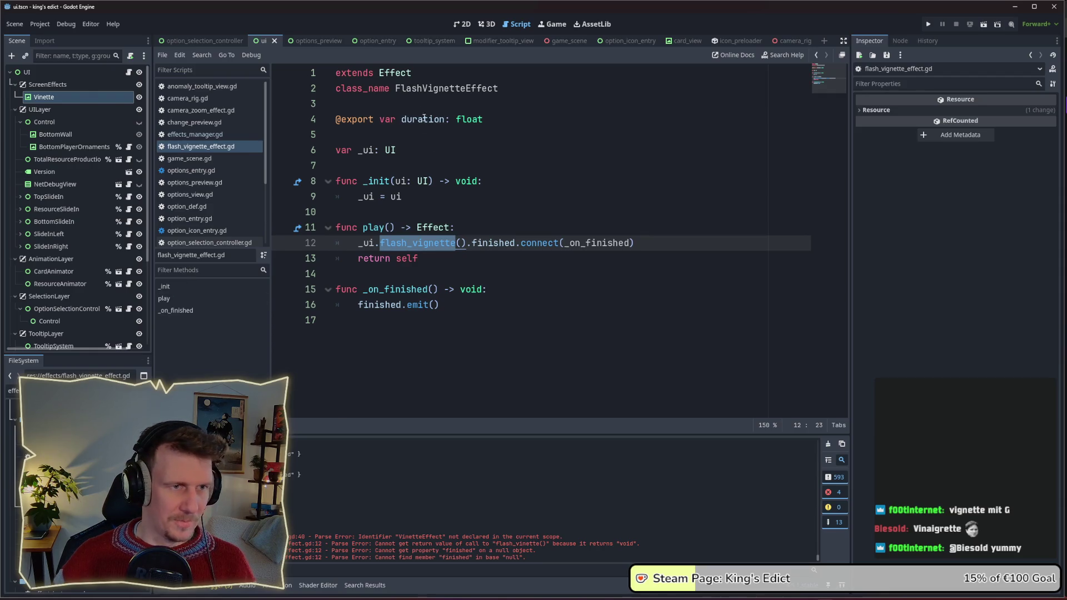
{"action": "left_click", "coordinate": [210, 134]}
{"action": "left_click", "coordinate": [452, 306]}
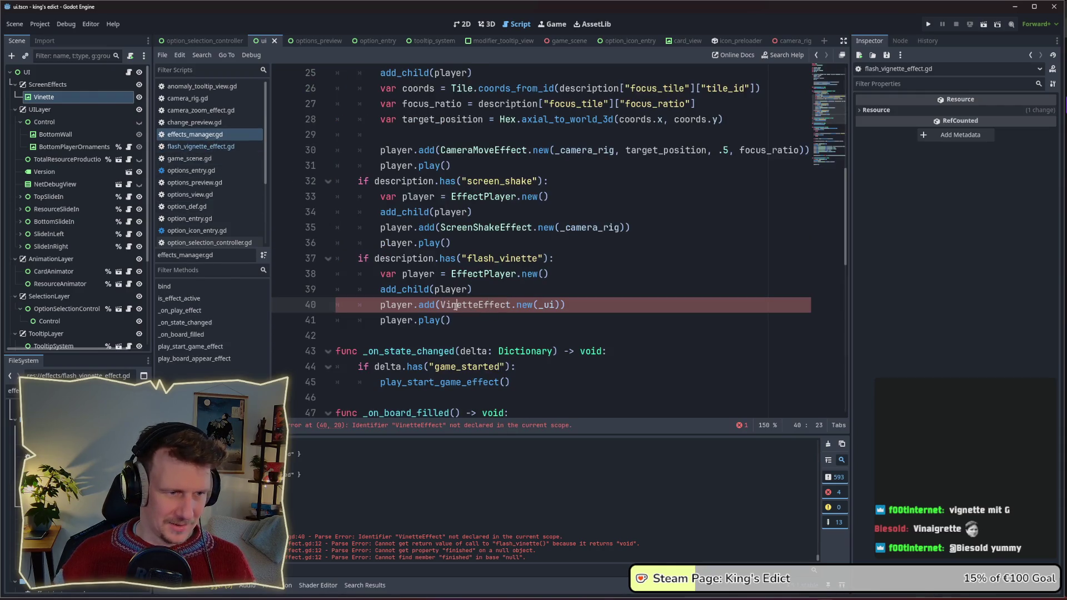
{"action": "type", "text": "g"}
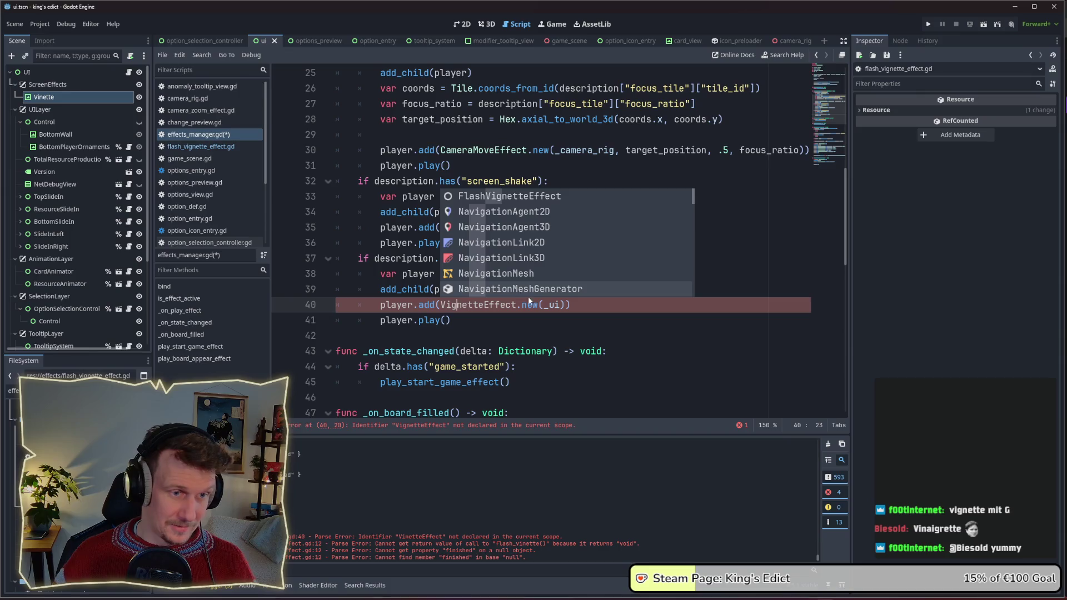
{"action": "key", "text": "Escape"}
{"action": "left_click", "coordinate": [500, 212]}
{"action": "left_click", "coordinate": [508, 259]}
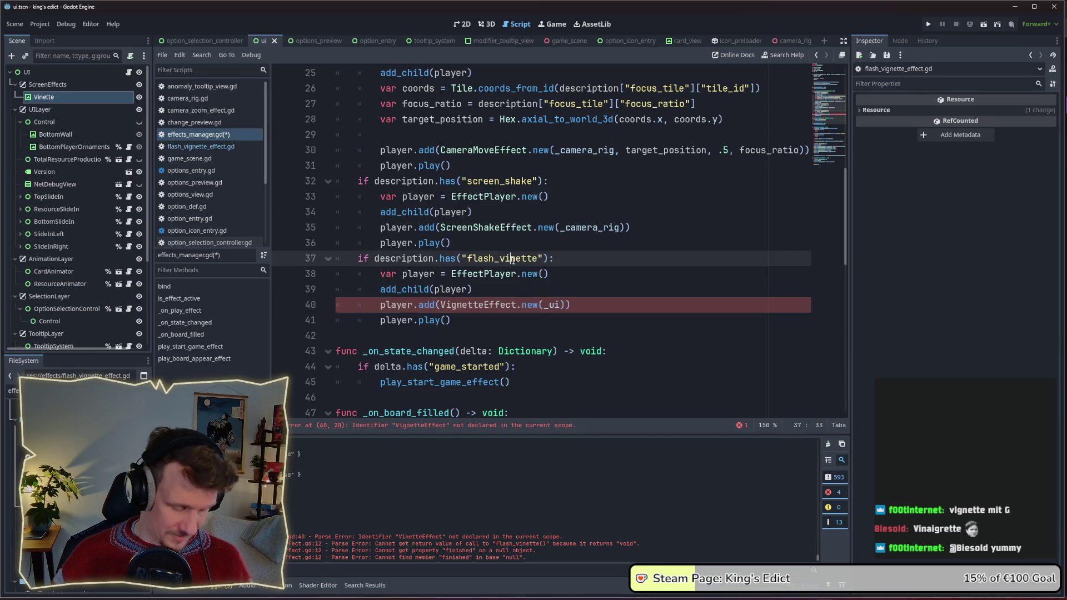
{"action": "left_click", "coordinate": [565, 279]}
{"action": "left_click", "coordinate": [508, 288]}
{"action": "key", "text": "ctrl+s"}
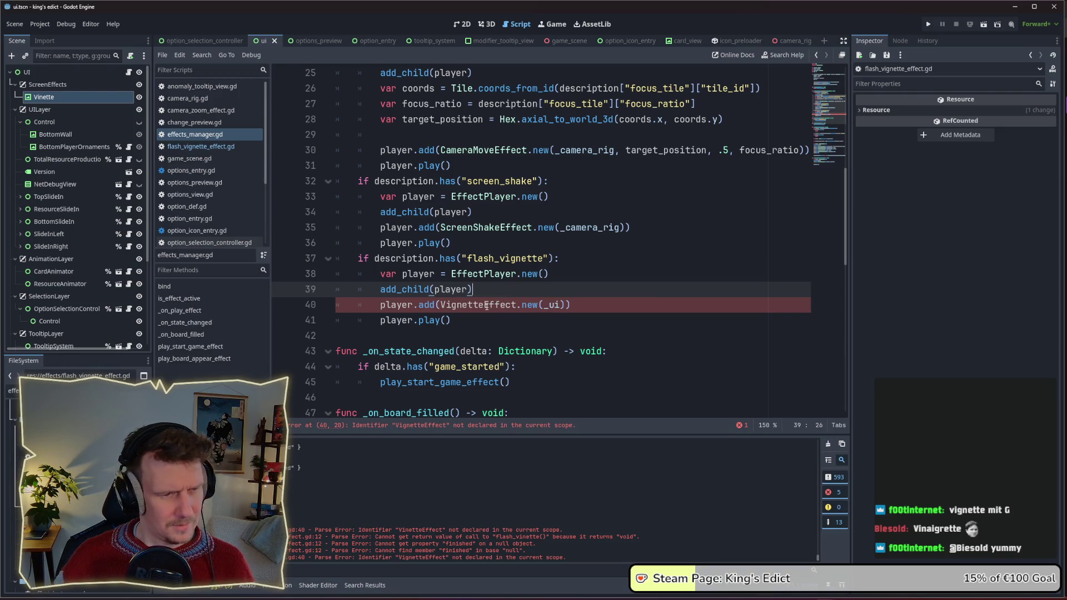
- Prefix the class with Flash so line 40 adds FlashVignetteEffect.new(_ui), then save
{"action": "left_click", "coordinate": [441, 305]}
{"action": "type", "text": "Flash"}
{"action": "key", "text": "Escape"}
{"action": "left_click", "coordinate": [498, 288]}
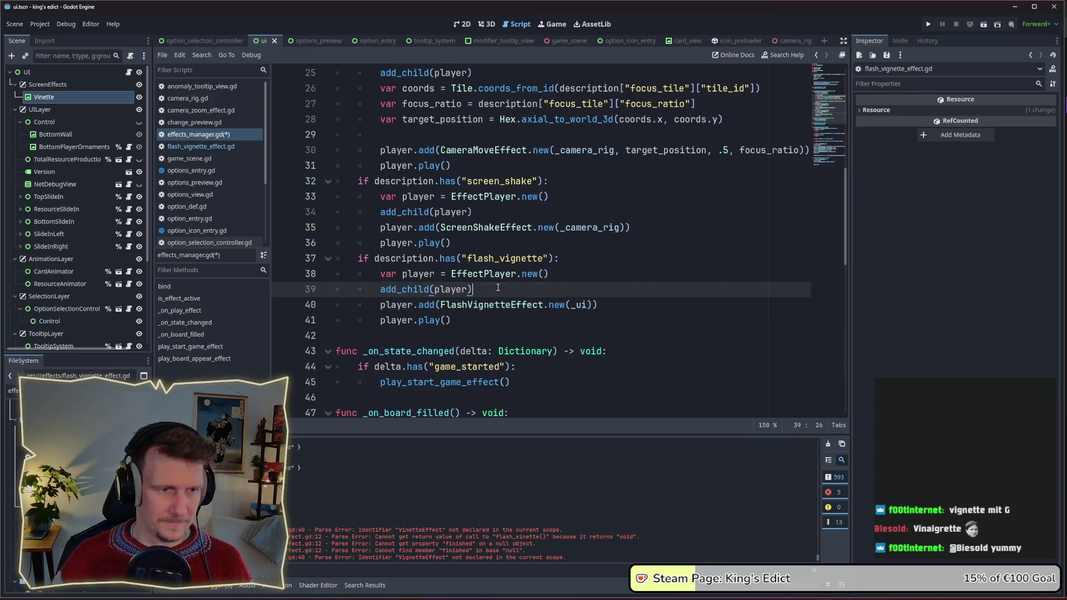
{"action": "key", "text": "ctrl+s"}
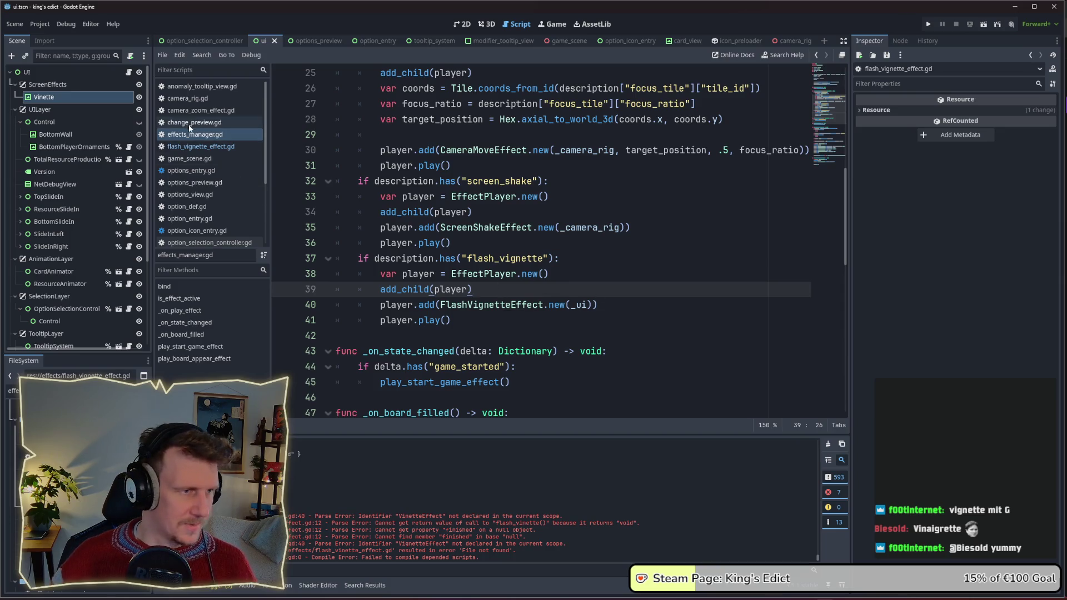
- Open ui.gd and restore the flash_vignette function definition after undoing recent edits
{"action": "scroll", "coordinate": [201, 184], "scroll_direction": "down", "scroll_amount": 3}
{"action": "scroll", "coordinate": [198, 229], "scroll_direction": "down", "scroll_amount": 2}
{"action": "left_click", "coordinate": [189, 227]}
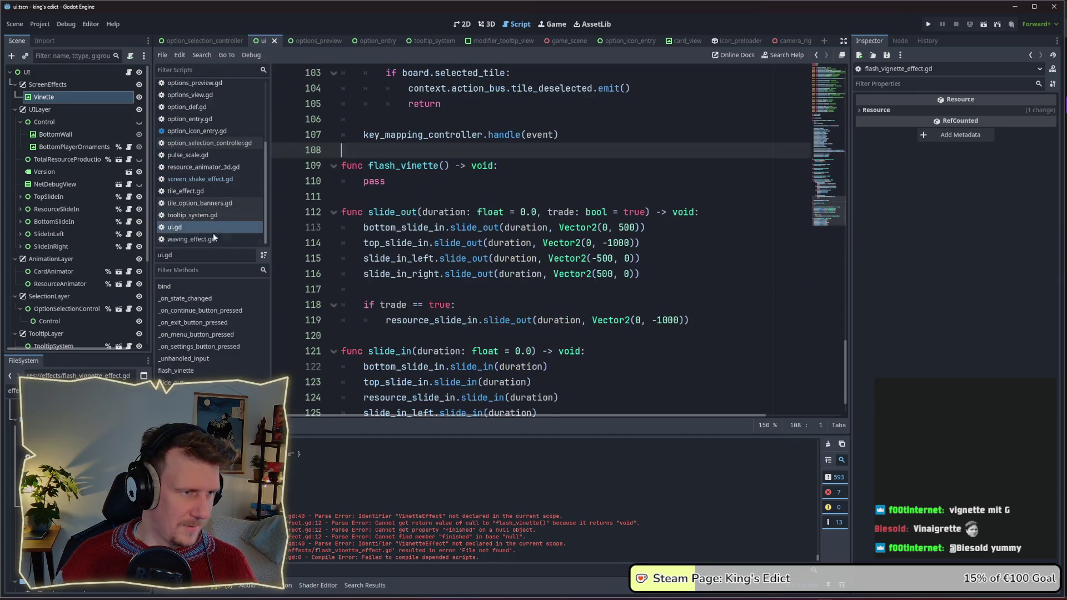
{"action": "double_click", "coordinate": [418, 165]}
{"action": "key", "text": "ctrl+z"}
{"action": "key", "text": "ctrl+z"}
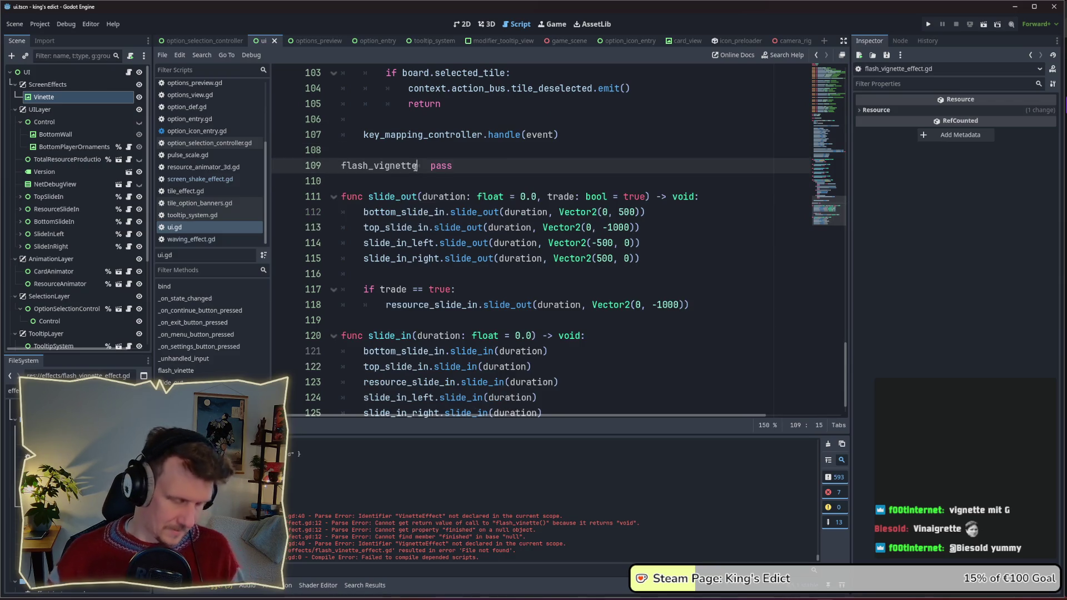
{"action": "key", "text": "ctrl+shift+z"}
{"action": "key", "text": "ctrl+shift+z"}
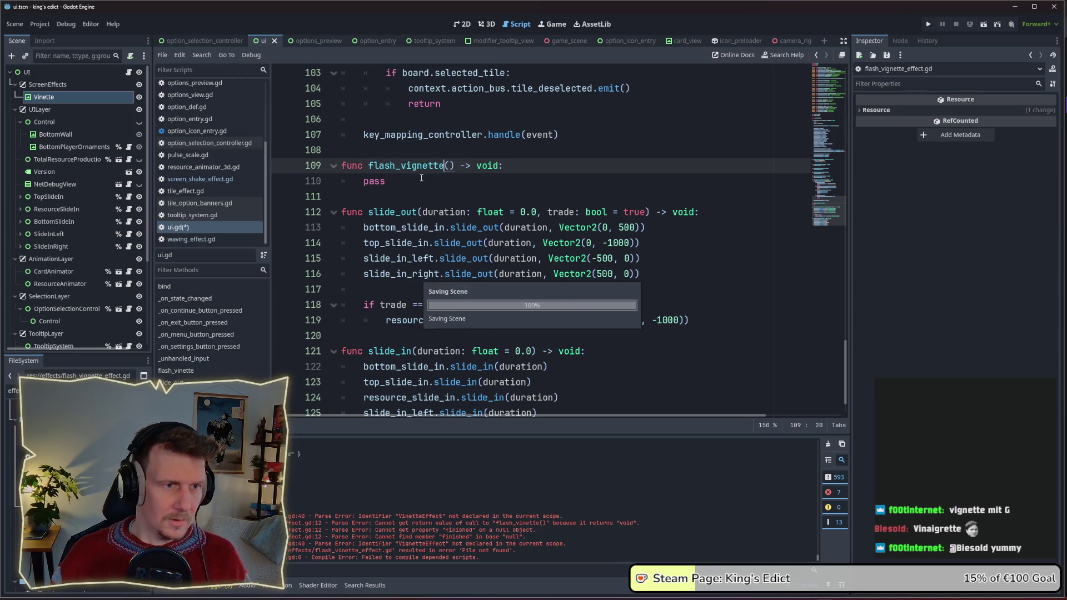
{"action": "left_click", "coordinate": [435, 185]}
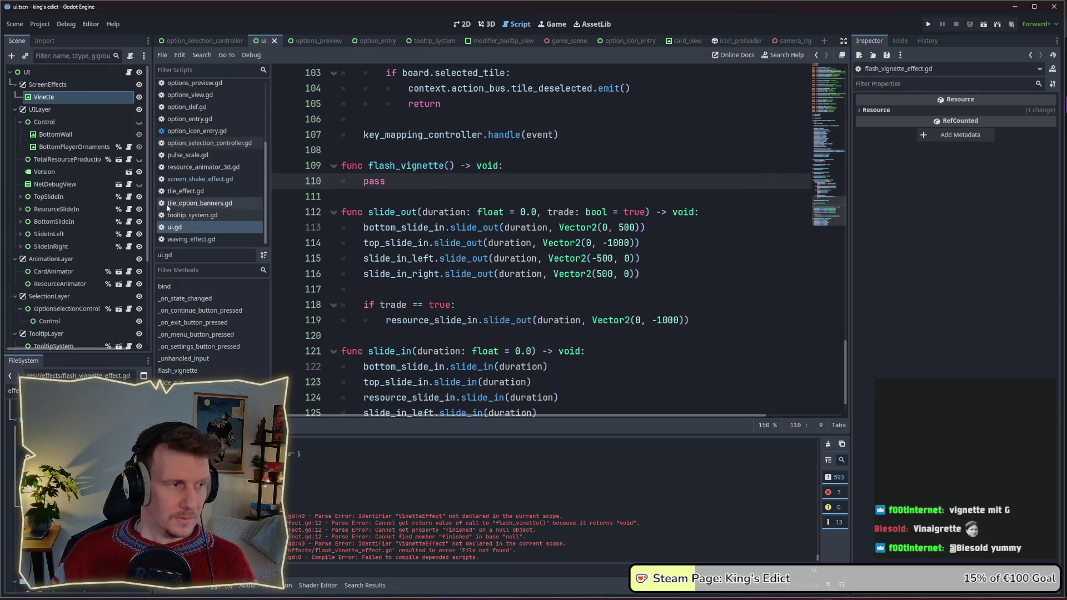
- Rename the Vinette node to Vignette and give it a scene-unique name
{"action": "left_click", "coordinate": [45, 97]}
{"action": "left_click", "coordinate": [46, 98]}
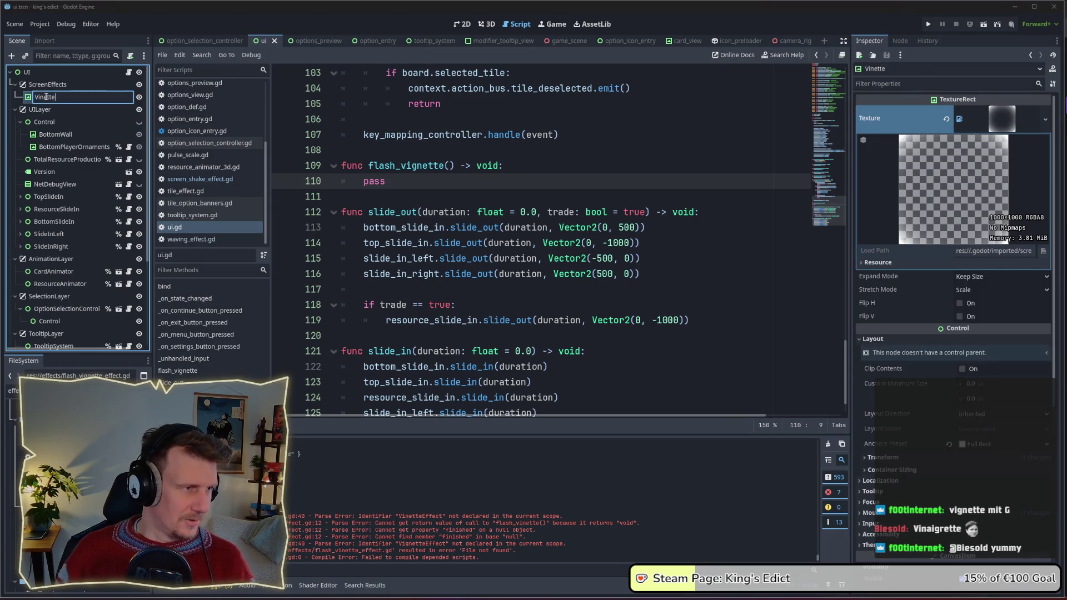
{"action": "type", "text": "g"}
{"action": "key", "text": "Return"}
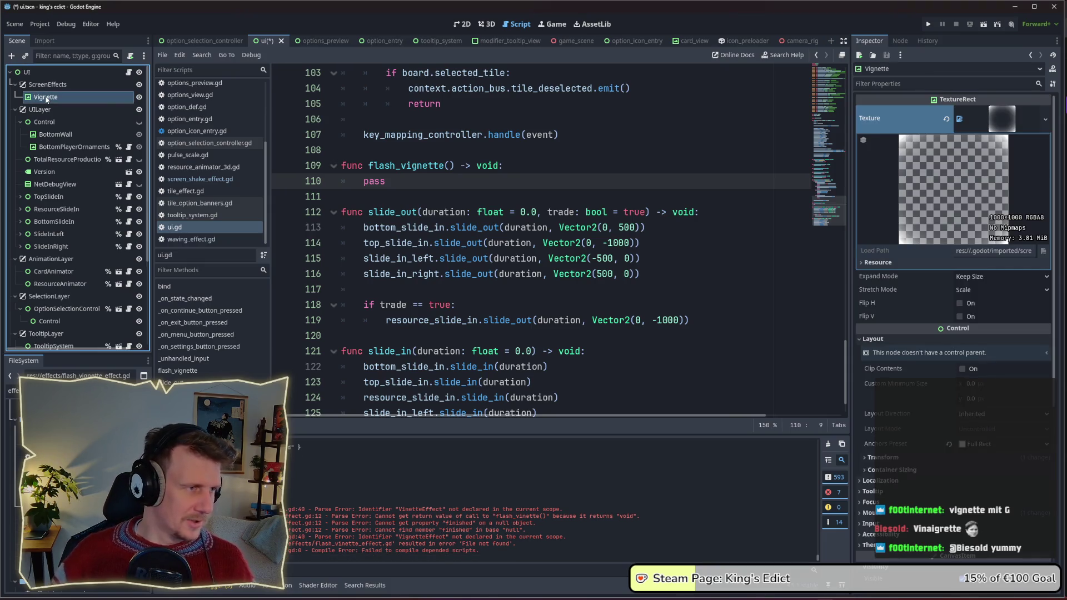
{"action": "right_click", "coordinate": [46, 99]}
{"action": "left_click", "coordinate": [105, 342]}
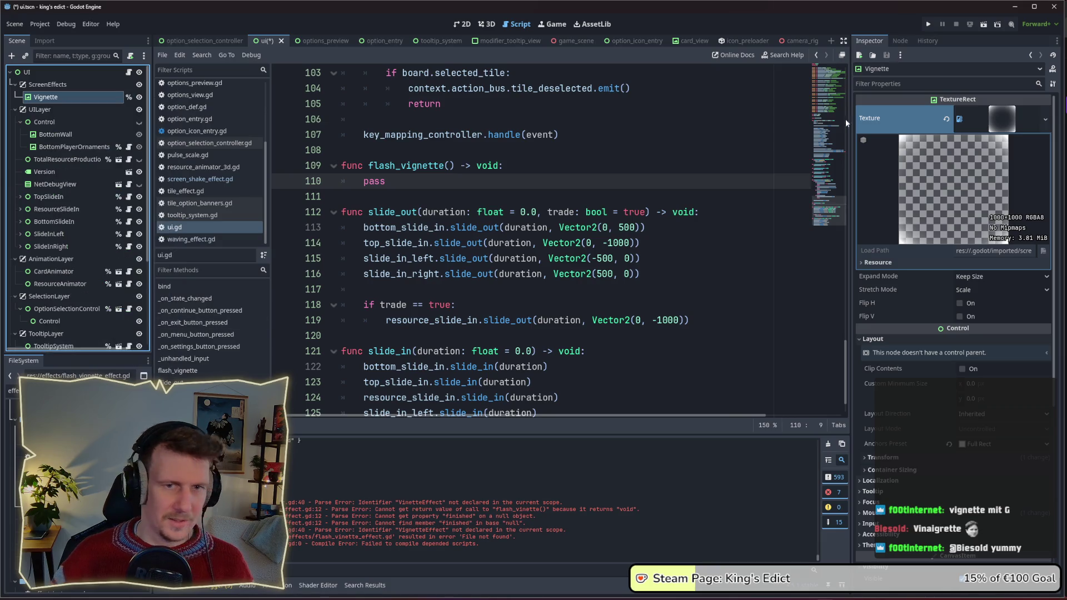
{"action": "left_click_drag", "start_coordinate": [846, 355], "coordinate": [849, 70]}
{"action": "scroll", "coordinate": [545, 192], "scroll_direction": "down", "scroll_amount": 3}
{"action": "scroll", "coordinate": [545, 192], "scroll_direction": "down", "scroll_amount": 3}
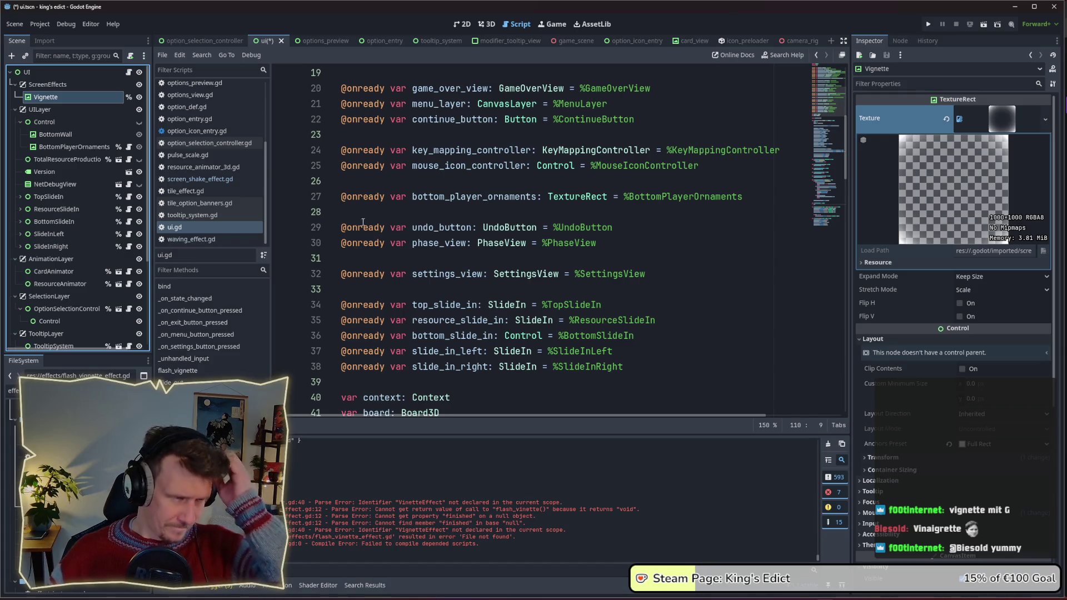
{"action": "scroll", "coordinate": [411, 196], "scroll_direction": "up", "scroll_amount": 6}
{"action": "left_click_drag", "start_coordinate": [61, 98], "coordinate": [391, 259]}
- Insert a blank line above the vignette declaration and save ui.gd
{"action": "left_click", "coordinate": [343, 259]}
{"action": "key", "text": "Return"}
{"action": "key", "text": "ctrl+s"}
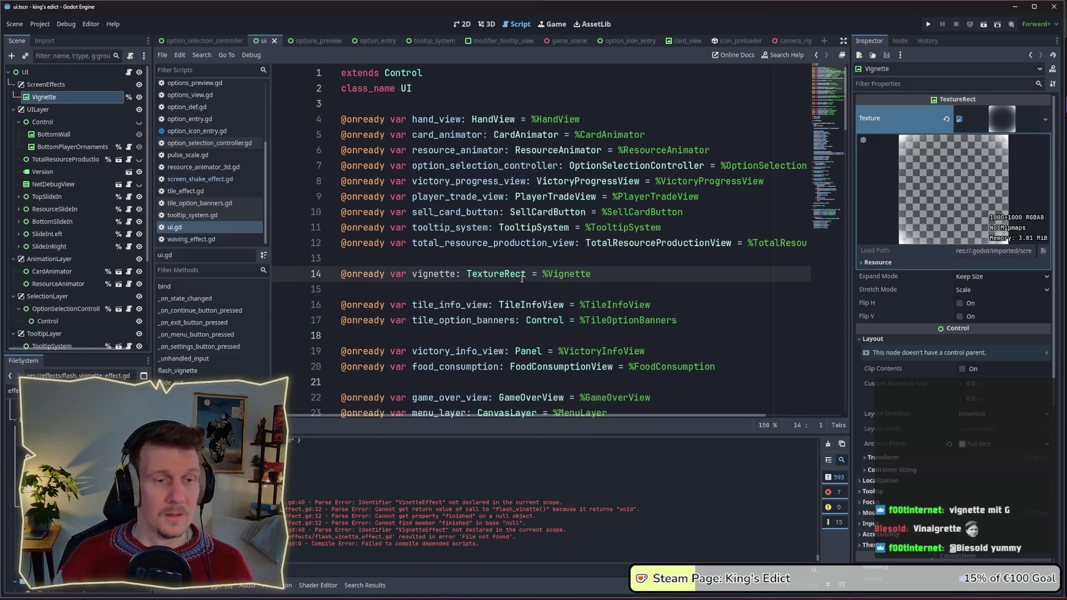
- Check the Vignette node's Modulate colour, a dark translucent tint with alpha 199
{"action": "left_click", "coordinate": [38, 110]}
{"action": "left_click", "coordinate": [44, 97]}
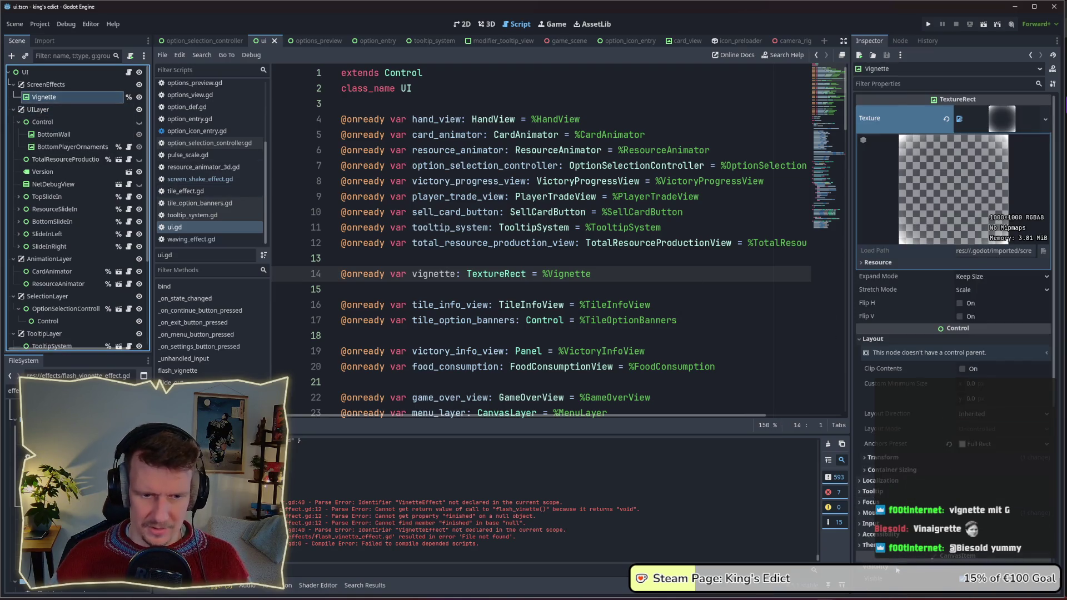
{"action": "scroll", "coordinate": [933, 473], "scroll_direction": "down", "scroll_amount": 5}
{"action": "mouse_move", "coordinate": [985, 343]}
{"action": "left_click", "coordinate": [986, 346]}
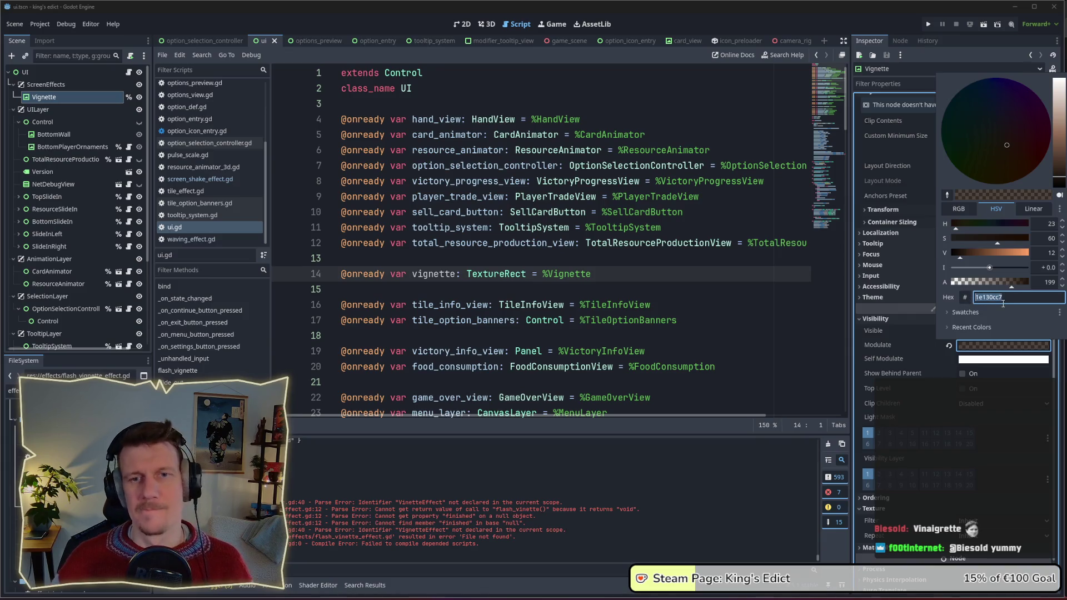
{"action": "left_click", "coordinate": [652, 273]}
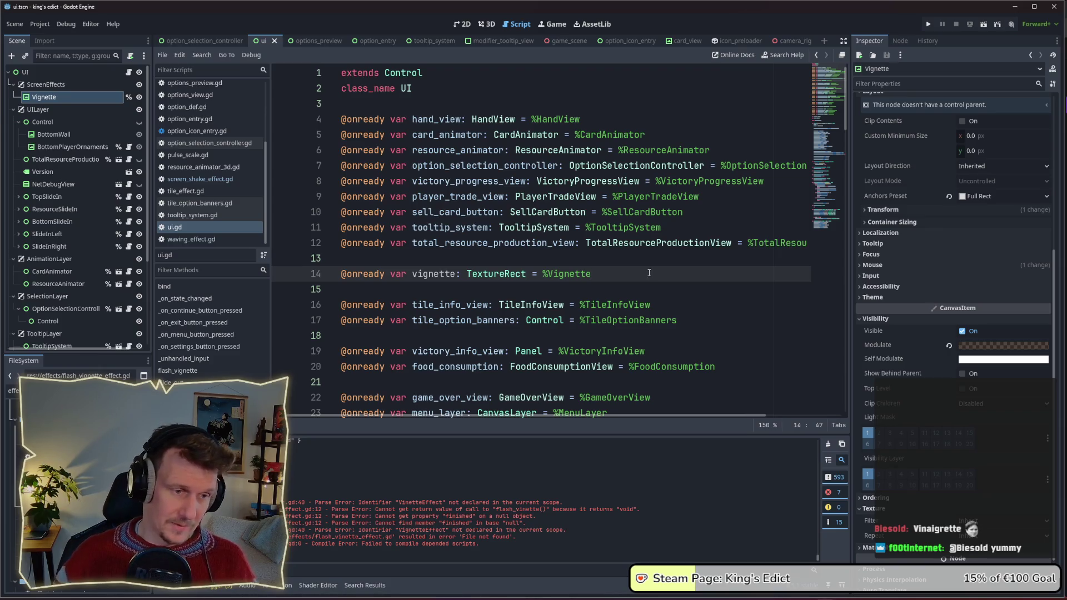
{"action": "scroll", "coordinate": [652, 273], "scroll_direction": "down", "scroll_amount": 10}
{"action": "left_click", "coordinate": [468, 187]}
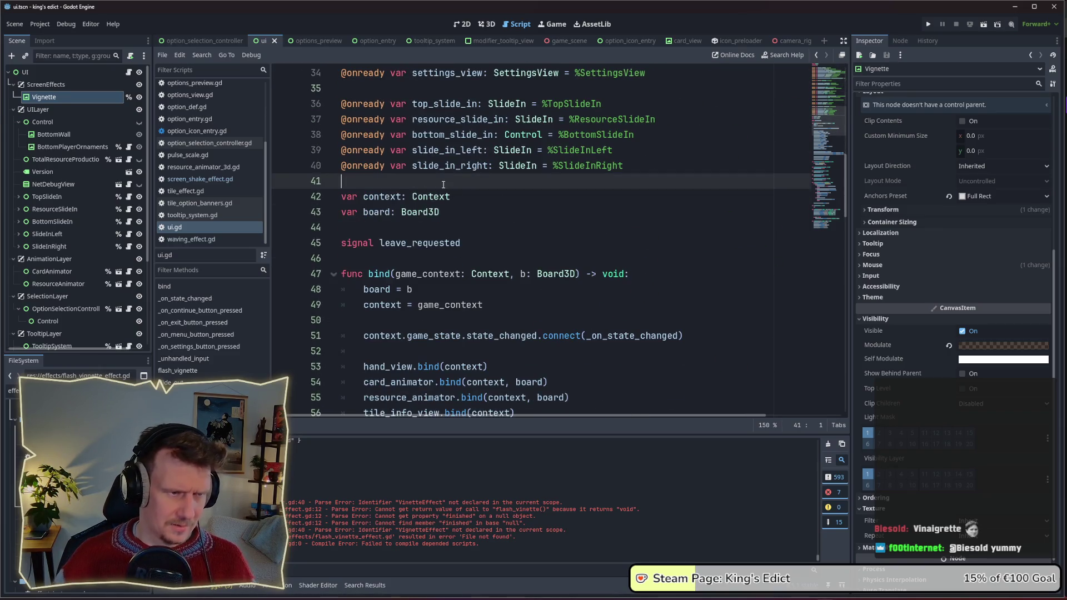
{"action": "key", "text": "Return"}
{"action": "key", "text": "Return"}
{"action": "key", "text": "Up"}
{"action": "type", "text": "@export "}
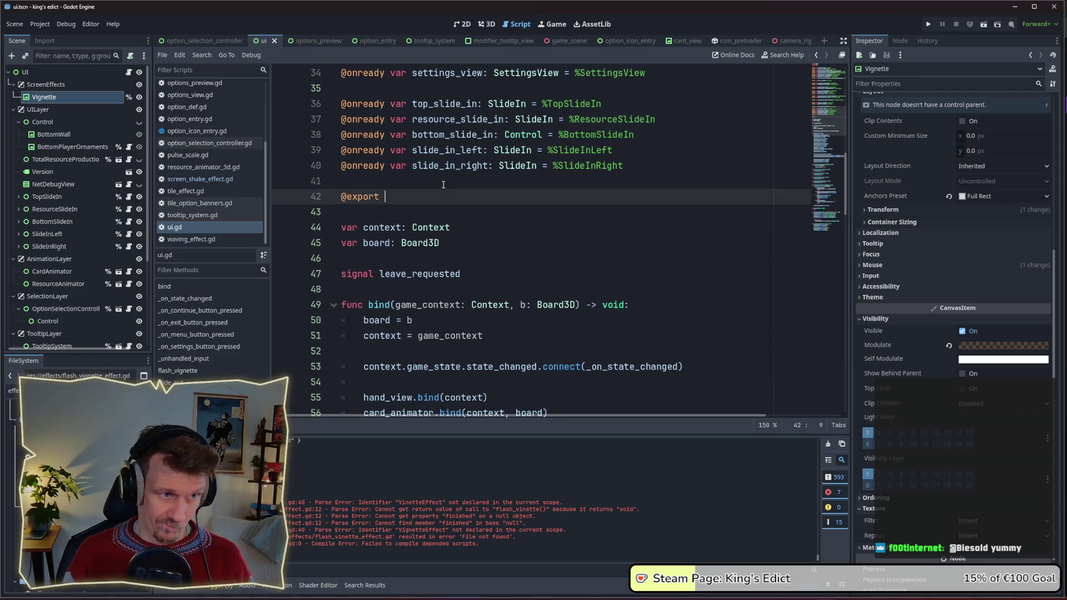
{"action": "type", "text": "var "}
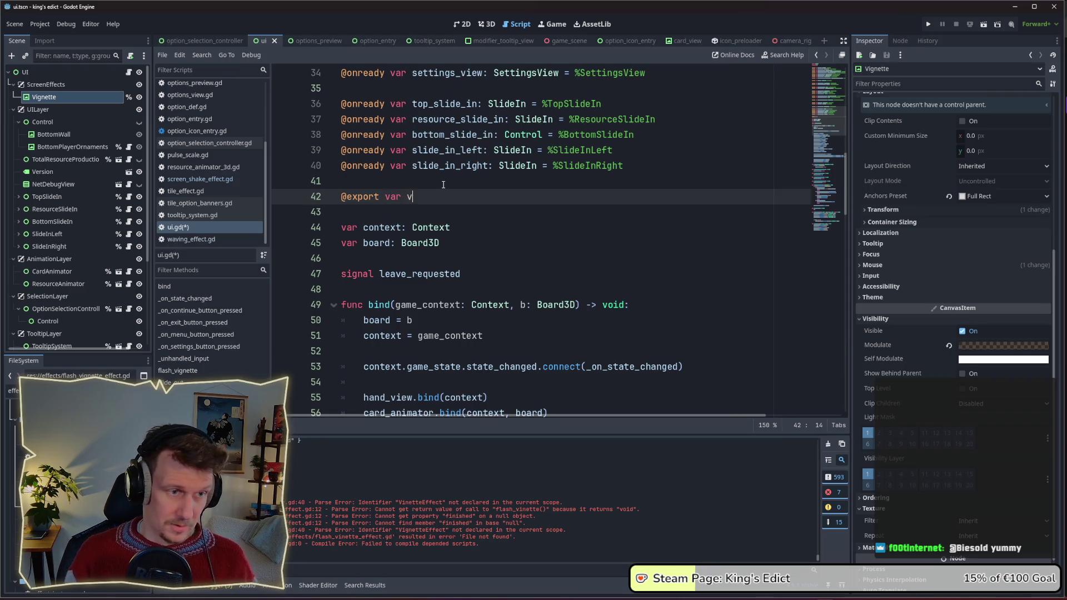
{"action": "type", "text": "vinet"}
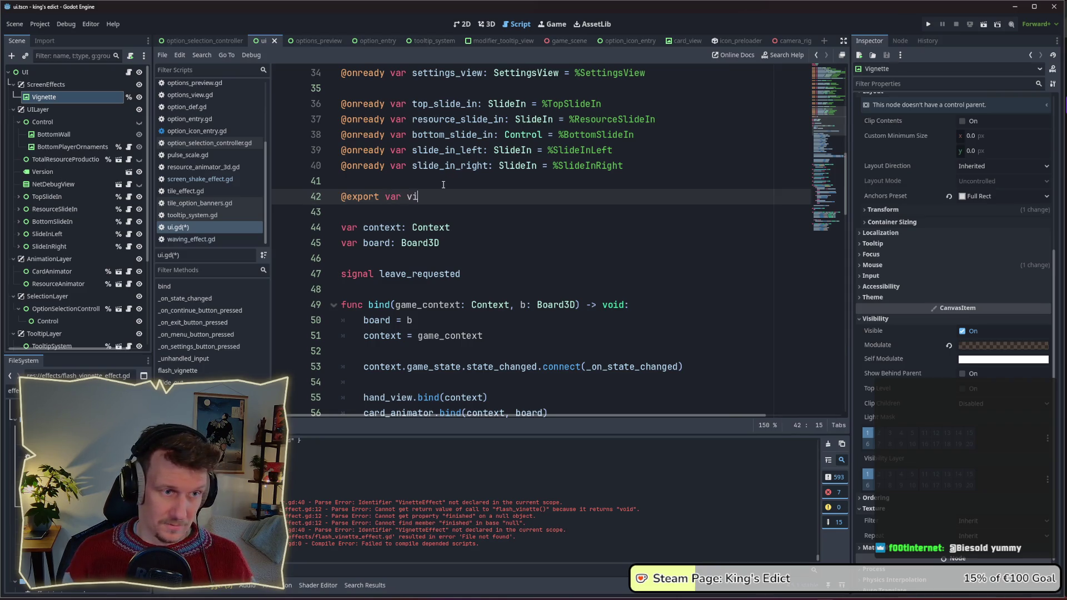
{"action": "key", "text": "BackSpace"}
{"action": "key", "text": "BackSpace"}
{"action": "type", "text": "ette"}
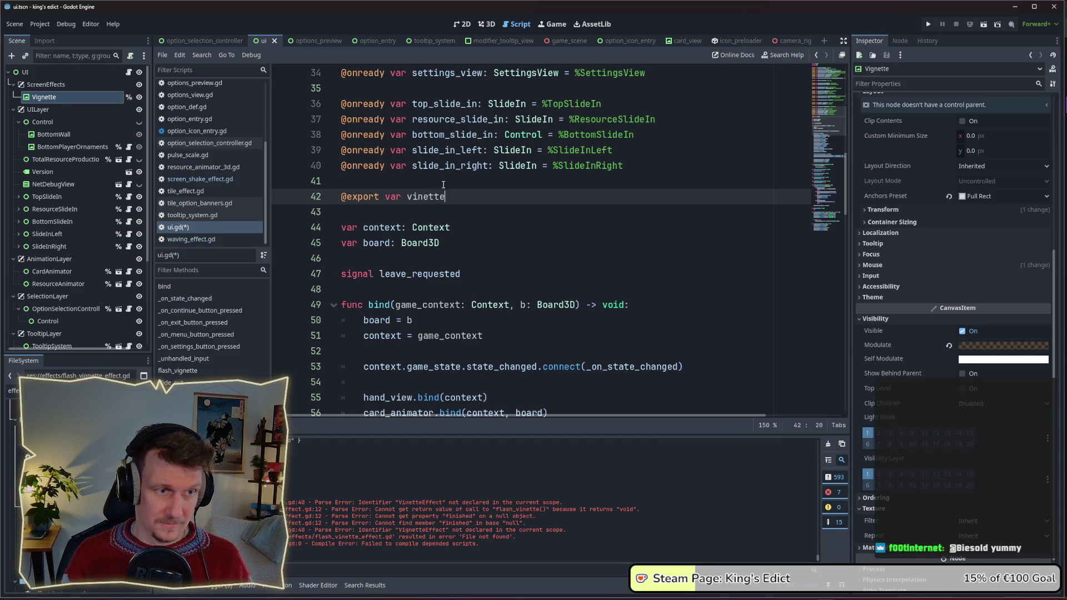
{"action": "key", "text": "BackSpace"}
{"action": "key", "text": "BackSpace"}
{"action": "key", "text": "BackSpace"}
{"action": "type", "text": "gnette_nor"}
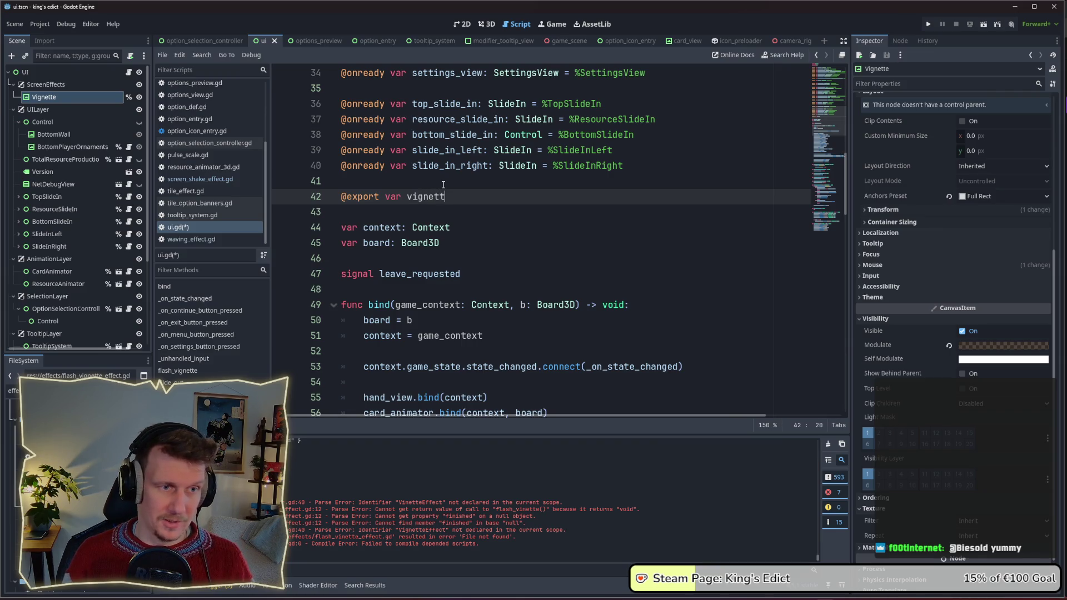
{"action": "type", "text": "mal_color "}
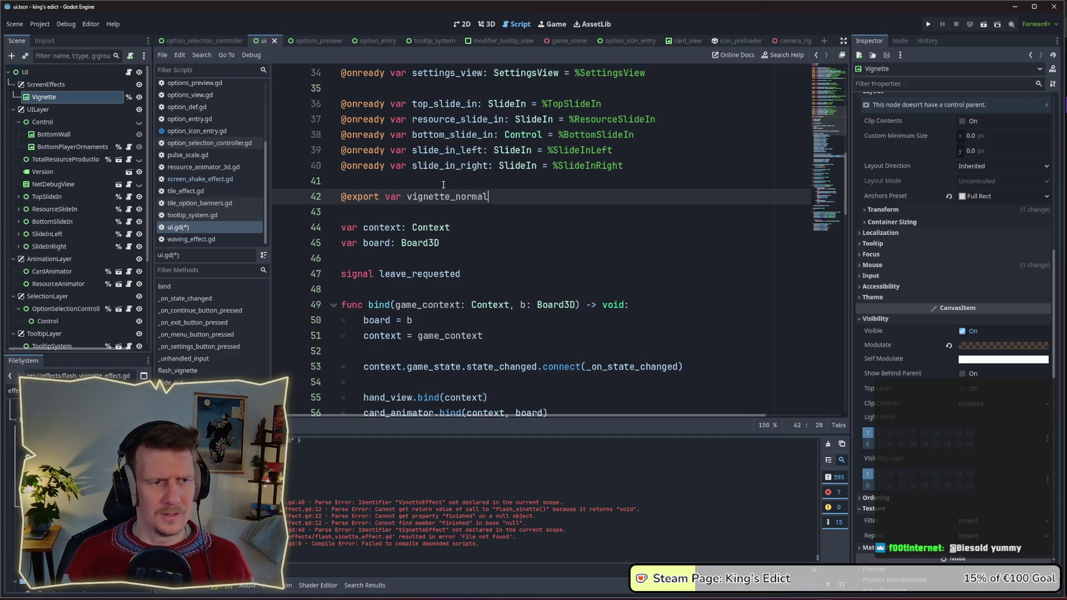
{"action": "type", "text": "= 1e130cc7"}
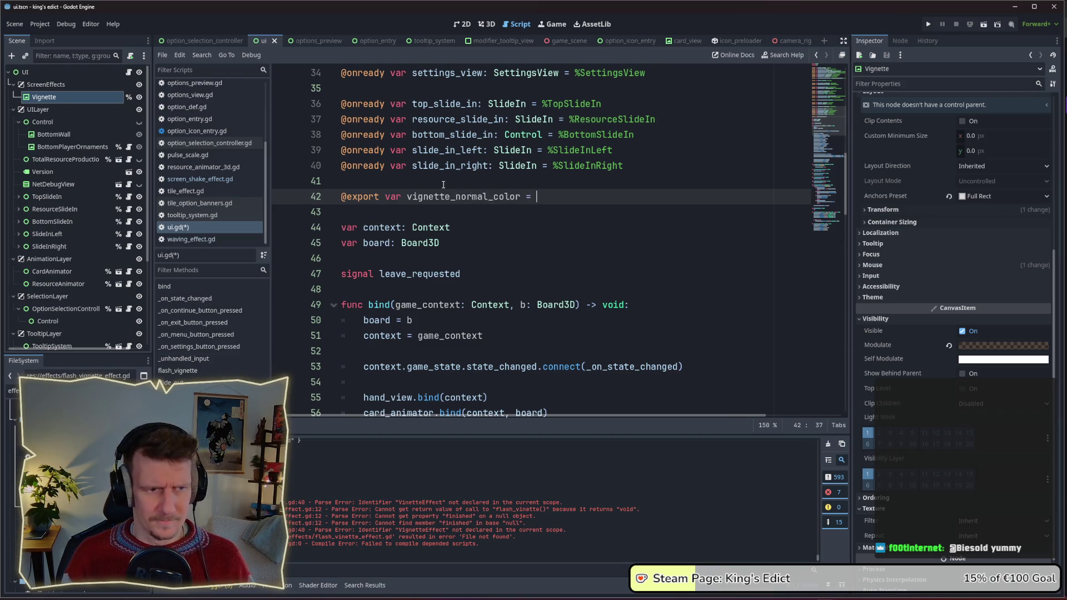
{"action": "key", "text": "ctrl+BackSpace"}
{"action": "type", "text": "C"}
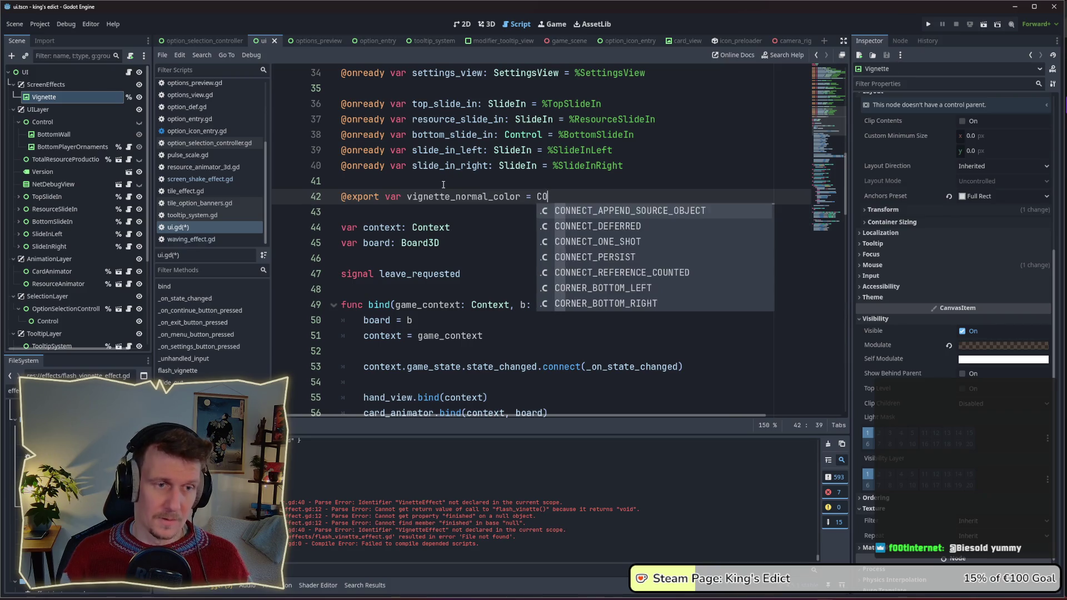
{"action": "type", "text": "olor"}
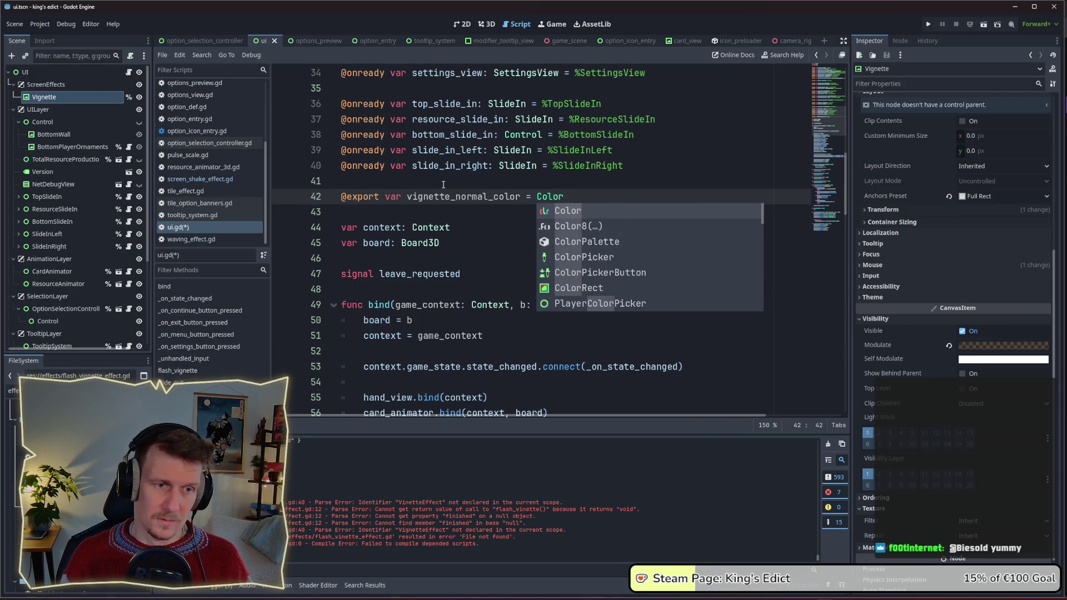
{"action": "type", "text": "."}
{"action": "key", "text": "BackSpace"}
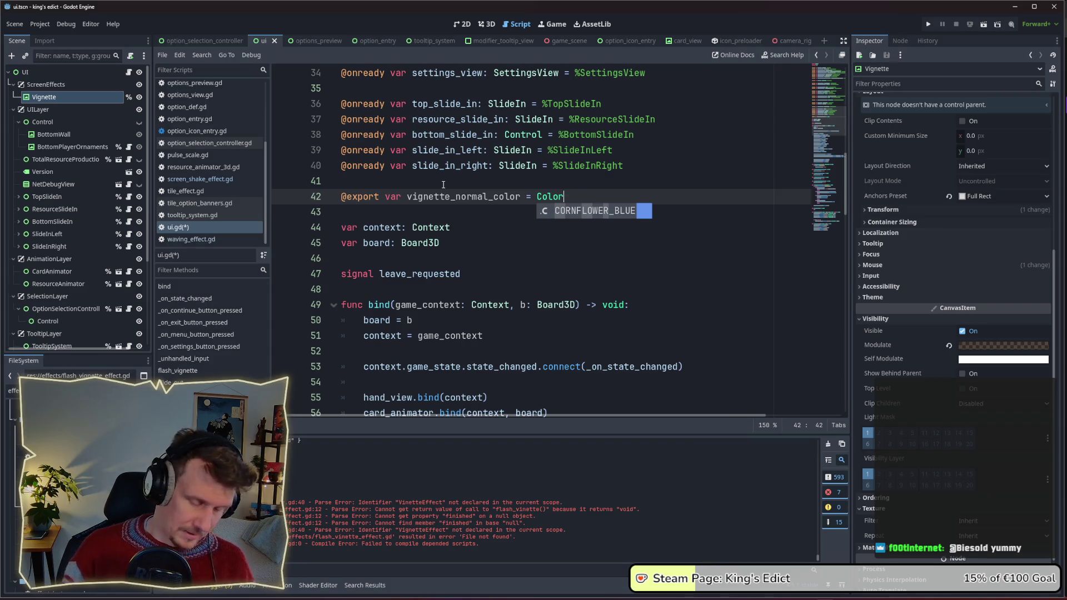
{"action": "type", "text": "("}
{"action": "key", "text": "BackSpace"}
{"action": "type", "text": "("}
{"action": "key", "text": "BackSpace"}
{"action": "type", "text": "("}
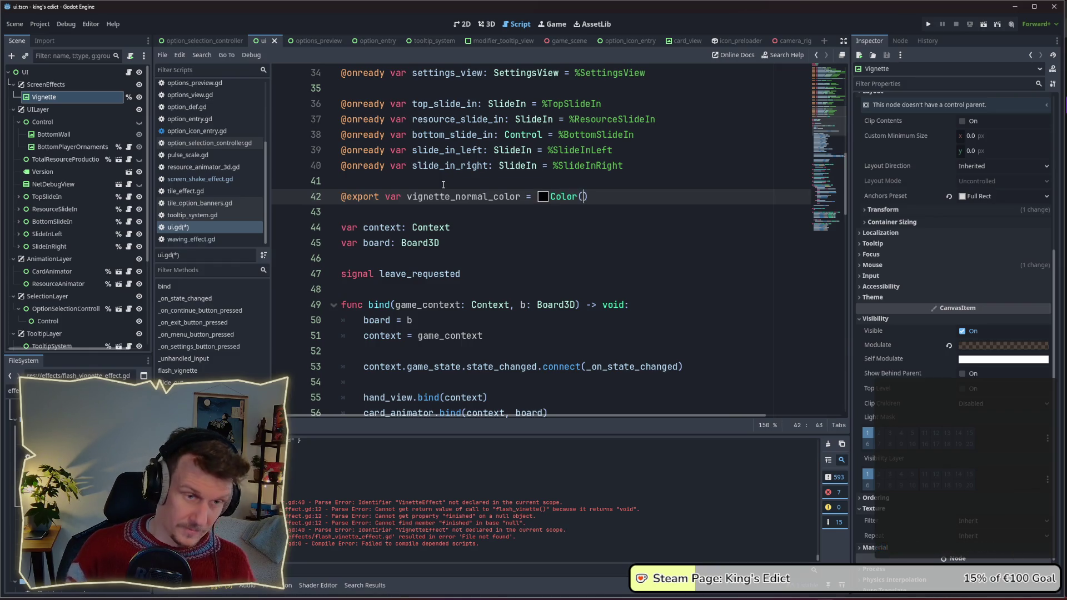
{"action": "type", "text": "\"1e130cc7"}
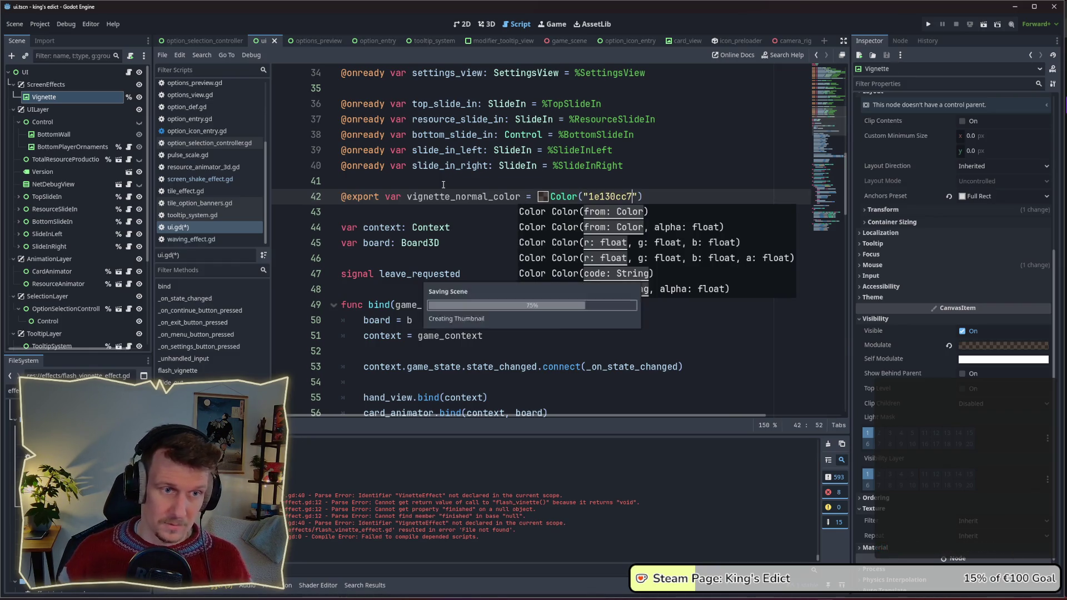
- Duplicate the line and rename the copy to vignette_flash_color
{"action": "left_click", "coordinate": [651, 198]}
{"action": "key", "text": "ctrl+shift+d"}
{"action": "left_click_drag", "start_coordinate": [456, 213], "coordinate": [488, 213]}
{"action": "type", "text": "flash"}
{"action": "left_click", "coordinate": [585, 223]}
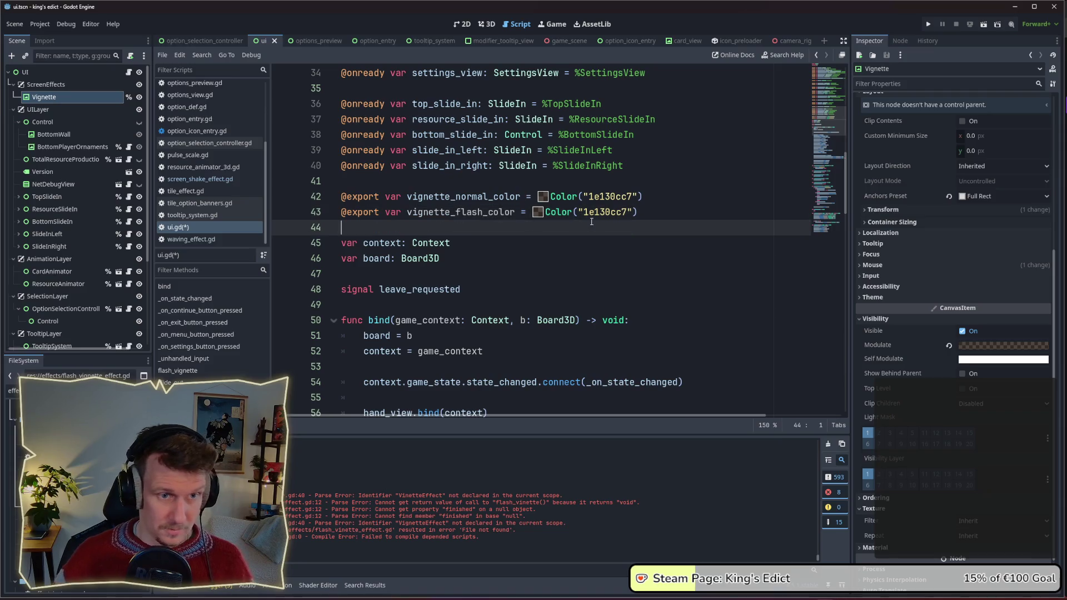
- Raise the flash colour's alpha in the picker to make it Color("1f130cf3"), then save
{"action": "left_click", "coordinate": [538, 212]}
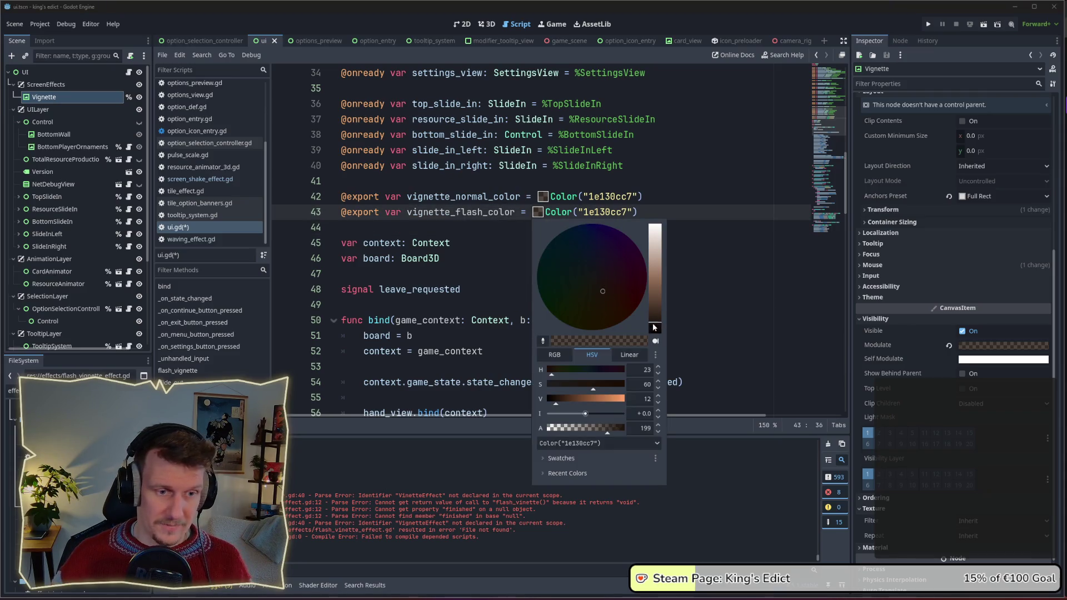
{"action": "left_click_drag", "start_coordinate": [609, 430], "coordinate": [622, 435]}
{"action": "left_click", "coordinate": [741, 365]}
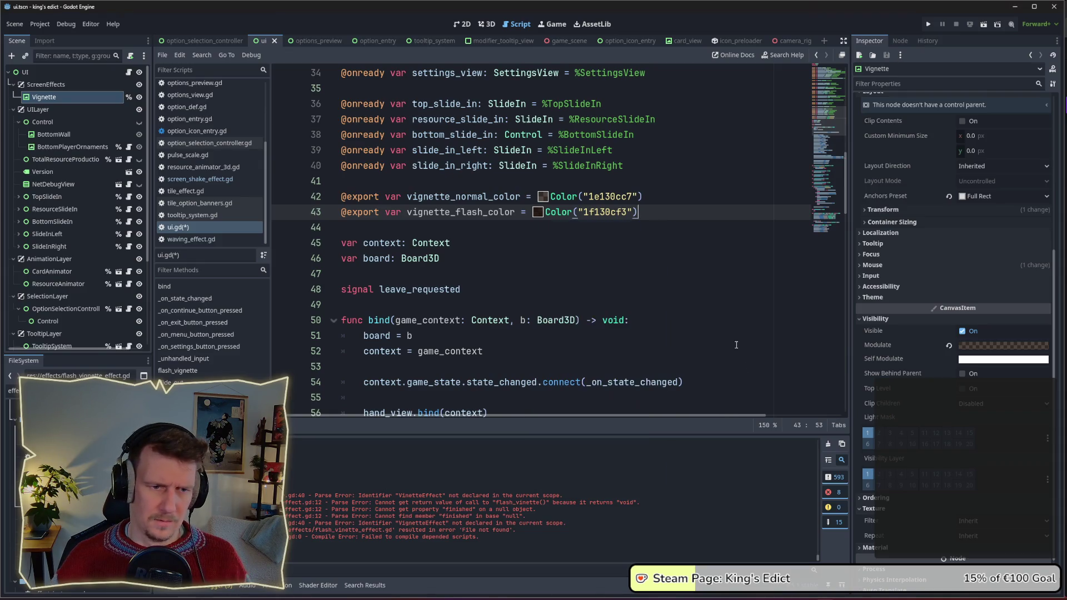
{"action": "key", "text": "ctrl+s"}
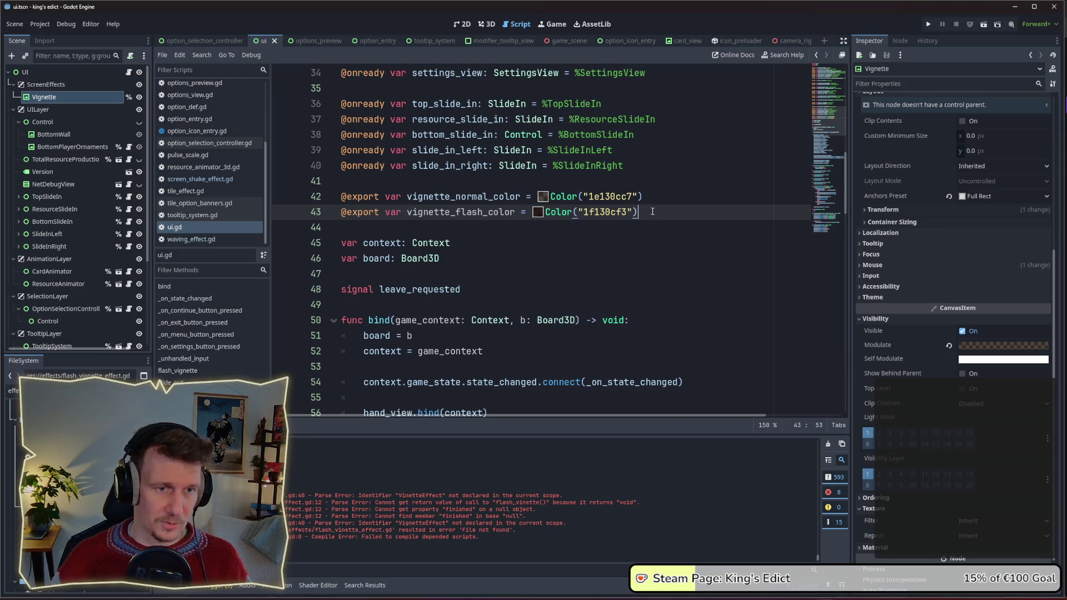
{"action": "key", "text": "Return"}
{"action": "type", "text": "@export var"}
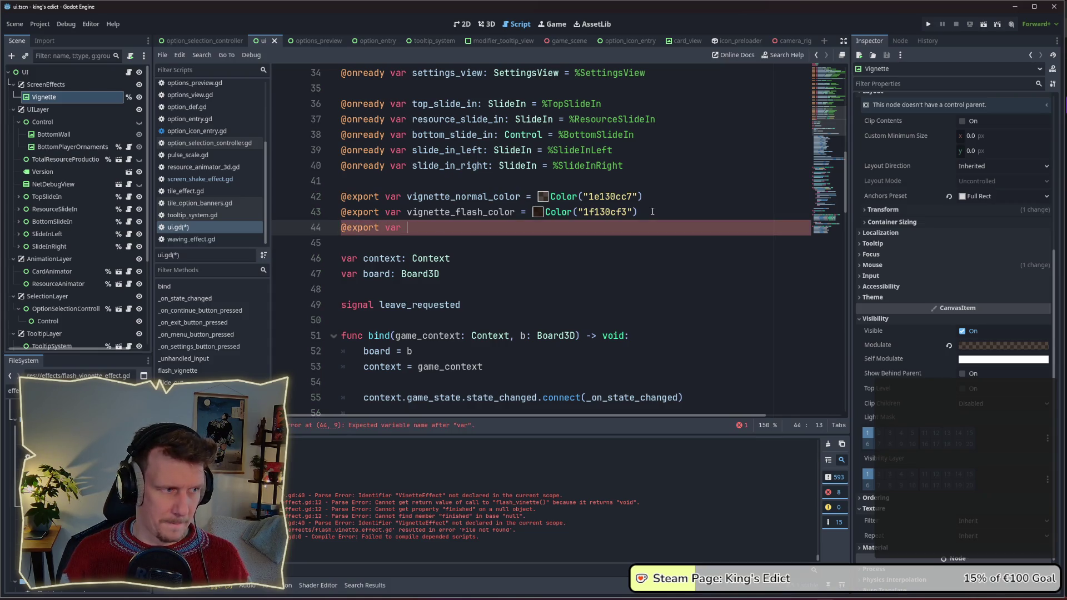
{"action": "type", "text": "v"}
{"action": "key", "text": "BackSpace"}
{"action": "type", "text": "gnette_ch"}
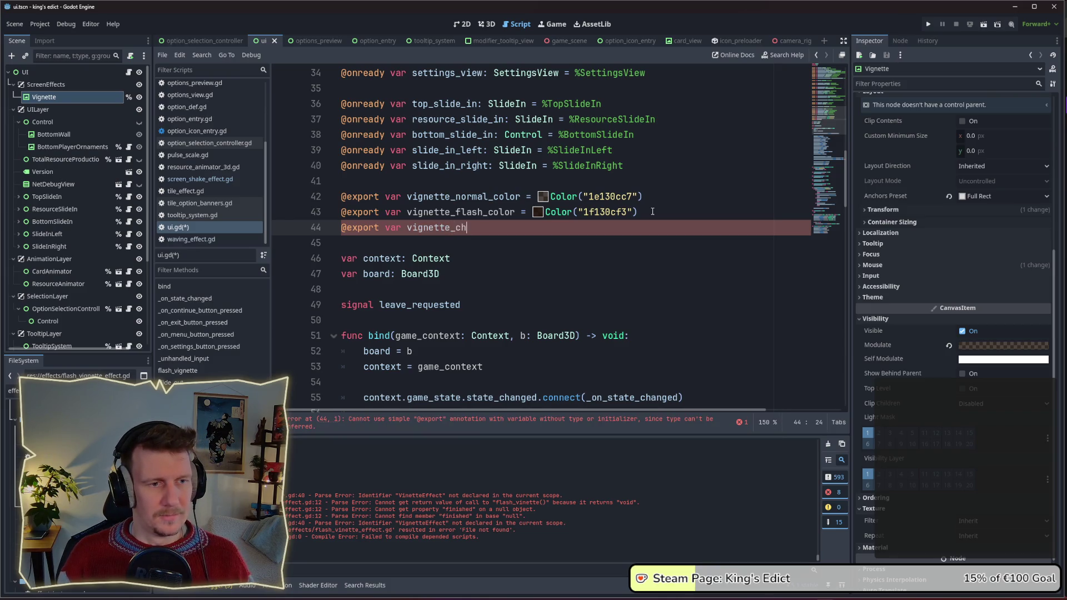
{"action": "type", "text": "curve"}
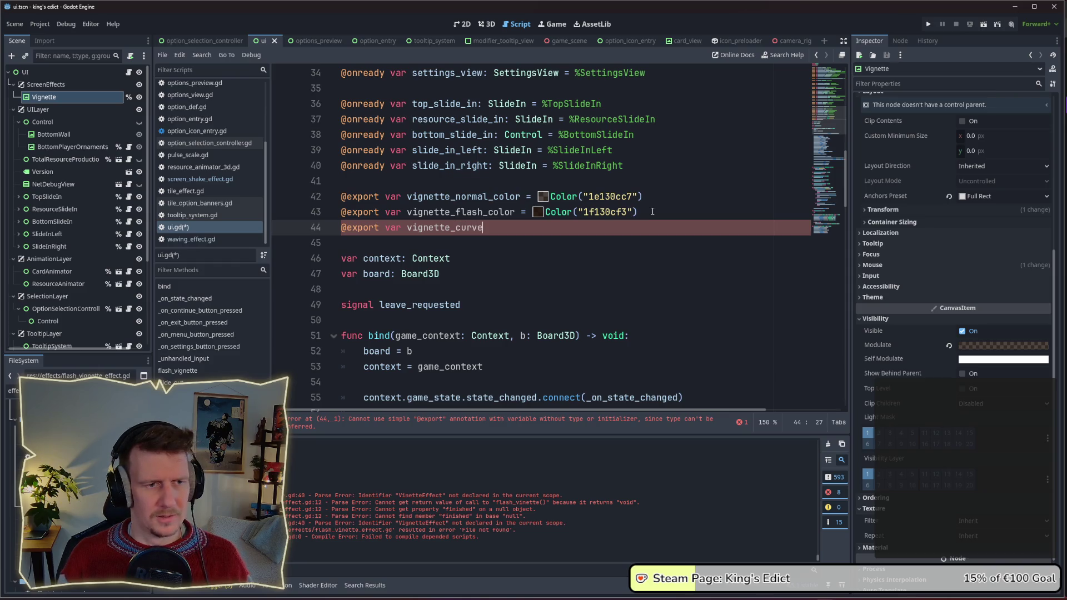
{"action": "type", "text": ": Curve"}
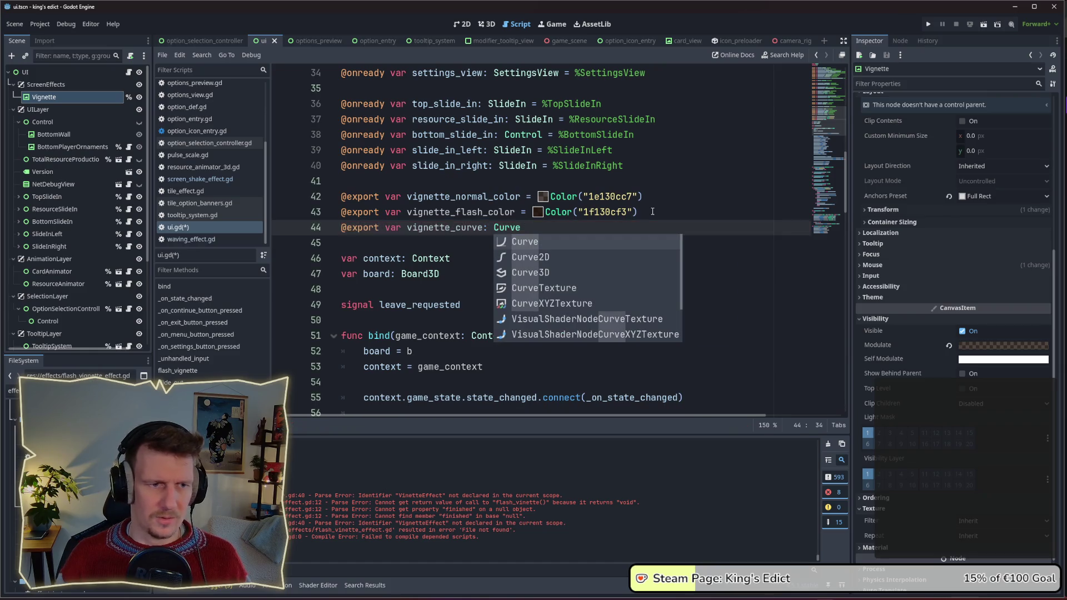
- Complete the vignette_curve: Curve export, save ui.gd, and review the three vignette exports
{"action": "key", "text": "Escape"}
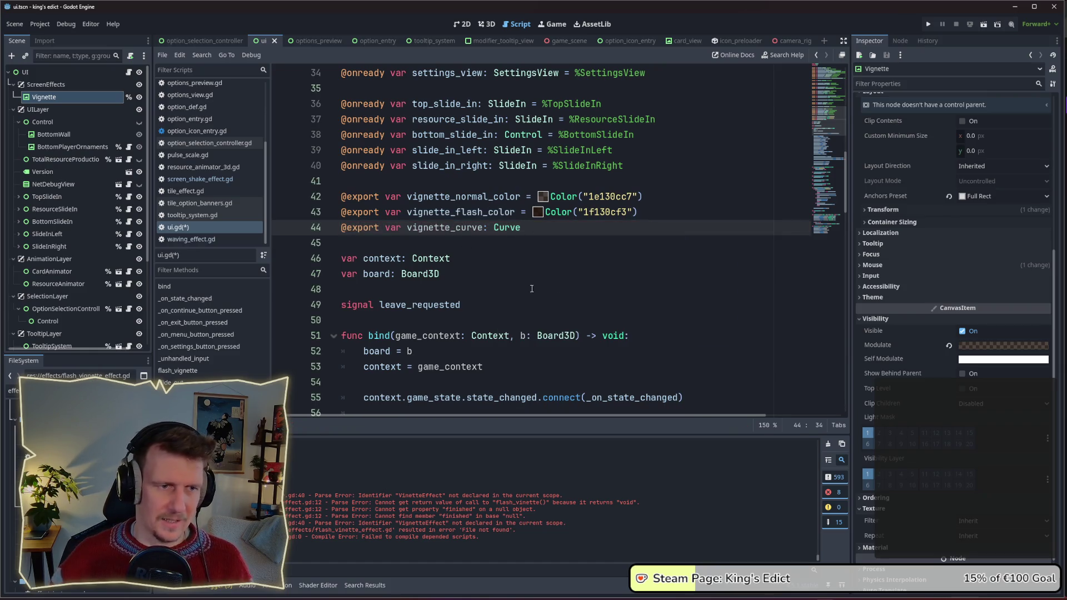
{"action": "key", "text": "ctrl+s"}
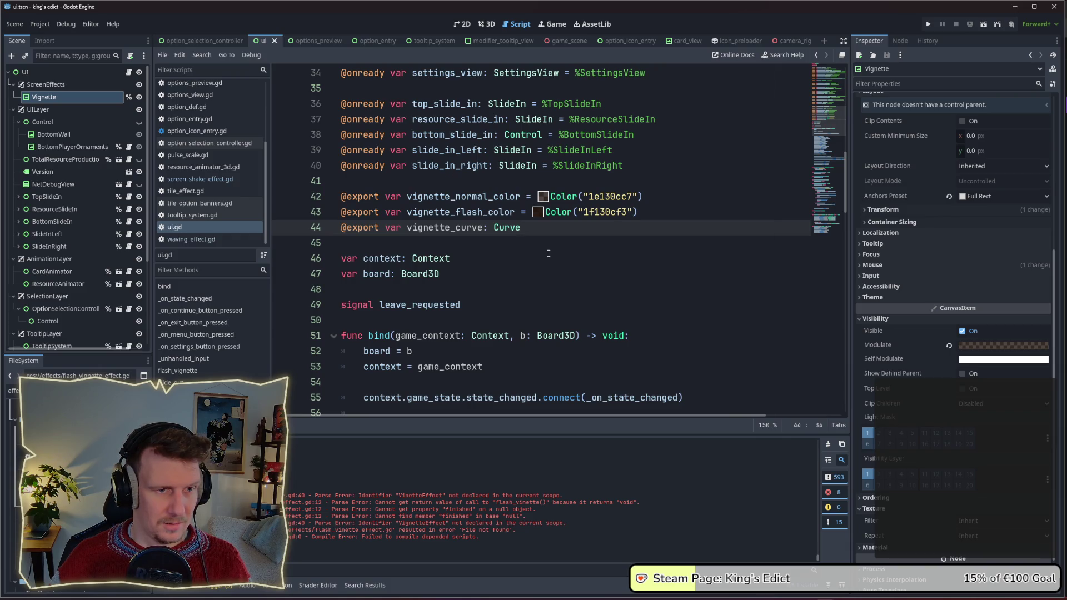
{"action": "scroll", "coordinate": [549, 230], "scroll_direction": "up", "scroll_amount": 3}
{"action": "scroll", "coordinate": [539, 230], "scroll_direction": "down", "scroll_amount": 3}
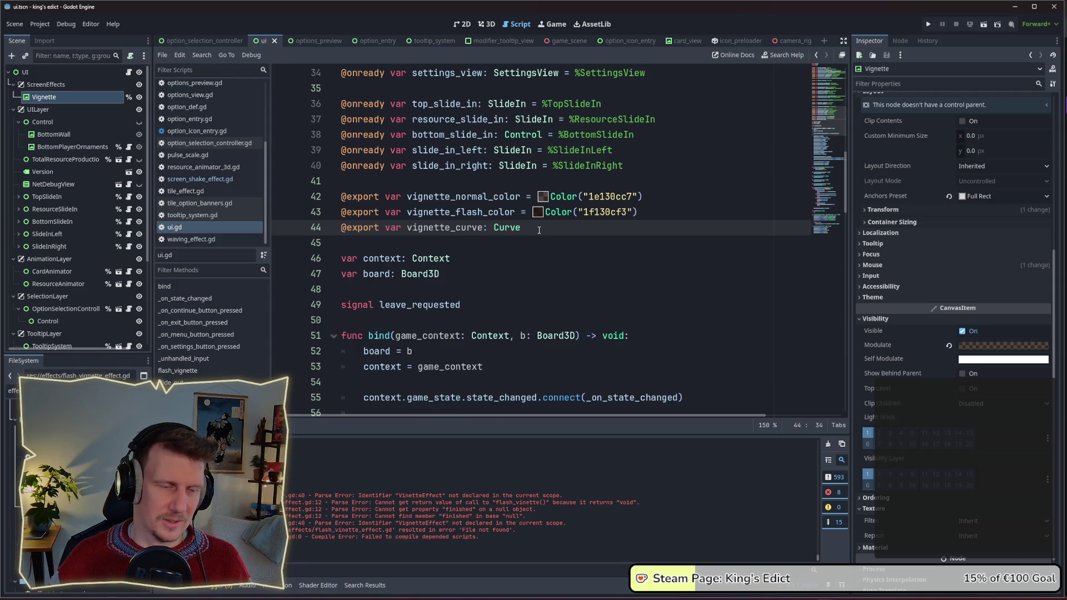
{"action": "left_click_drag", "start_coordinate": [539, 228], "coordinate": [340, 230]}
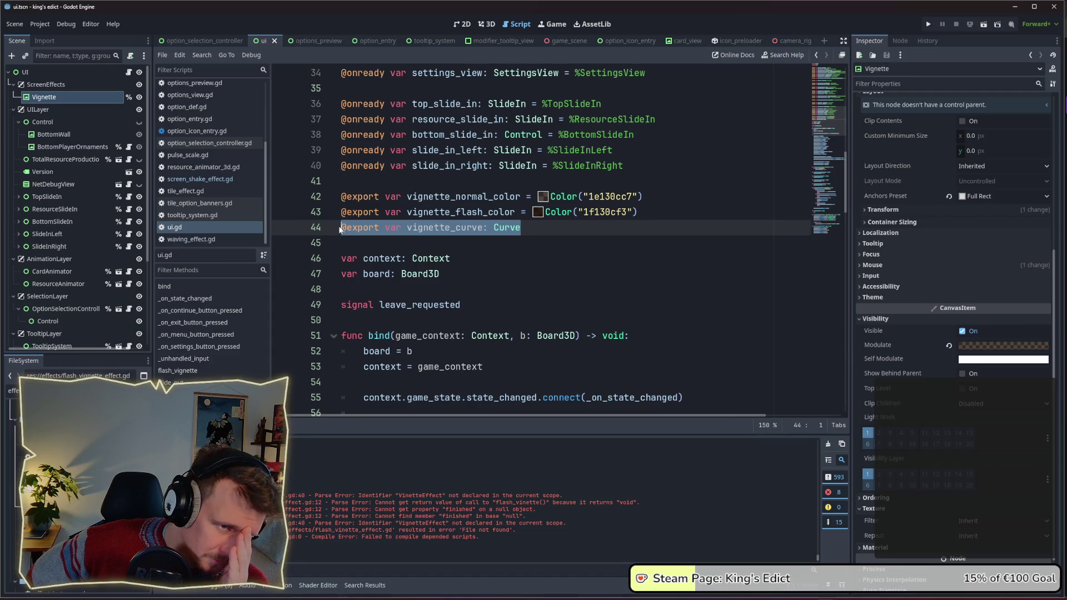
{"action": "left_click", "coordinate": [561, 227]}
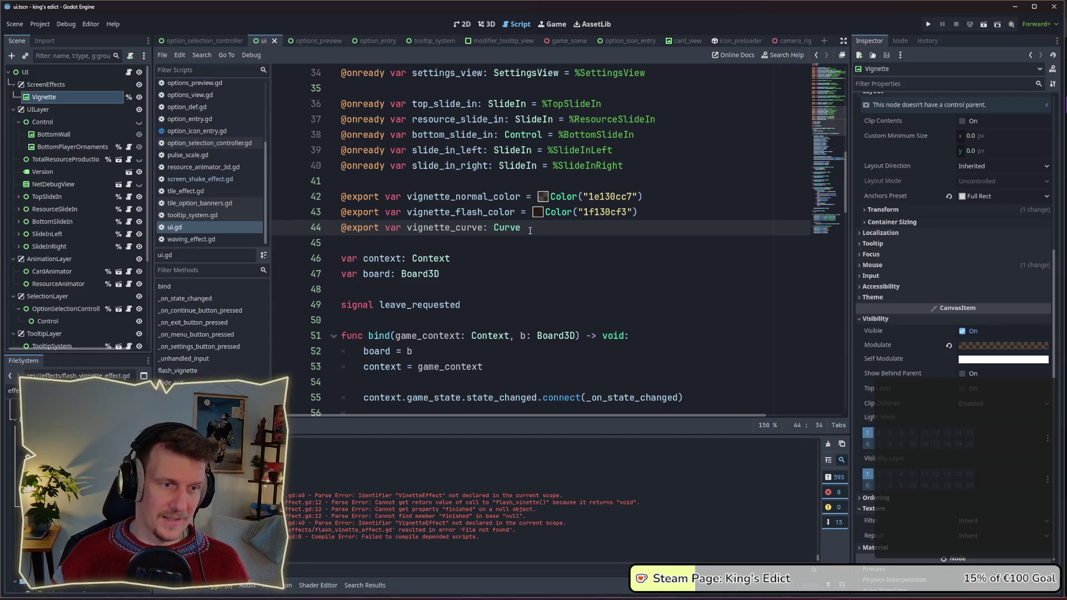
{"action": "left_click_drag", "start_coordinate": [530, 230], "coordinate": [325, 200]}
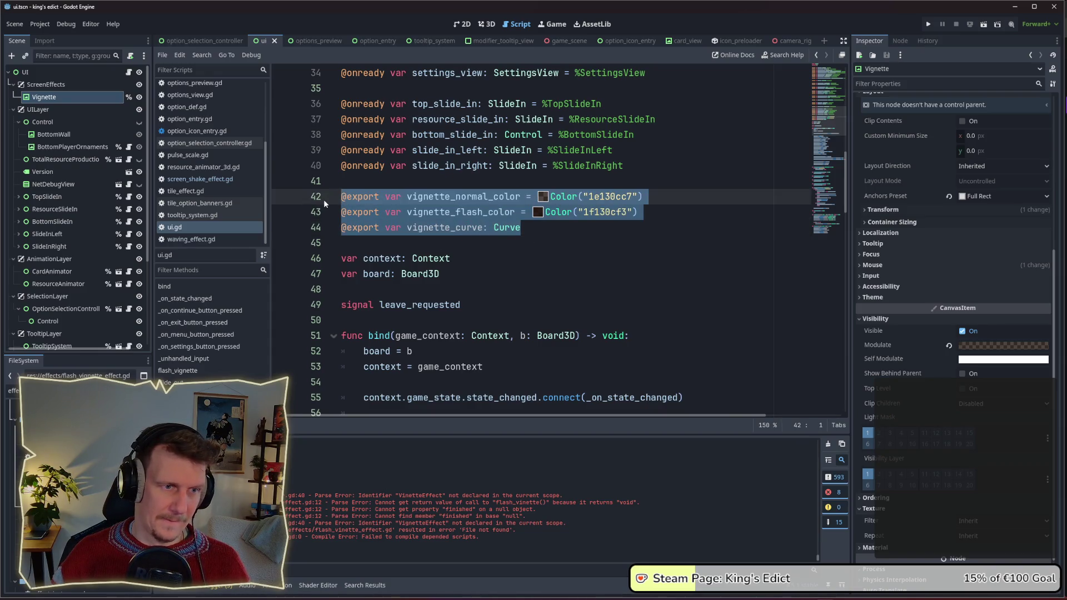
{"action": "left_click", "coordinate": [526, 230]}
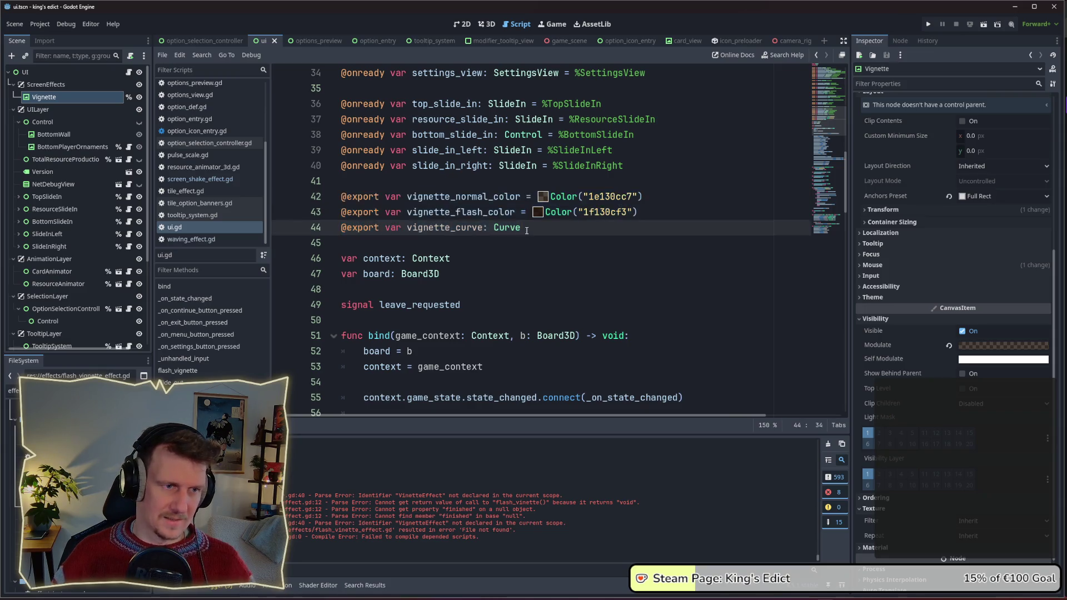
- Select the root UI node to view its exported vignette properties
{"action": "left_click", "coordinate": [544, 241]}
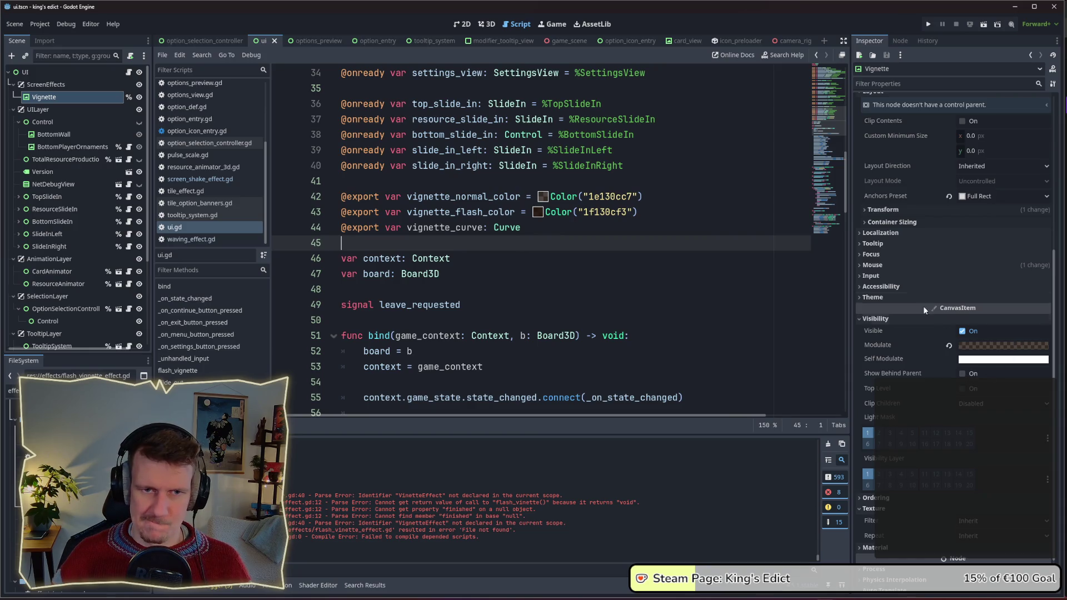
{"action": "scroll", "coordinate": [917, 295], "scroll_direction": "down", "scroll_amount": 2}
{"action": "scroll", "coordinate": [916, 293], "scroll_direction": "up", "scroll_amount": 5}
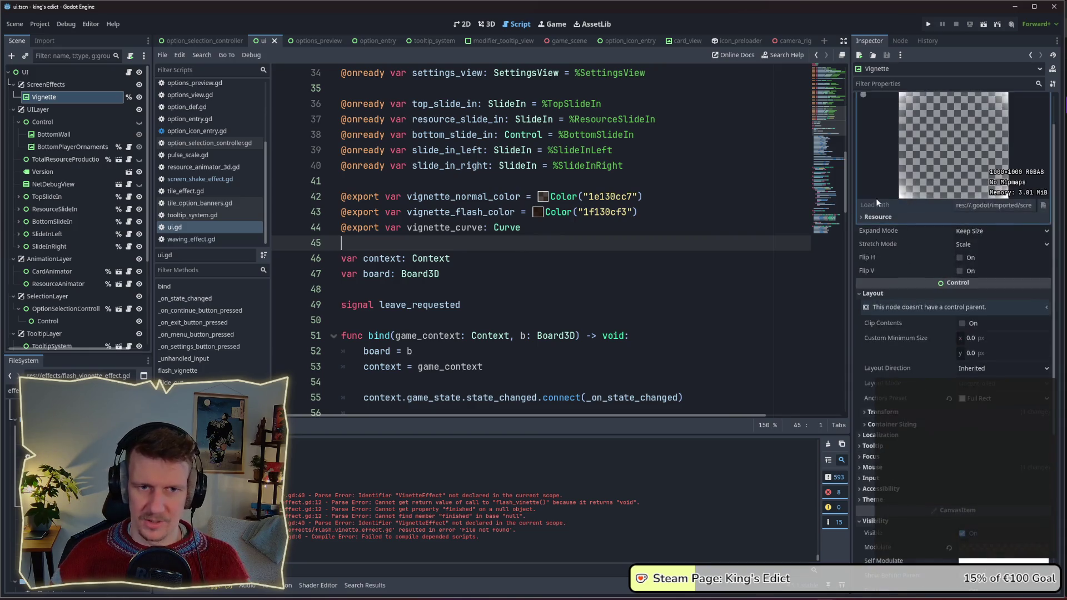
{"action": "key", "text": "Left"}
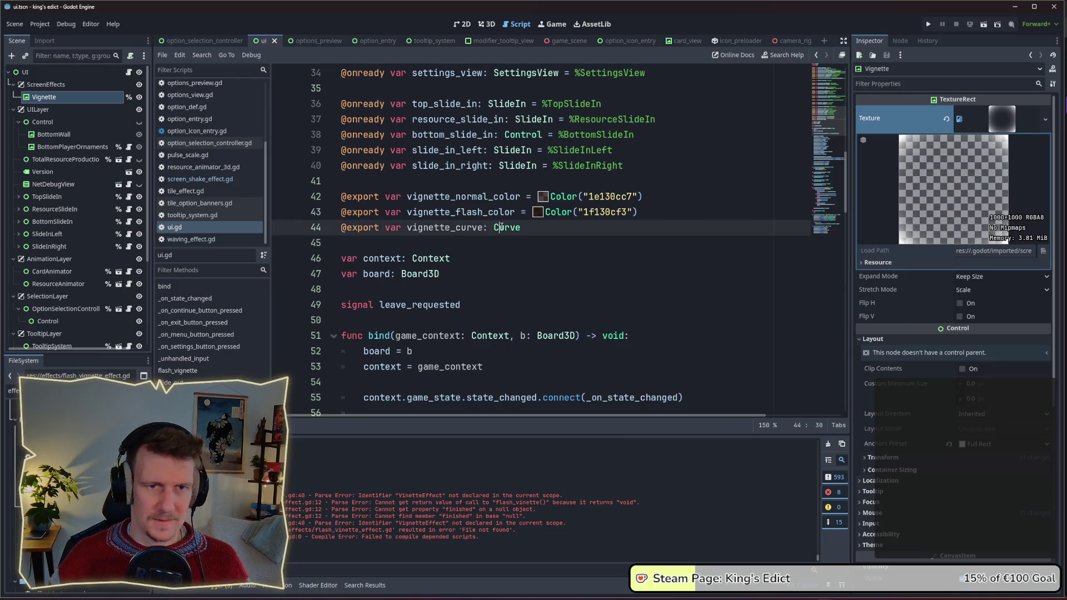
{"action": "left_click", "coordinate": [25, 71]}
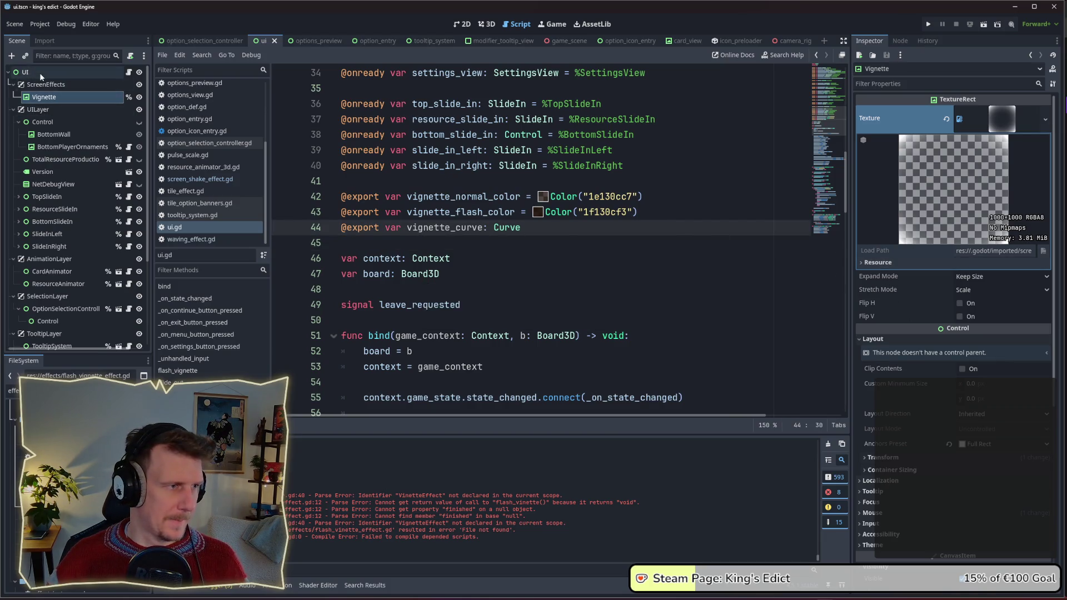
- Give Vignette Curve a new bell-shaped Curve rising from 0 to a peak near (0.27, 0.89) and back
{"action": "left_click", "coordinate": [985, 136]}
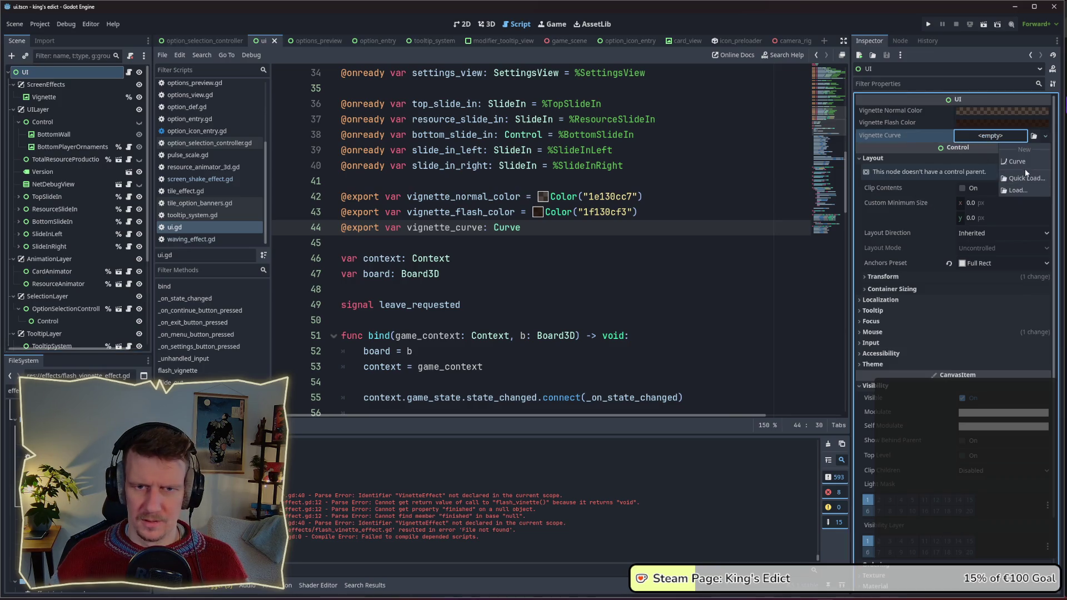
{"action": "left_click", "coordinate": [1017, 162]}
{"action": "left_click", "coordinate": [965, 144]}
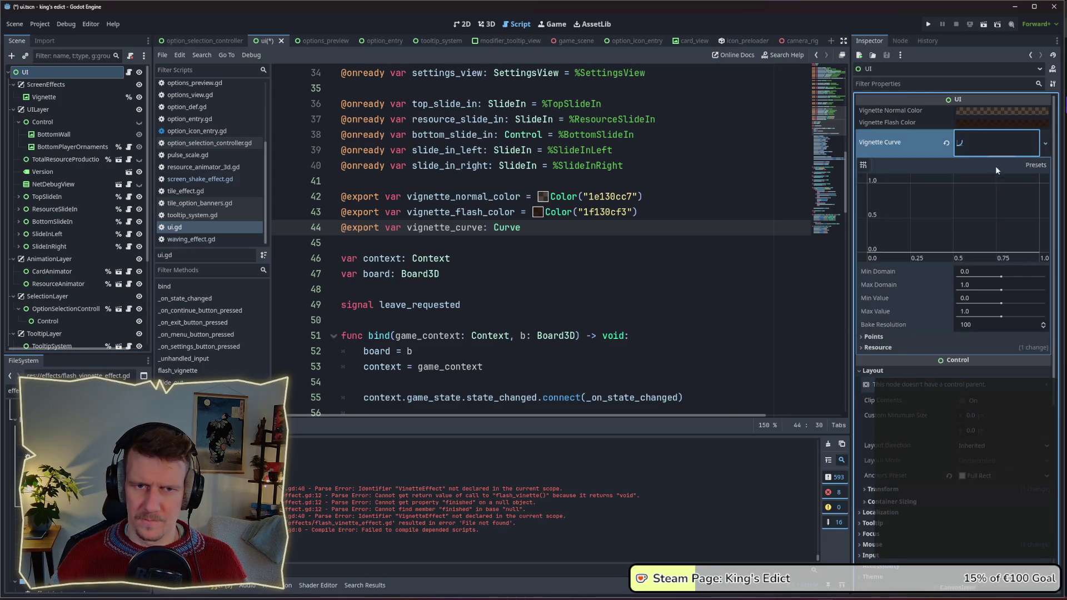
{"action": "left_click", "coordinate": [918, 256]}
{"action": "left_click", "coordinate": [1039, 252]}
{"action": "left_click_drag", "start_coordinate": [1039, 251], "coordinate": [1039, 183]}
{"action": "left_click_drag", "start_coordinate": [956, 211], "coordinate": [917, 192]}
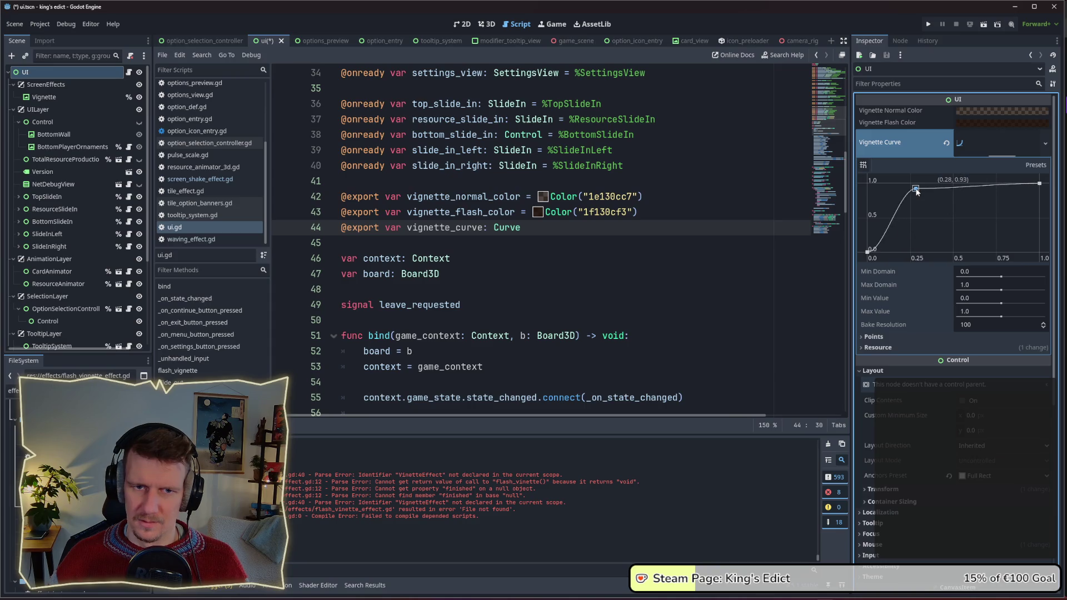
{"action": "left_click_drag", "start_coordinate": [1040, 183], "coordinate": [1039, 252]}
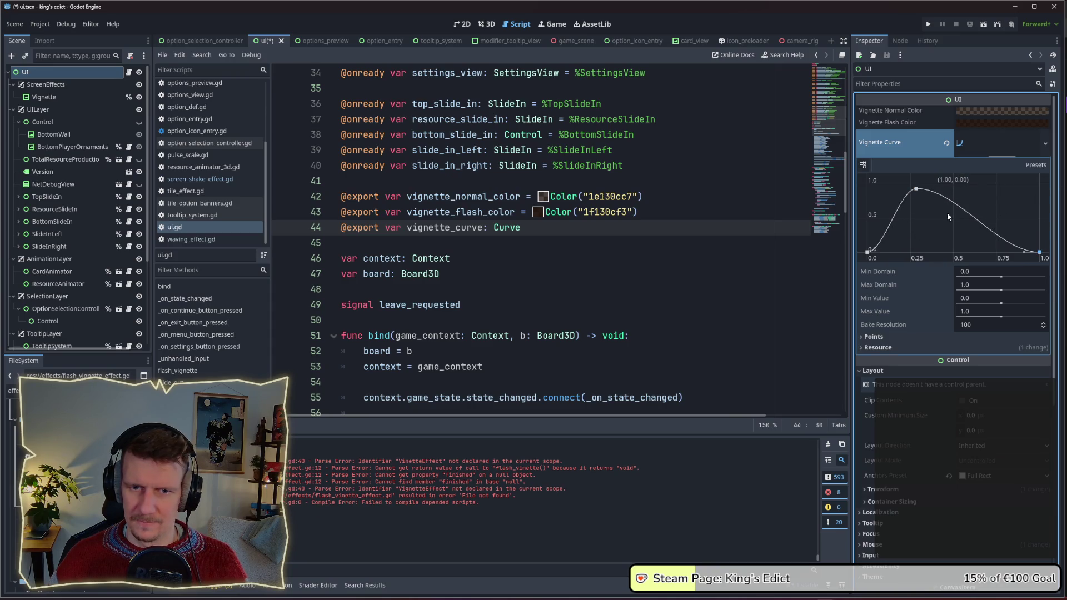
{"action": "left_click", "coordinate": [915, 190]}
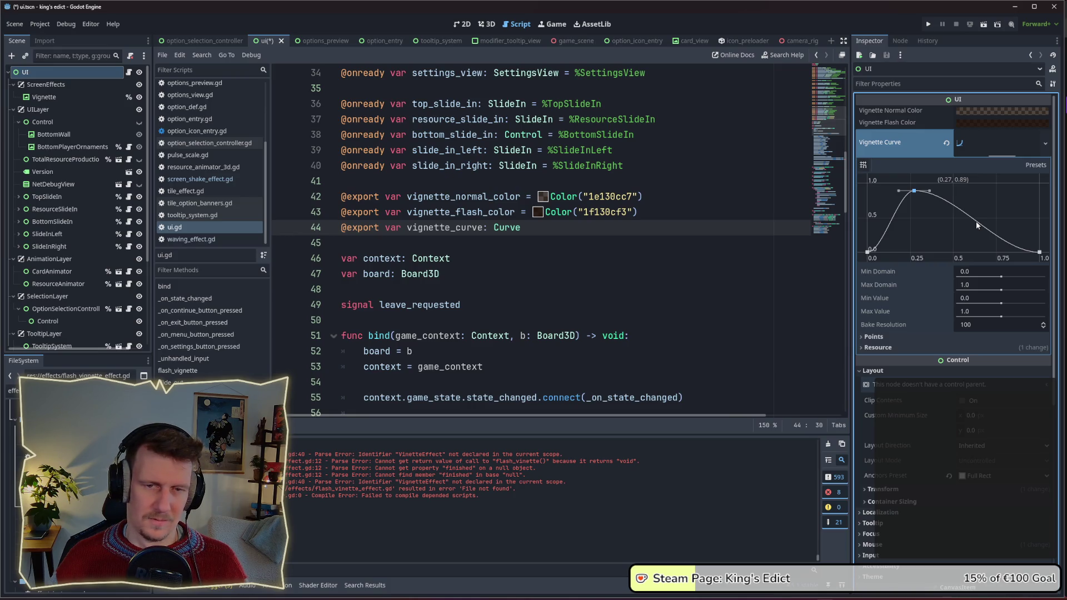
- Save the UI scene and ui.gd, returning to the code editor
{"action": "key", "text": "ctrl+s"}
{"action": "left_click", "coordinate": [622, 225]}
{"action": "scroll", "coordinate": [622, 225], "scroll_direction": "down", "scroll_amount": 3}
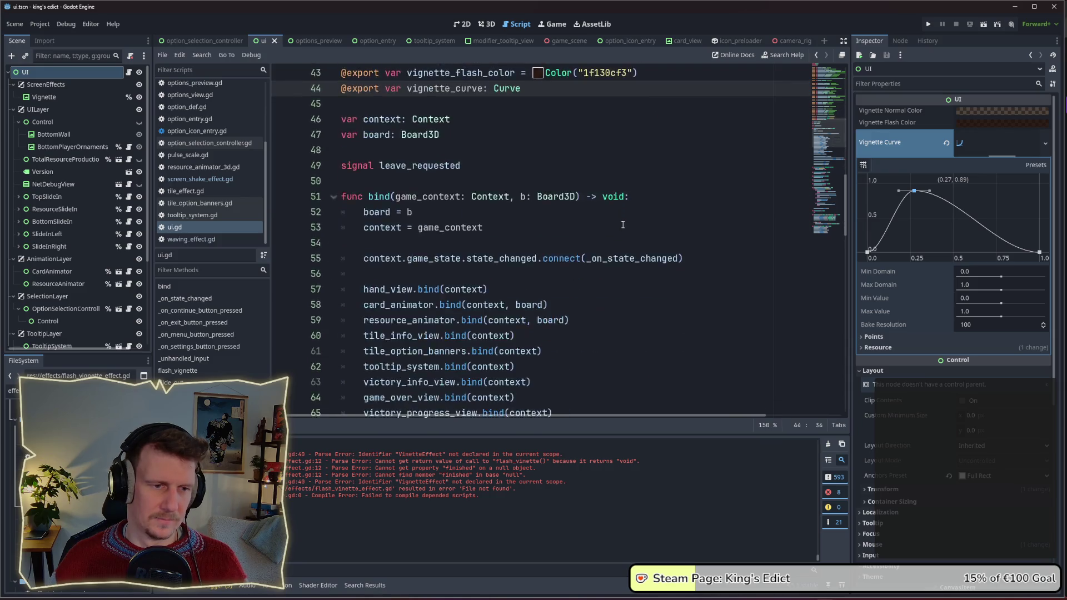
- Jump from flash_vignette_effect.gd to the flash_vignette definition in ui.gd
{"action": "scroll", "coordinate": [623, 225], "scroll_direction": "down", "scroll_amount": 20}
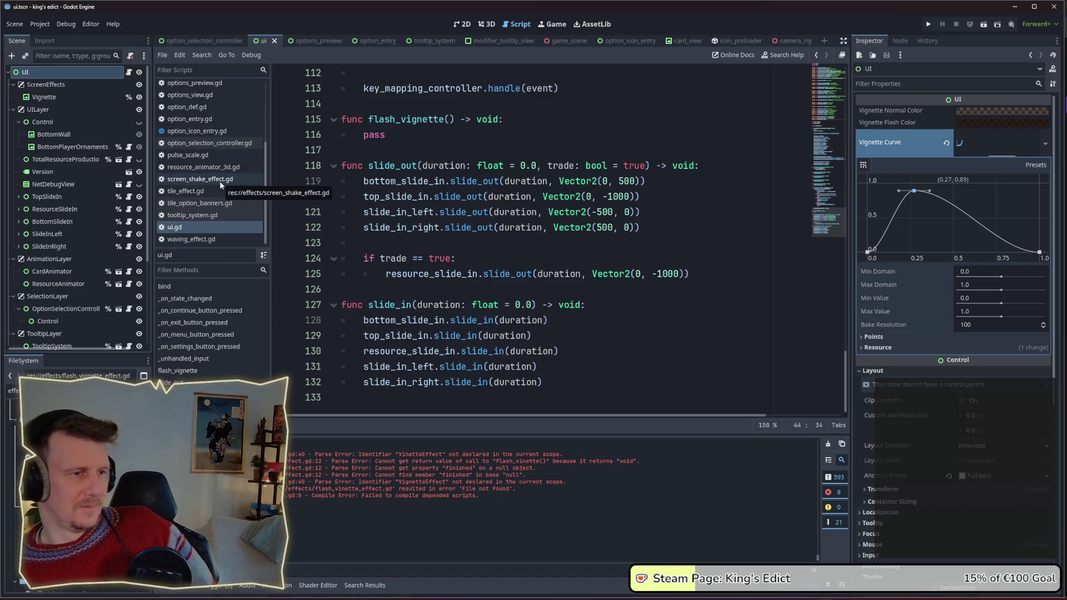
{"action": "scroll", "coordinate": [215, 190], "scroll_direction": "up", "scroll_amount": 3}
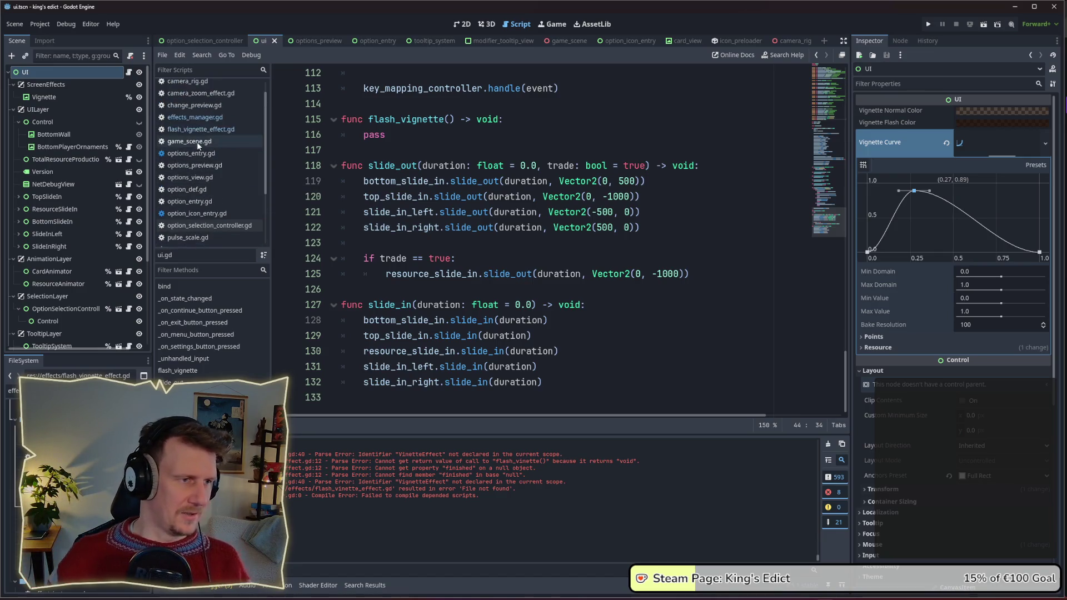
{"action": "left_click", "coordinate": [198, 130]}
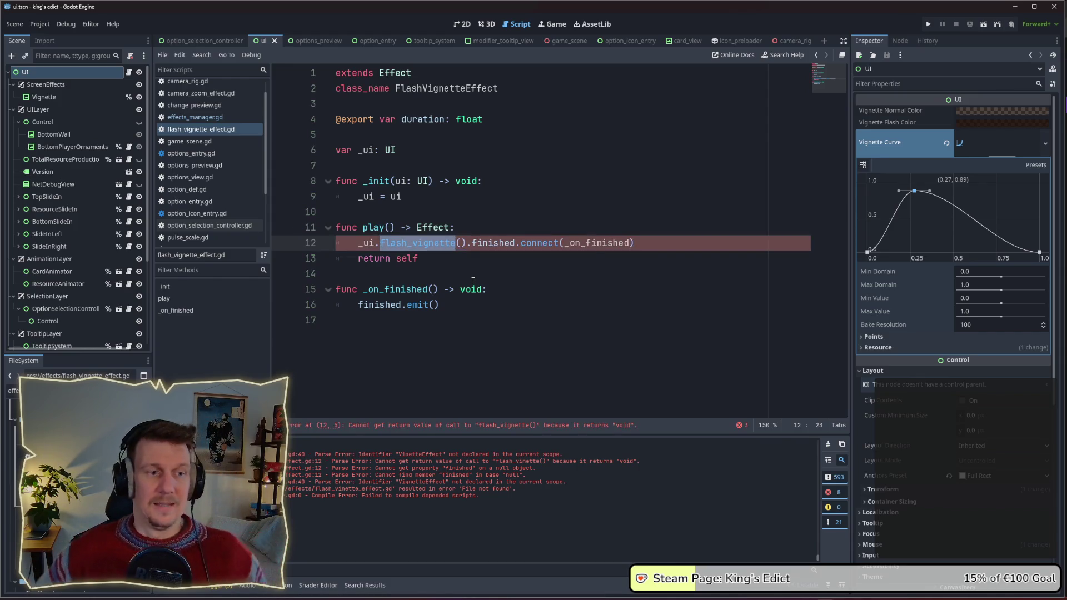
{"action": "left_click", "coordinate": [429, 243], "text": "ctrl"}
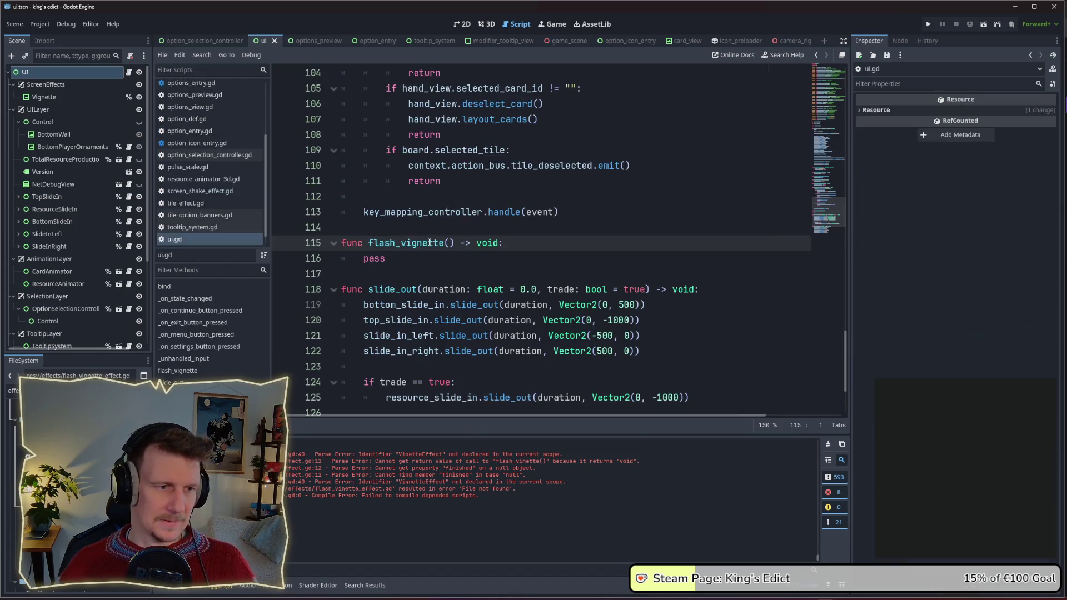
- Change flash_vignette's return type from void to Tween
{"action": "double_click", "coordinate": [493, 244]}
{"action": "type", "text": "vign"}
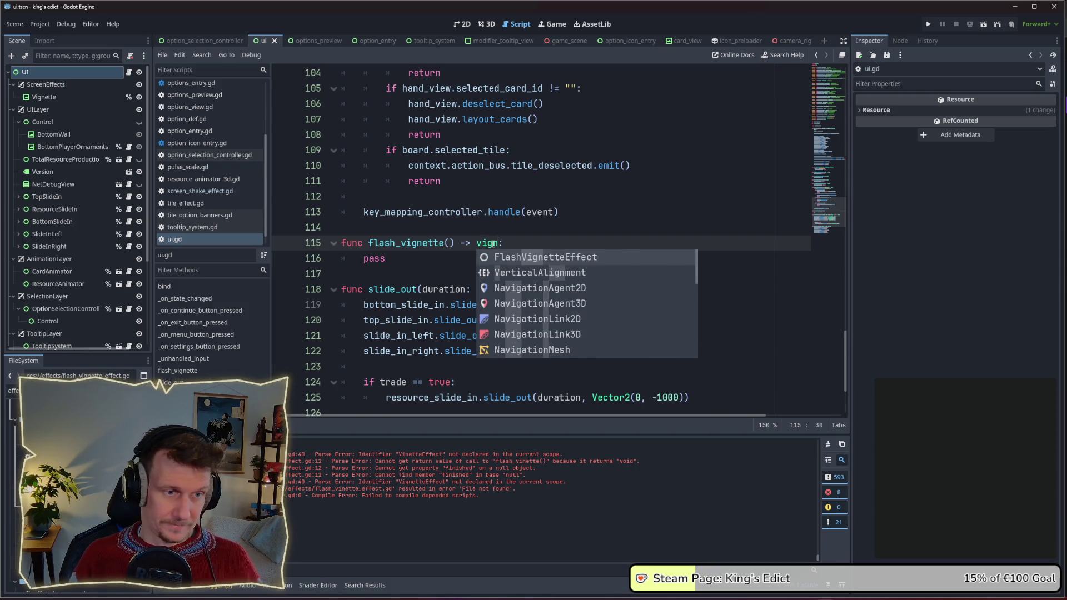
{"action": "key", "text": "BackSpace"}
{"action": "key", "text": "BackSpace"}
{"action": "key", "text": "BackSpace"}
{"action": "type", "text": "Tween"}
{"action": "key", "text": "Escape"}
- Replace pass with return vignette_tween in the function body
{"action": "left_click", "coordinate": [472, 260]}
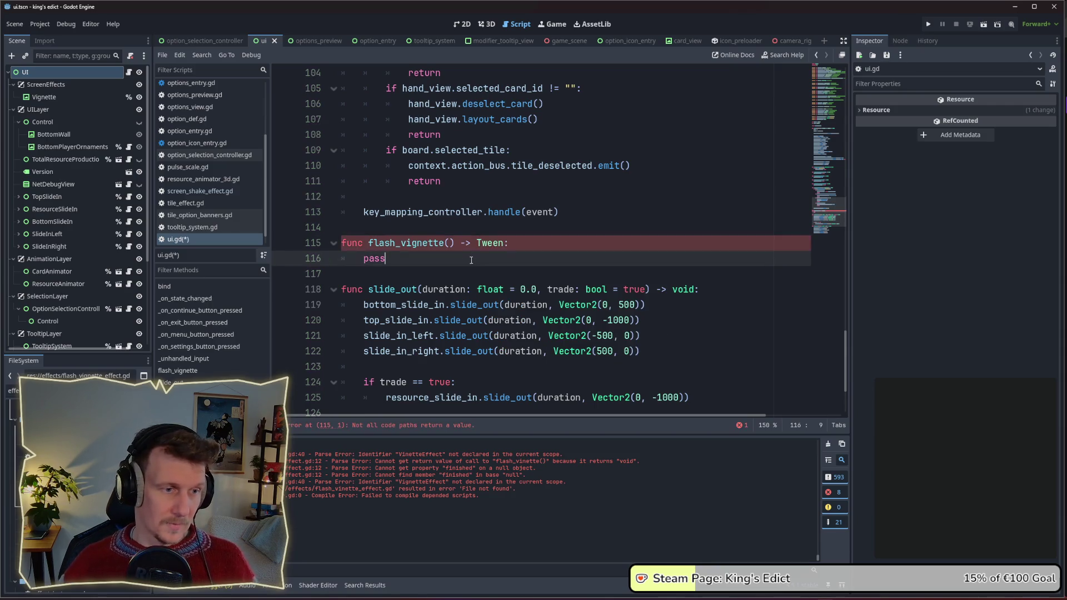
{"action": "key", "text": "BackSpace"}
{"action": "key", "text": "BackSpace"}
{"action": "key", "text": "BackSpace"}
{"action": "type", "text": "return "}
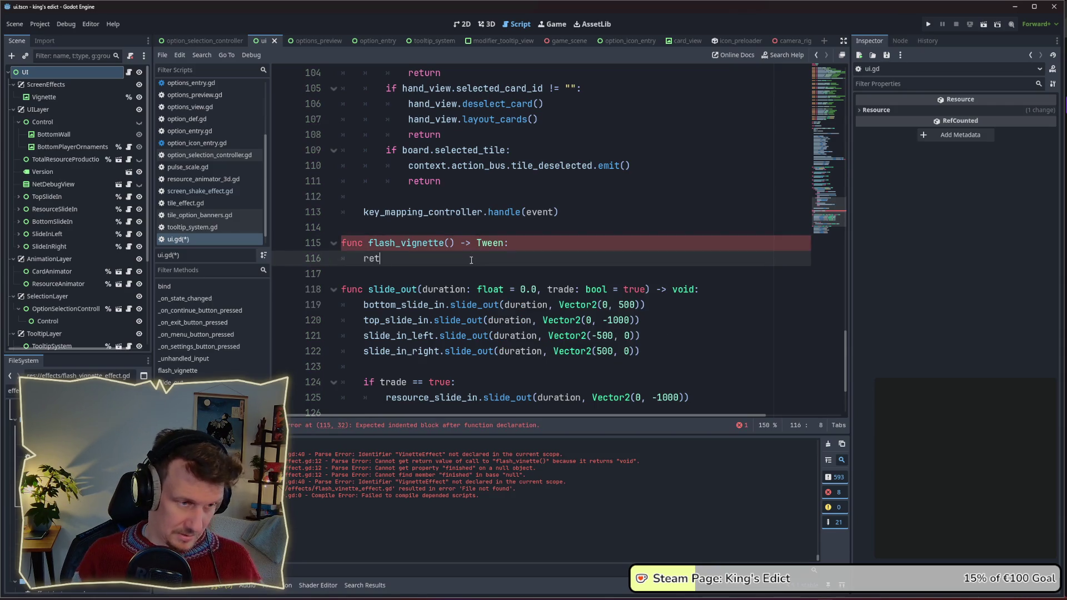
{"action": "type", "text": "vignett"}
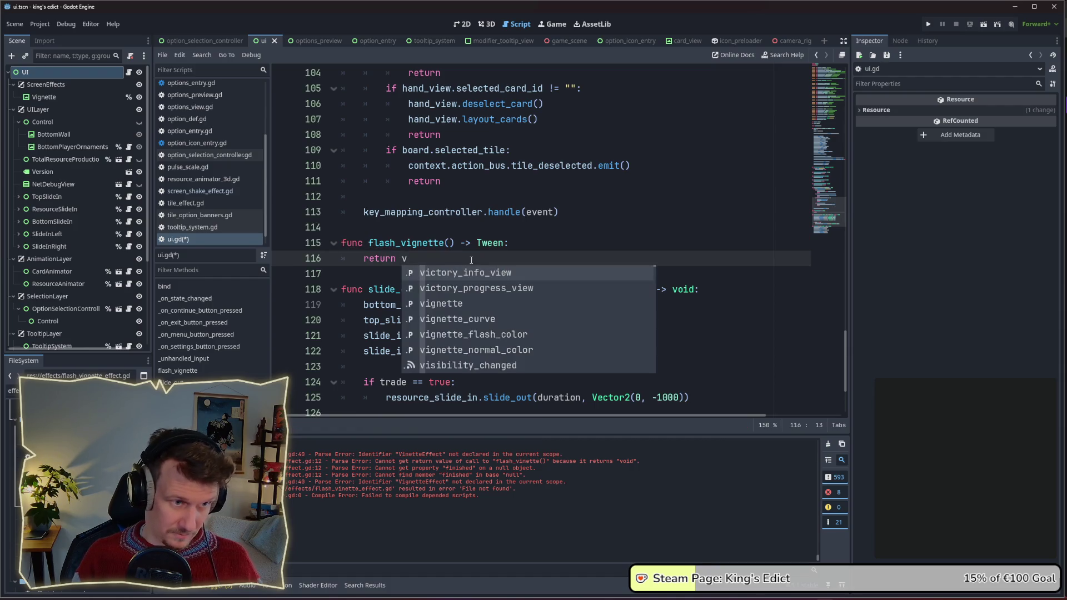
{"action": "type", "text": "e_tween"}
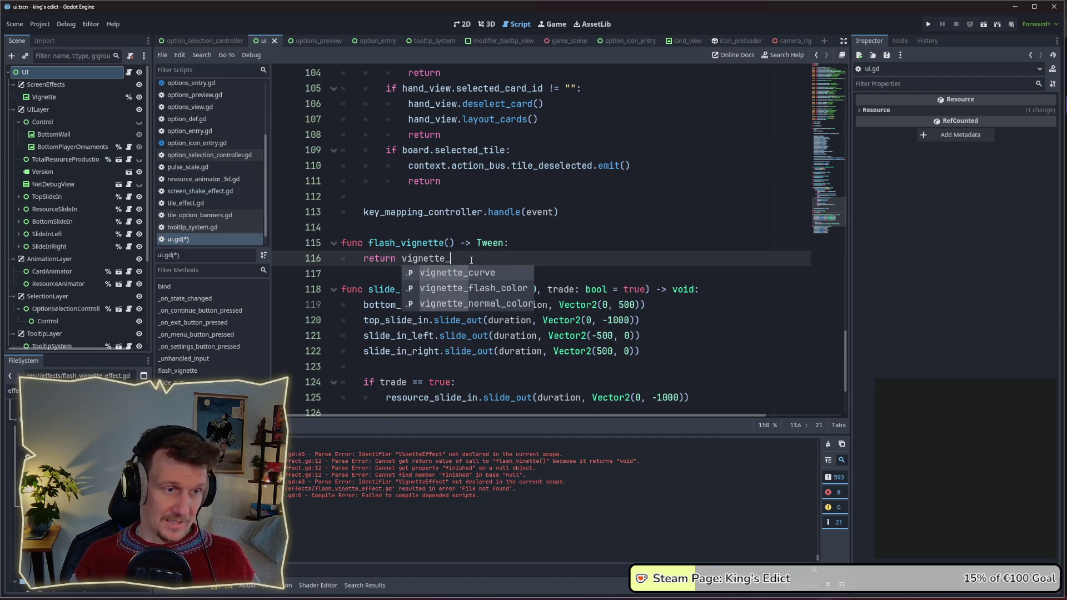
{"action": "scroll", "coordinate": [472, 259], "scroll_direction": "up", "scroll_amount": 20}
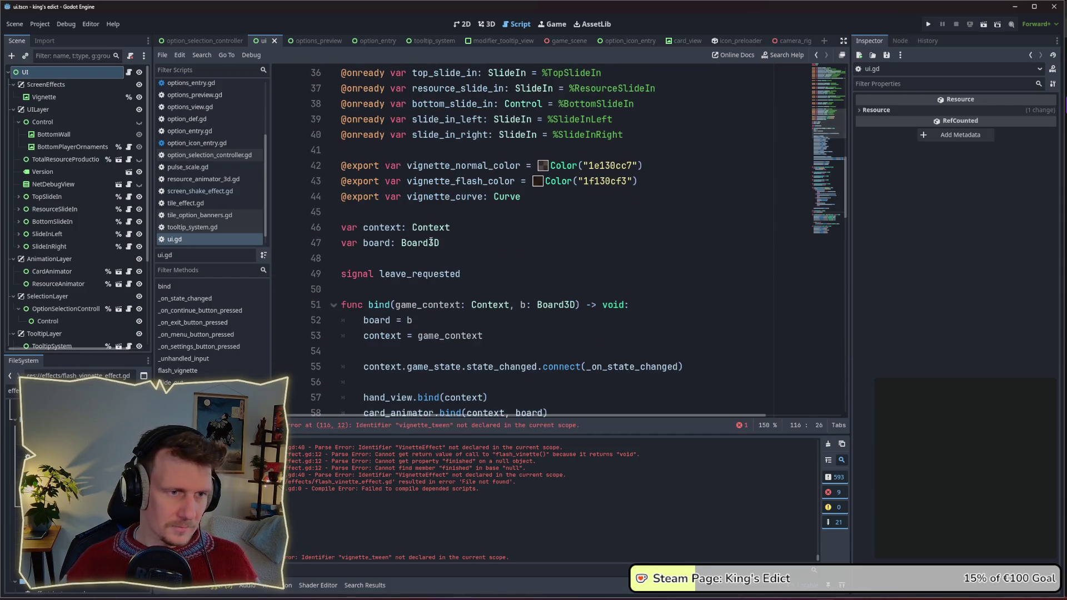
- Declare a vignette_tween variable of type Tween below the vignette exports and save
{"action": "left_click", "coordinate": [413, 210]}
{"action": "key", "text": "Return"}
{"action": "key", "text": "Return"}
{"action": "key", "text": "Up"}
{"action": "key", "text": "Up"}
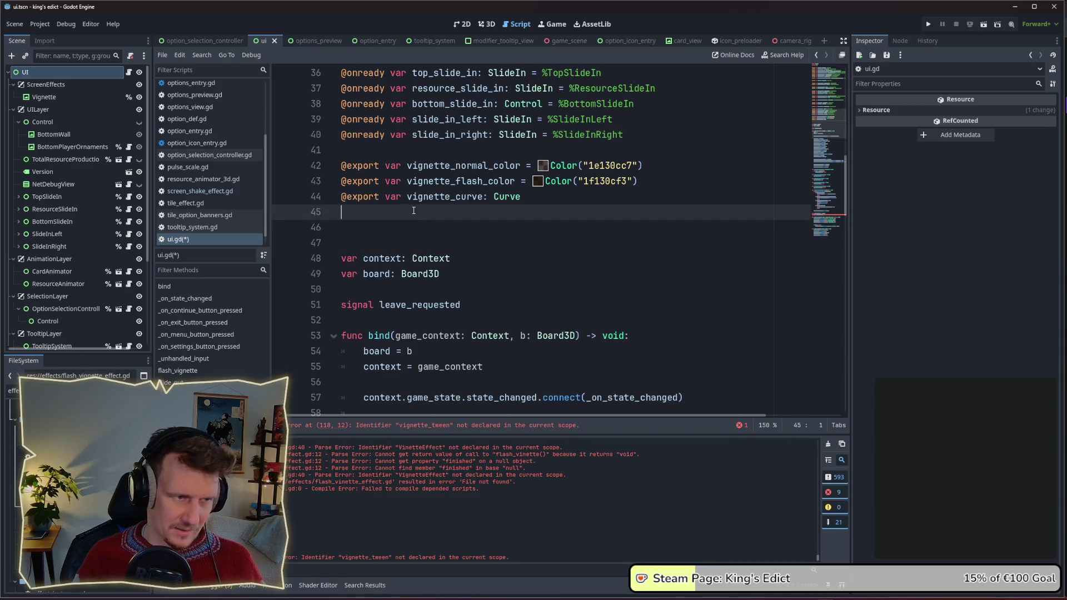
{"action": "type", "text": "var "}
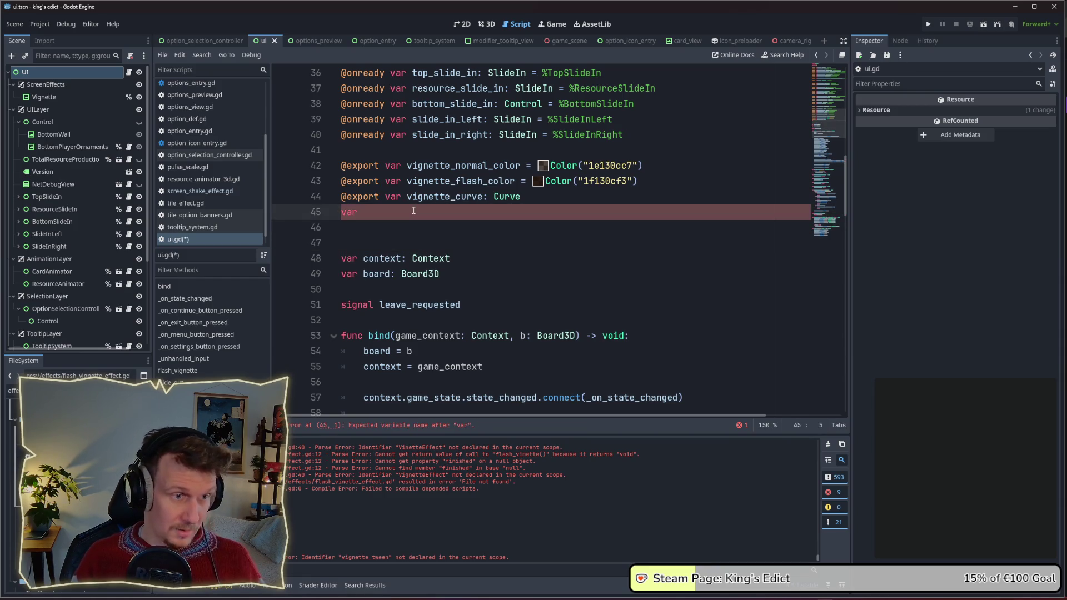
{"action": "type", "text": "vignett"}
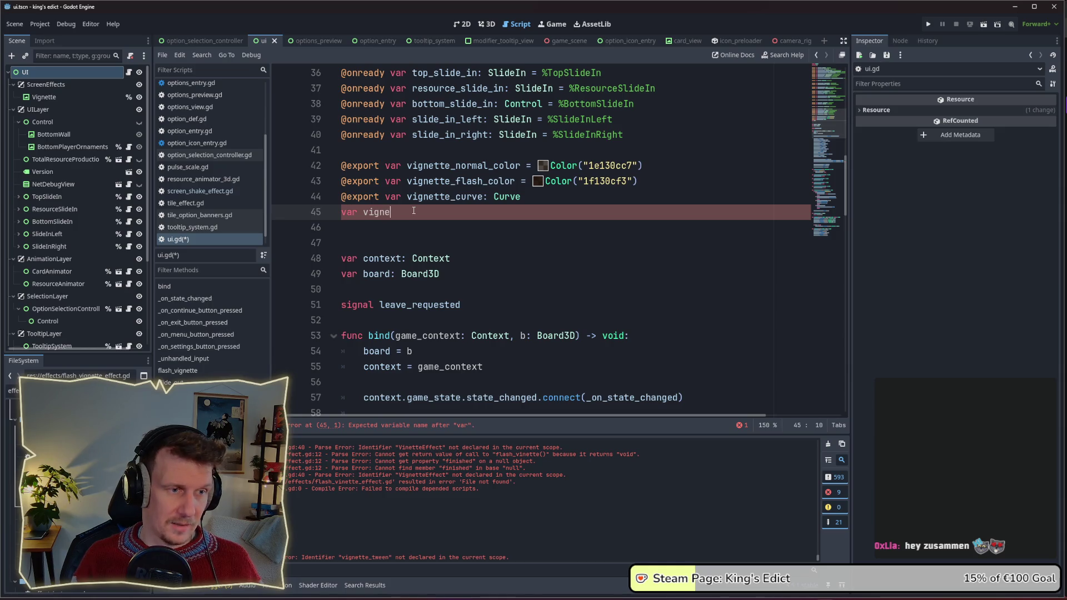
{"action": "type", "text": "e_"}
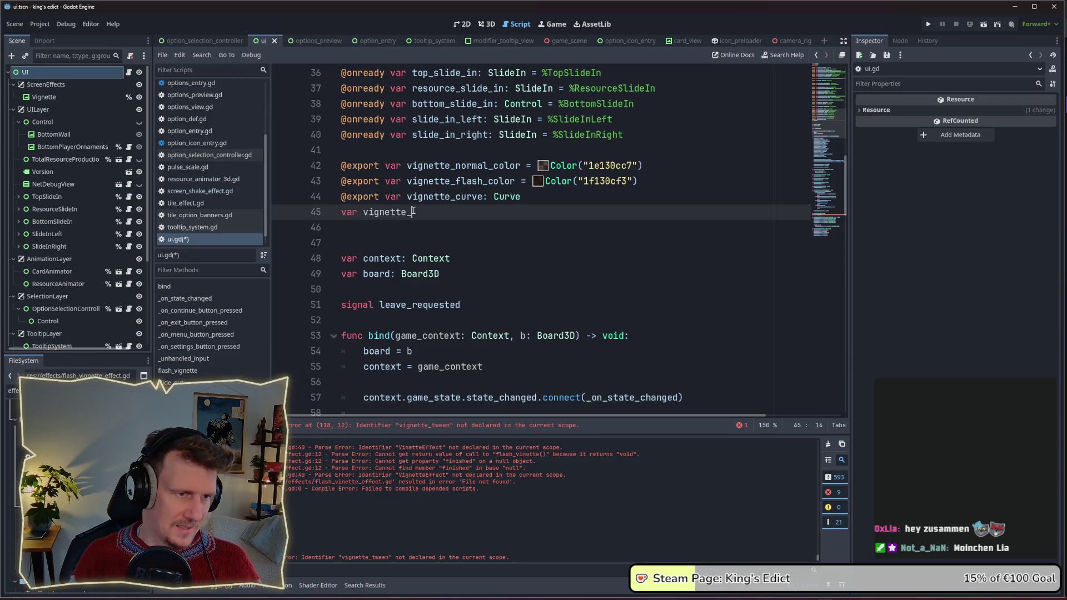
{"action": "type", "text": "tween: Tween"}
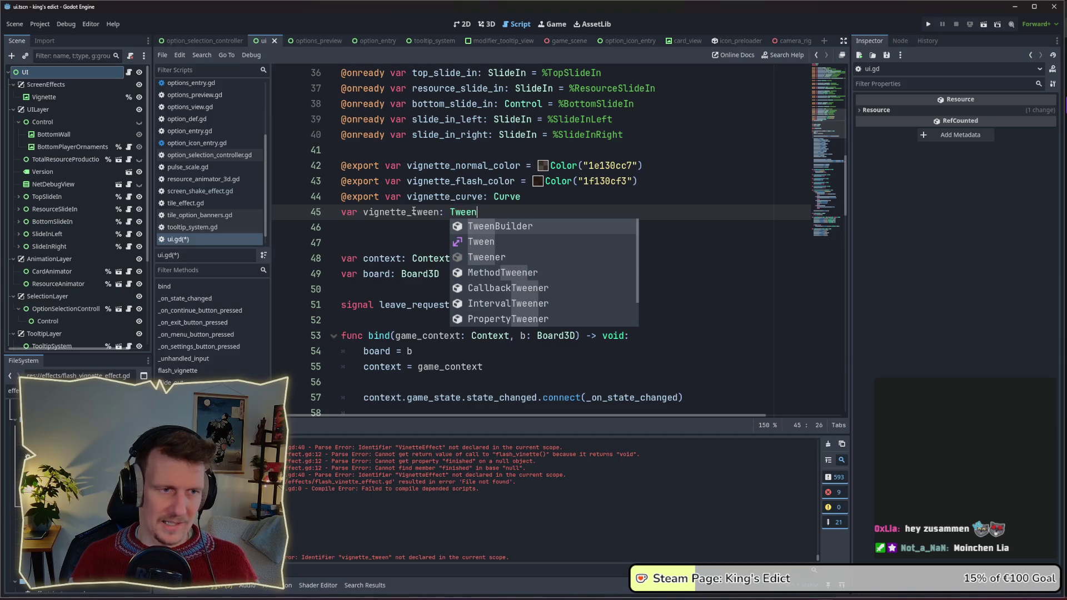
{"action": "key", "text": "Return"}
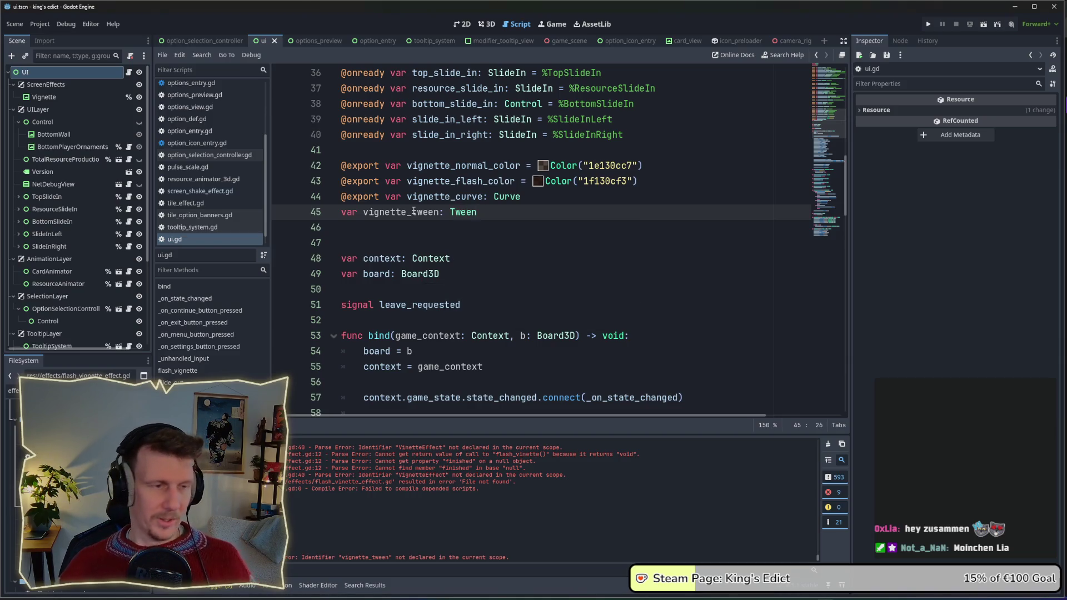
{"action": "key", "text": "Delete"}
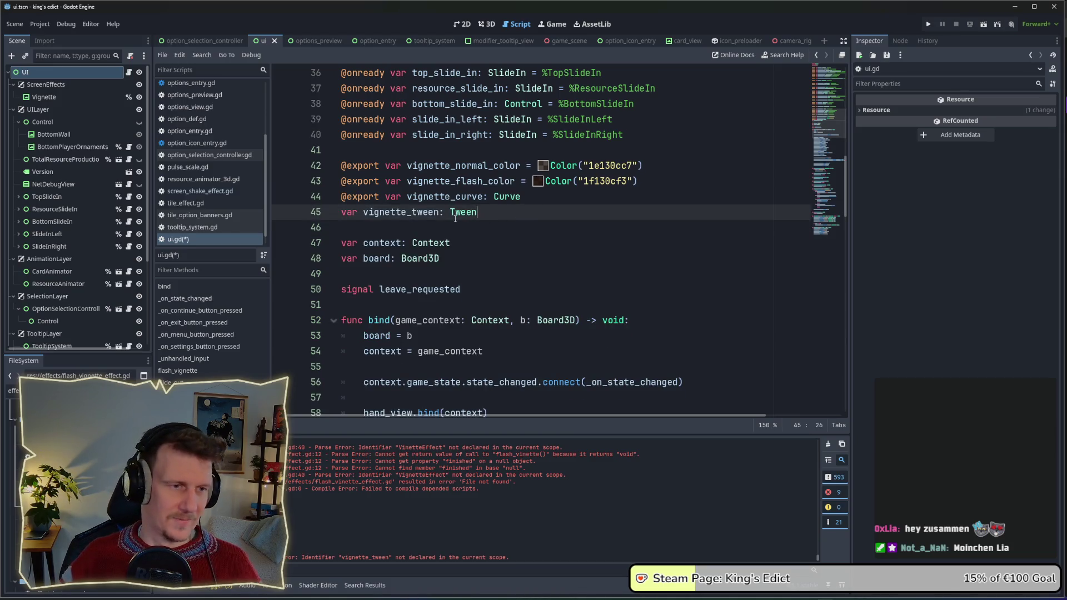
{"action": "double_click", "coordinate": [400, 213]}
{"action": "key", "text": "ctrl+s"}
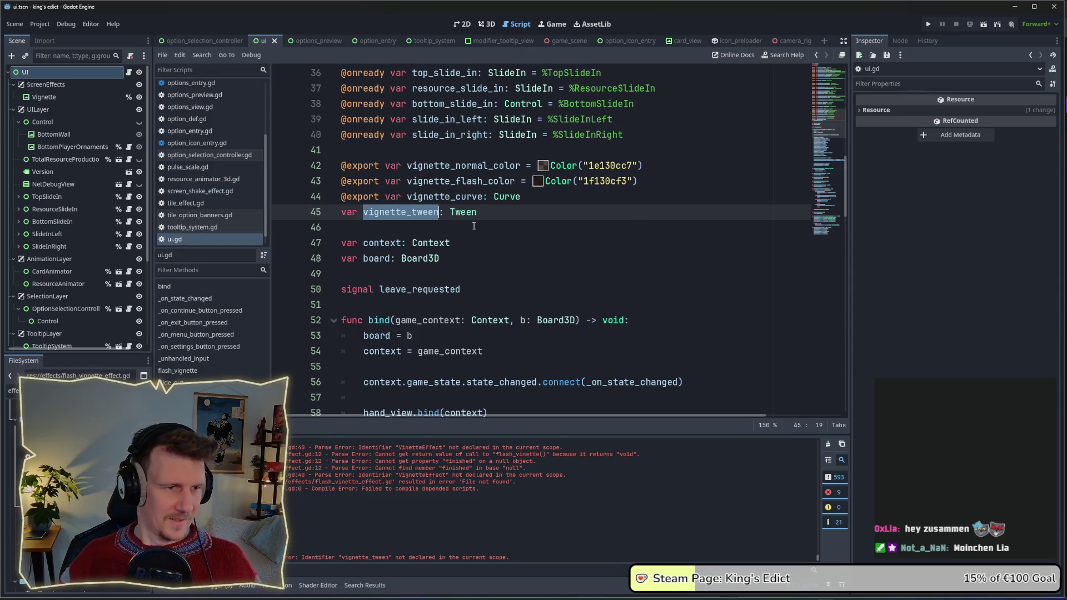
- At the start of flash_vignette, kill vignette_tween if one already exists
{"action": "left_click", "coordinate": [827, 228]}
{"action": "left_click", "coordinate": [518, 305]}
{"action": "key", "text": "Return"}
{"action": "key", "text": "Return"}
{"action": "key", "text": "Up"}
{"action": "type", "text": "if vignette_tween"}
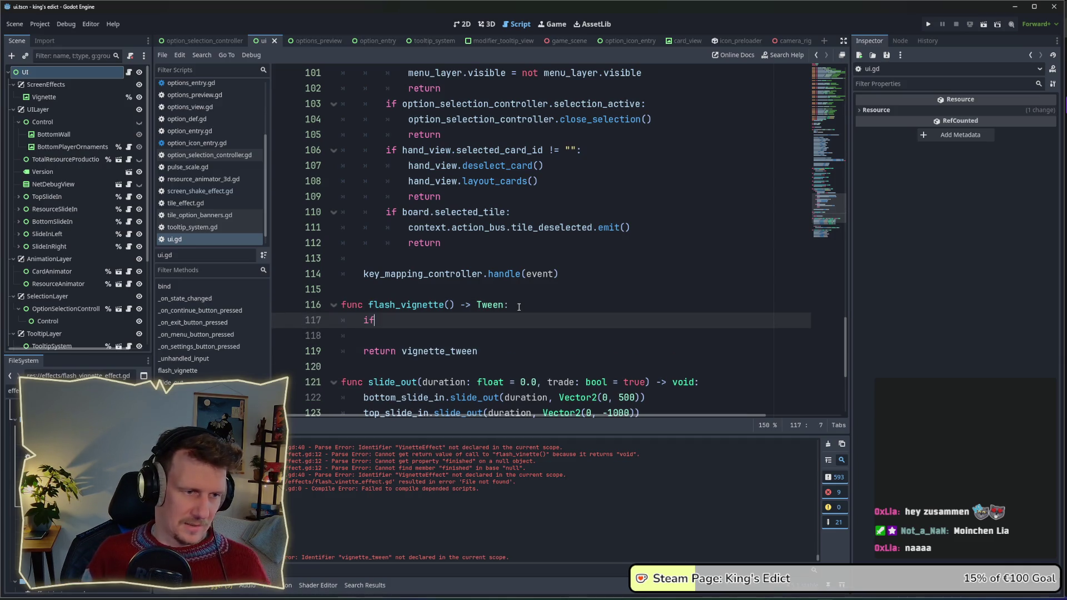
{"action": "type", "text": ":"}
{"action": "key", "text": "Return"}
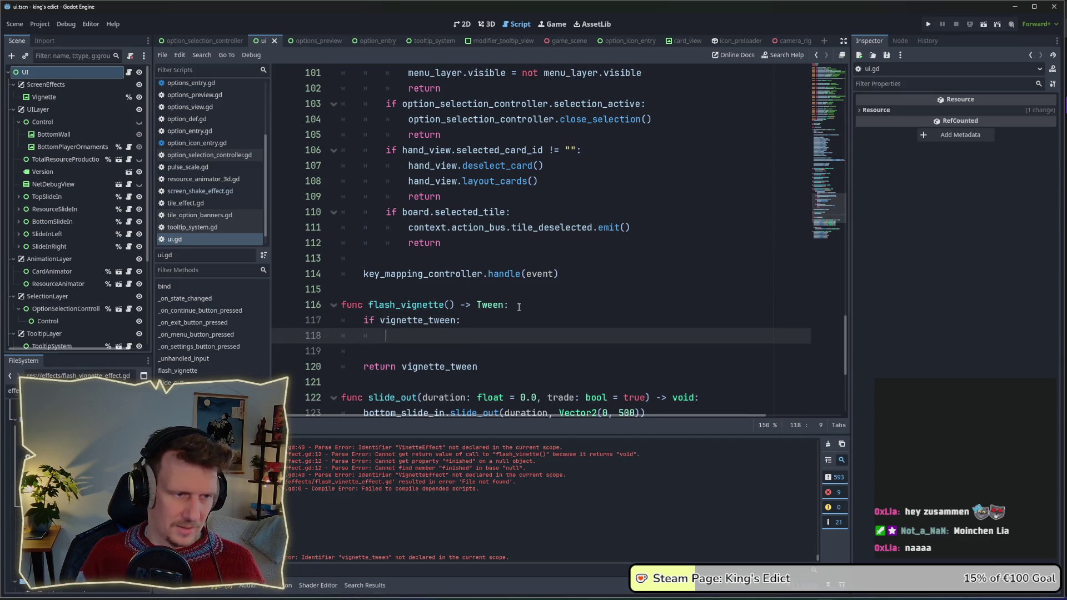
{"action": "type", "text": "vignette"}
{"action": "key", "text": "Escape"}
{"action": "type", "text": ".kill"}
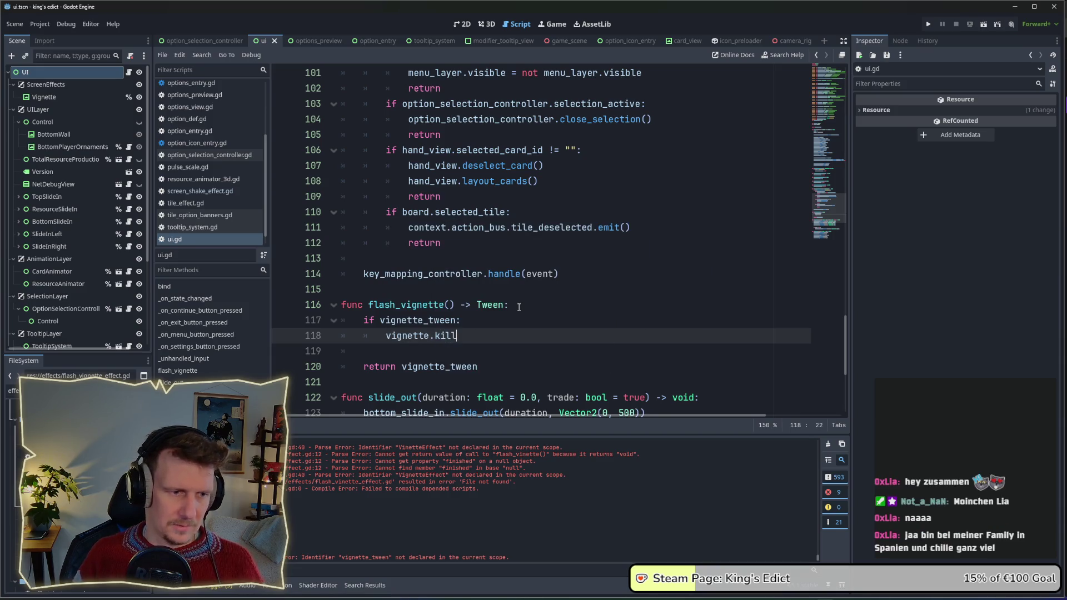
{"action": "type", "text": "()"}
{"action": "key", "text": "Return"}
{"action": "key", "text": "BackSpace"}
{"action": "key", "text": "Return"}
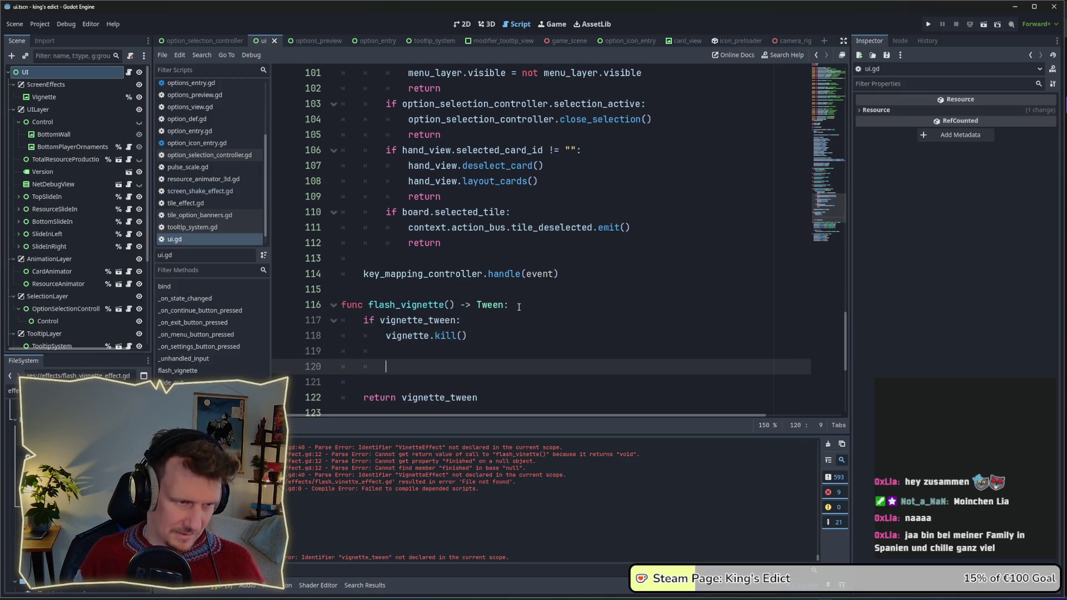
{"action": "key", "text": "Up"}
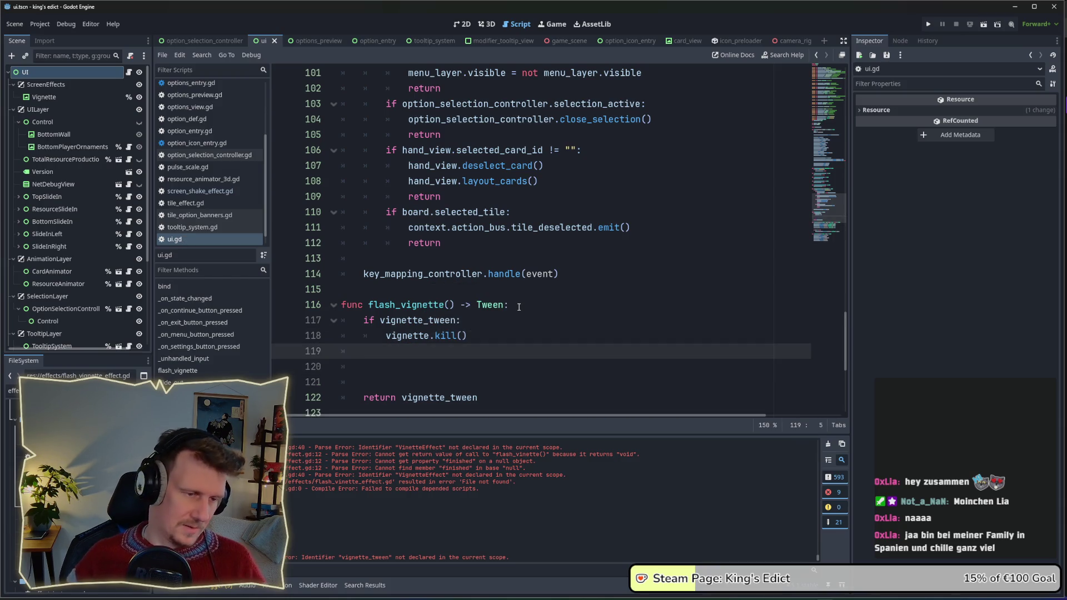
{"action": "scroll", "coordinate": [519, 307], "scroll_direction": "down", "scroll_amount": 2}
- Assign create_tween() to vignette_tween on line 120 and save the script
{"action": "key", "text": "Return"}
{"action": "type", "text": "vignette_tween"}
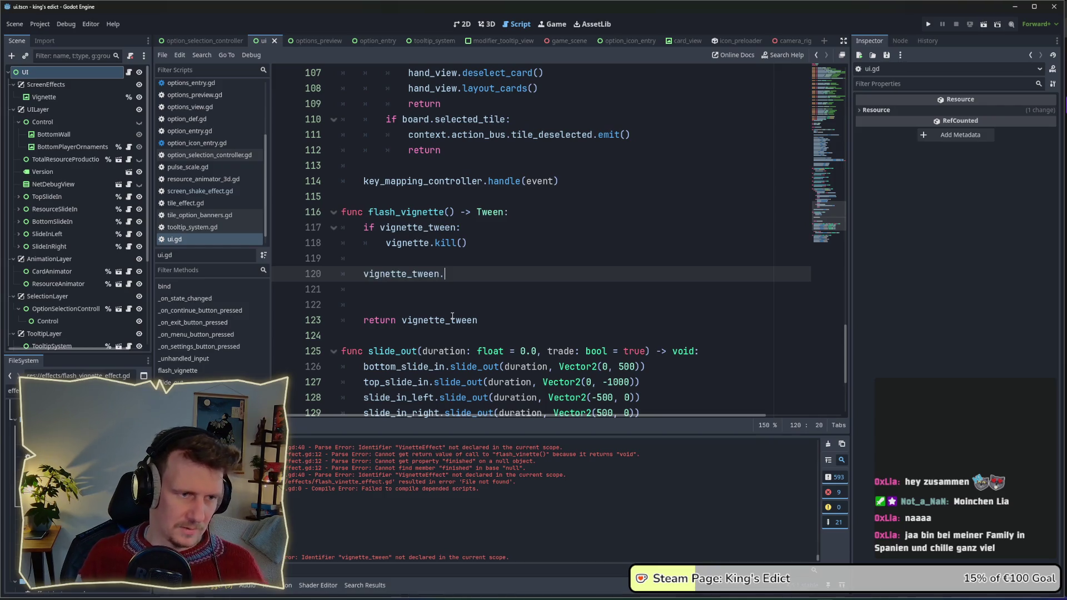
{"action": "type", "text": "."}
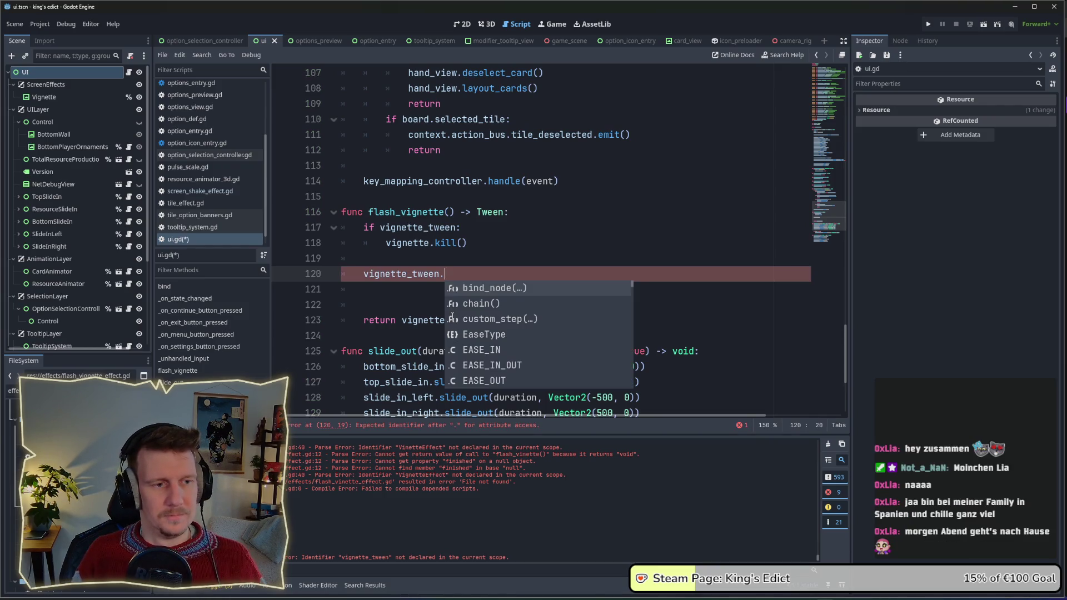
{"action": "key", "text": "BackSpace"}
{"action": "type", "text": "= create_"}
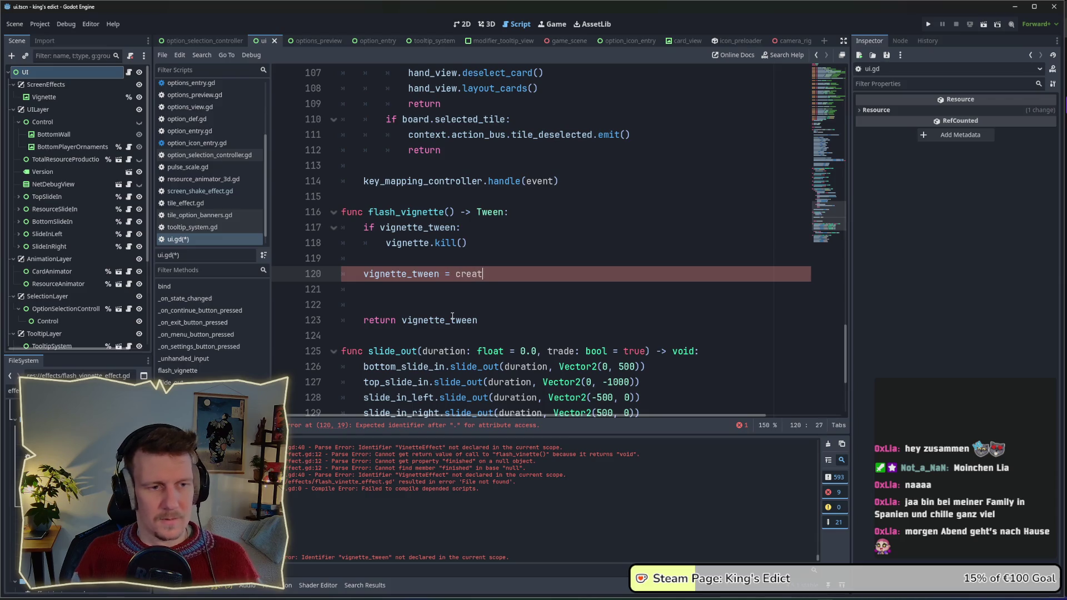
{"action": "type", "text": "t"}
{"action": "key", "text": "Return"}
{"action": "key", "text": "ctrl+s"}
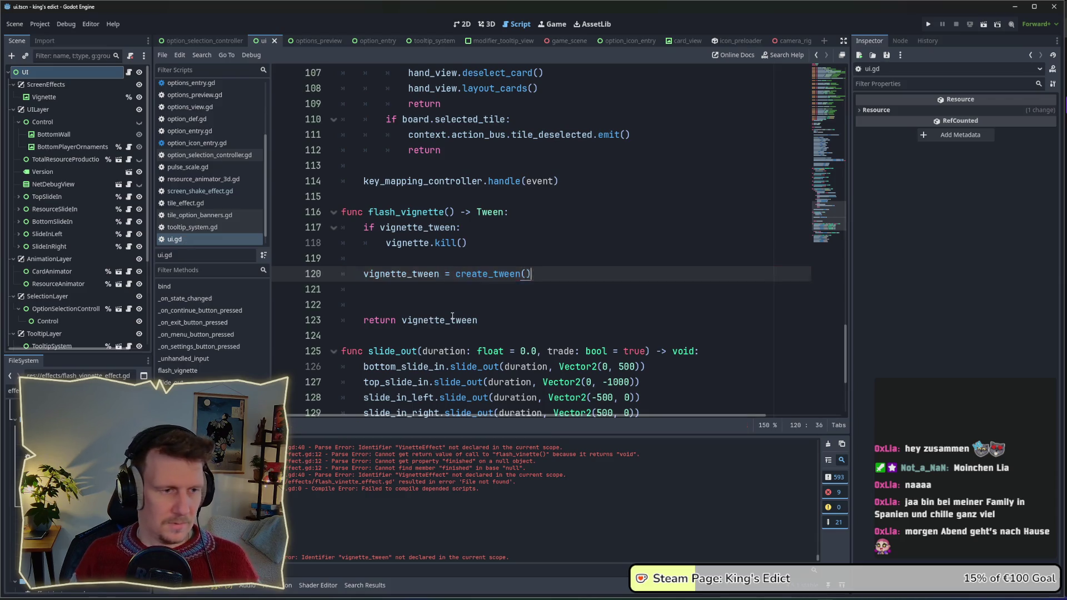
- On the next line, begin a vignette_tween.tween_property() call using autocomplete
{"action": "key", "text": "Down"}
{"action": "key", "text": "Return"}
{"action": "type", "text": "vigf"}
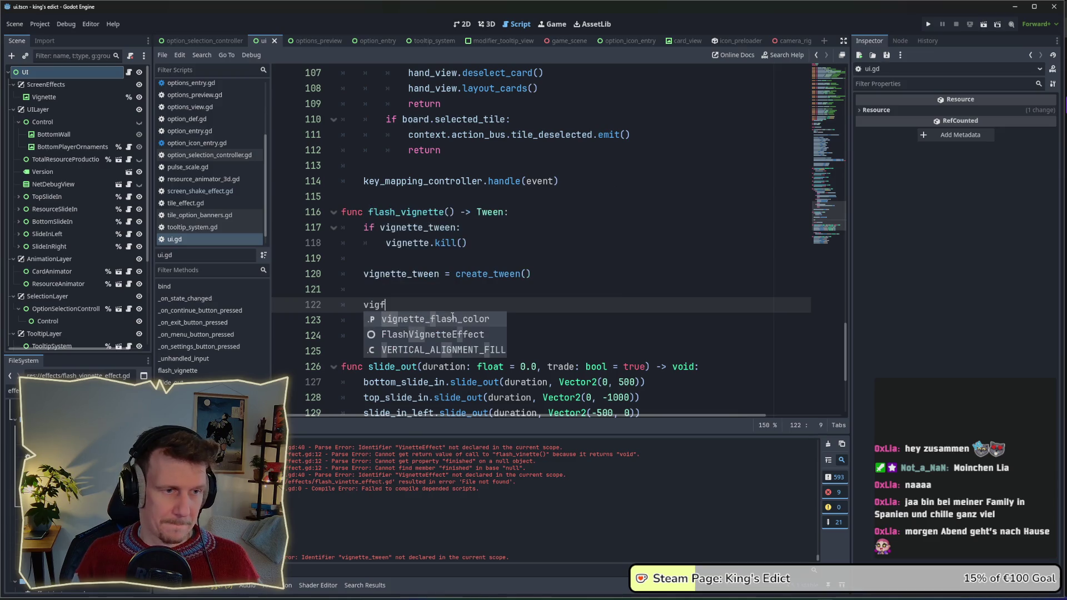
{"action": "key", "text": "BackSpace"}
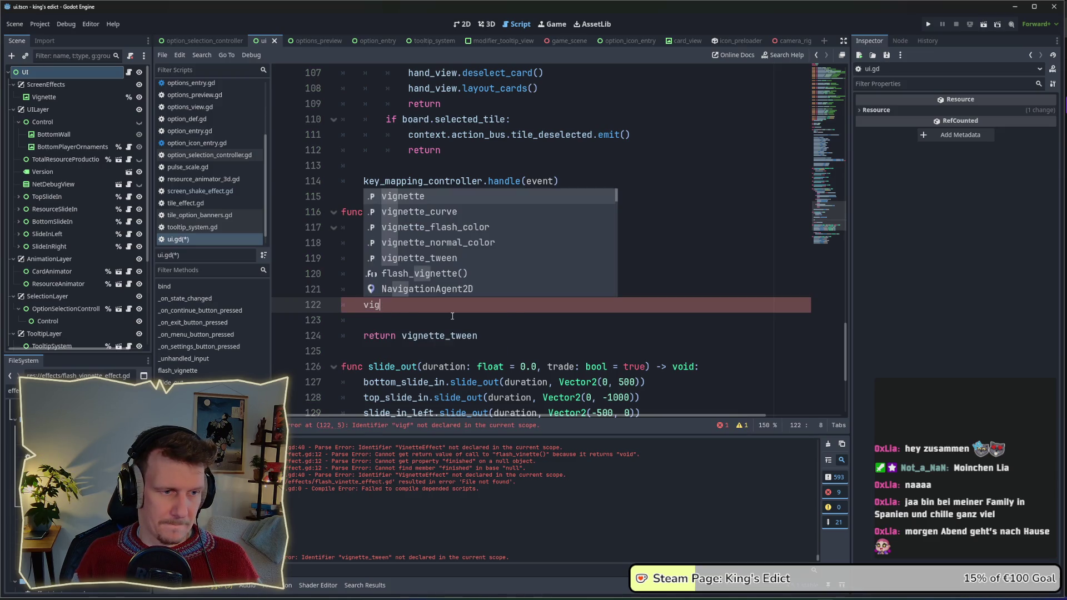
{"action": "key", "text": "Down"}
{"action": "key", "text": "Down"}
{"action": "key", "text": "Down"}
{"action": "key", "text": "Return"}
{"action": "type", "text": "."}
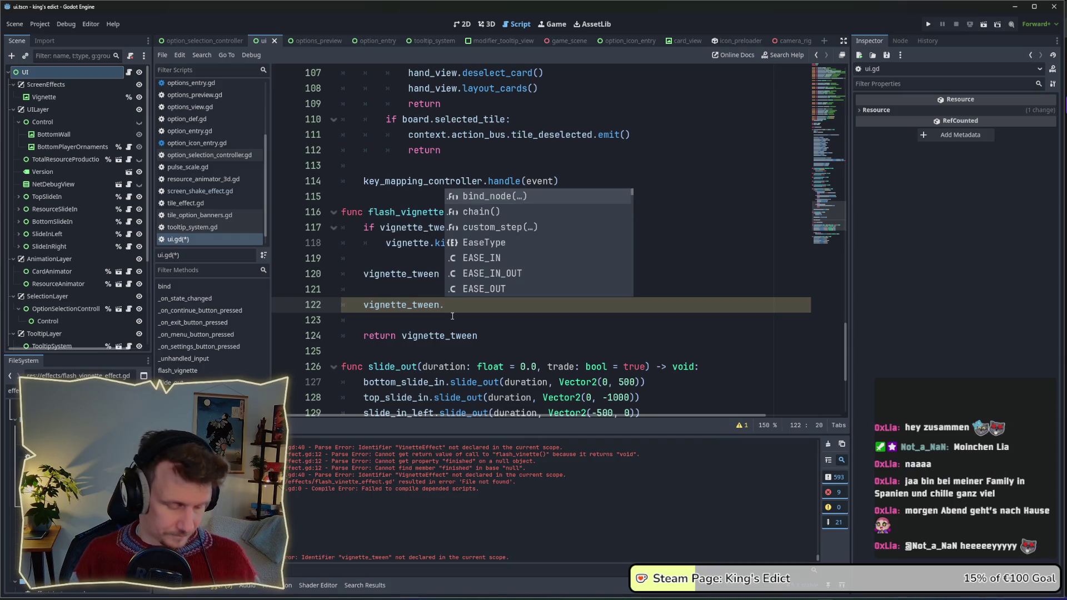
{"action": "type", "text": "tween_"}
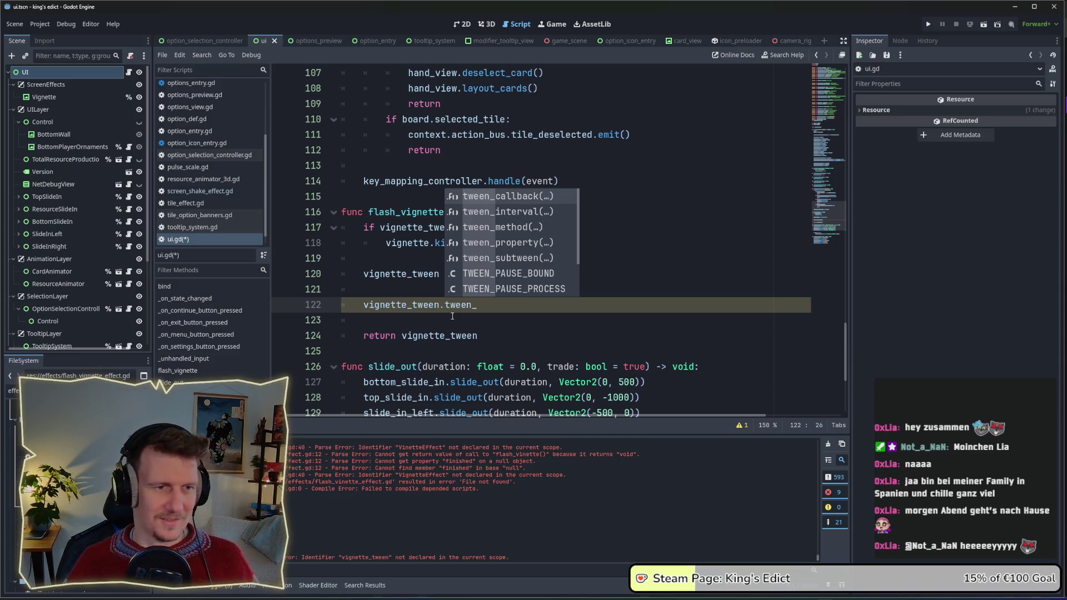
{"action": "key", "text": "Down"}
{"action": "key", "text": "Down"}
{"action": "key", "text": "Down"}
{"action": "key", "text": "Return"}
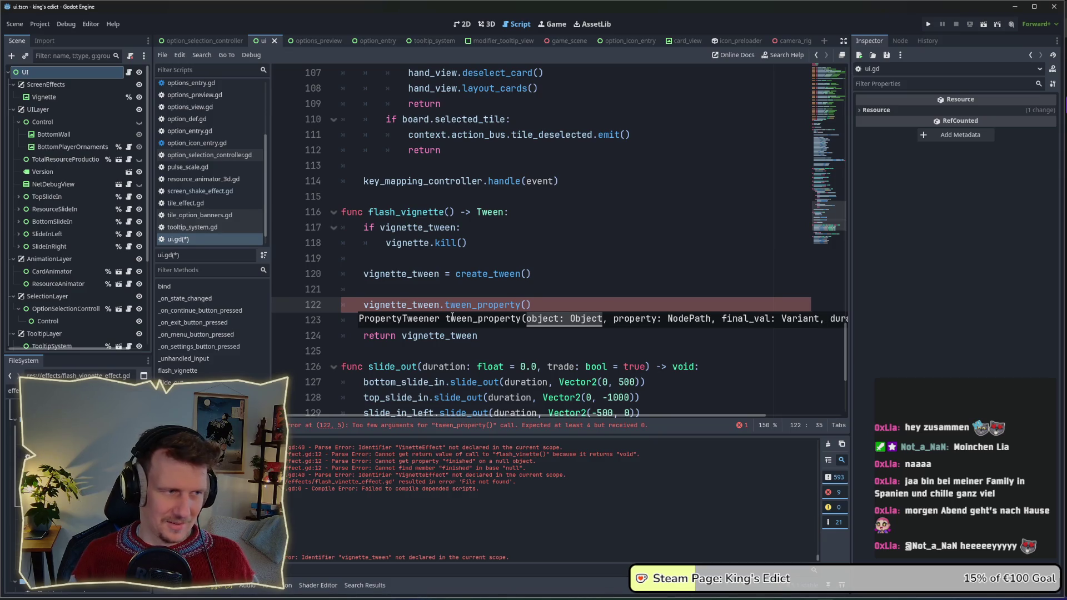
- Pass vignette and "modulate" as the first two tween_property() arguments
{"action": "type", "text": "vi"}
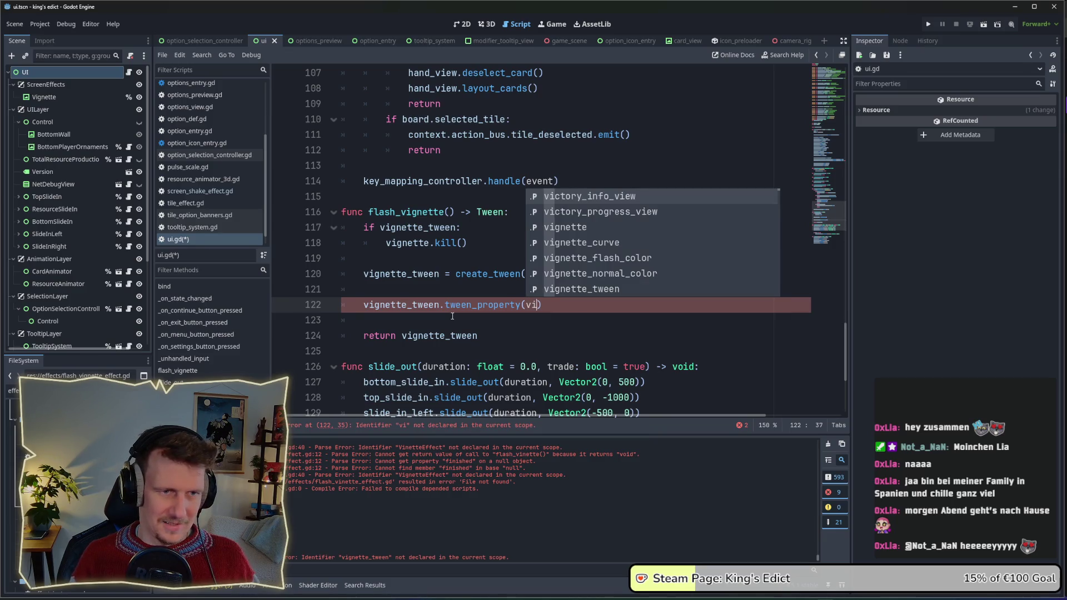
{"action": "key", "text": "Down"}
{"action": "key", "text": "Down"}
{"action": "key", "text": "Return"}
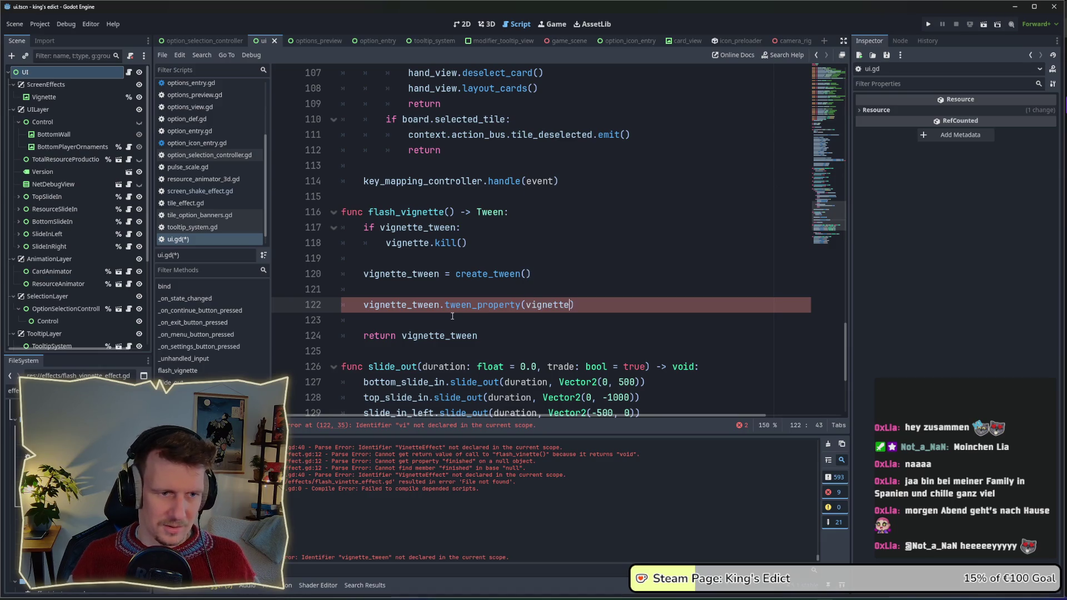
{"action": "type", "text": ", \""}
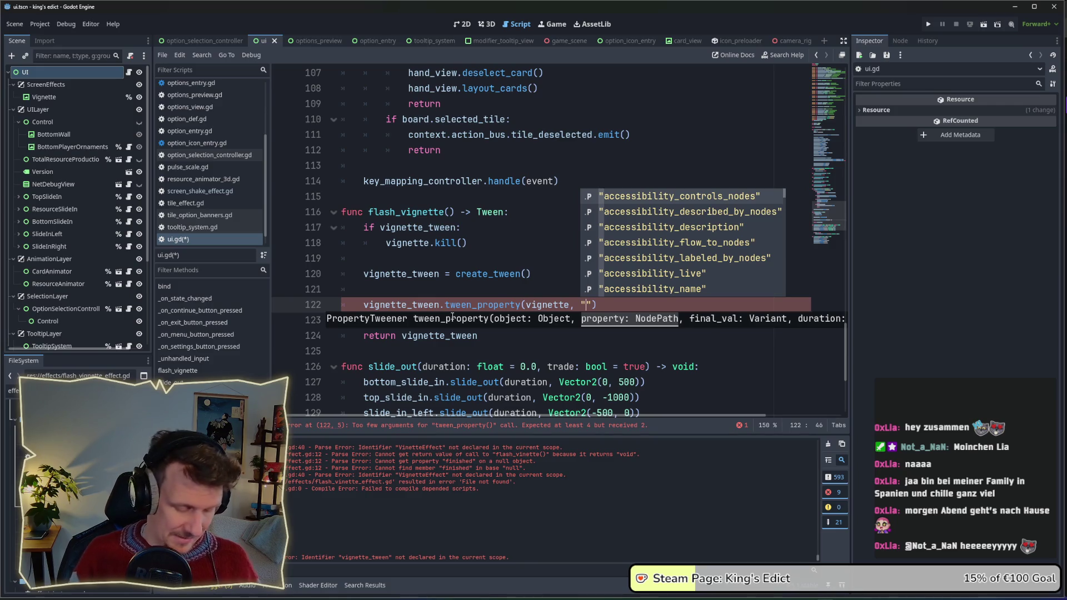
{"action": "type", "text": "modulate"}
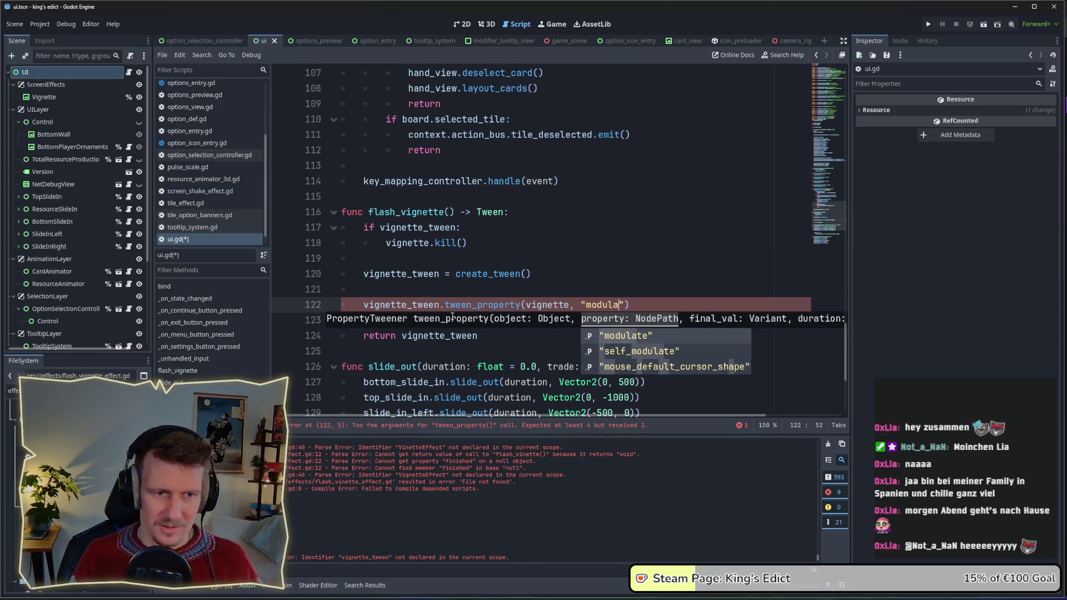
{"action": "type", "text": "\","}
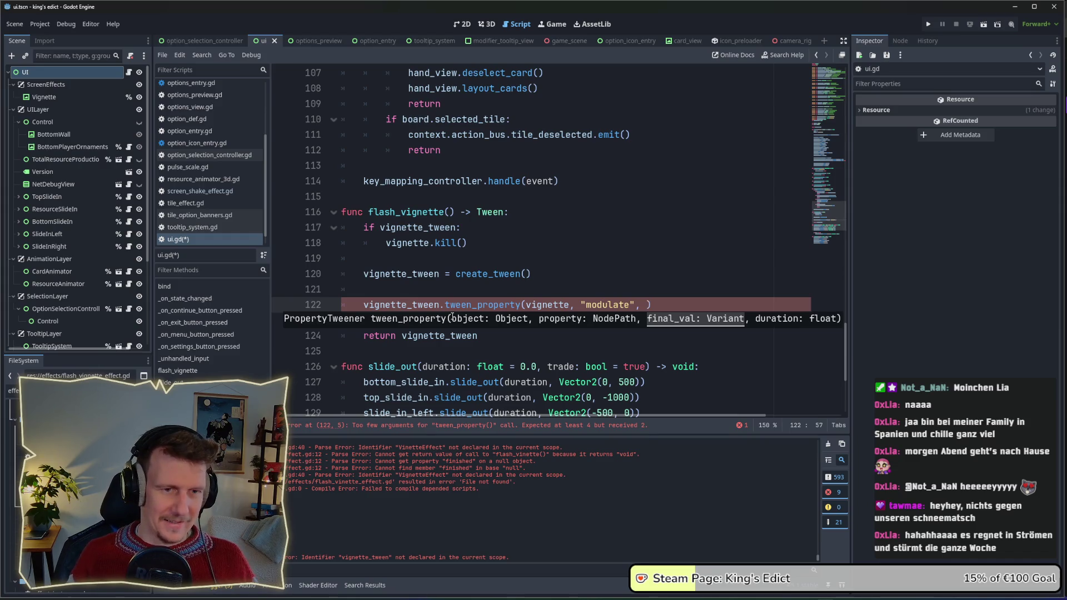
{"action": "key", "text": "ctrl+Left"}
{"action": "key", "text": "Right"}
{"action": "key", "text": "Right"}
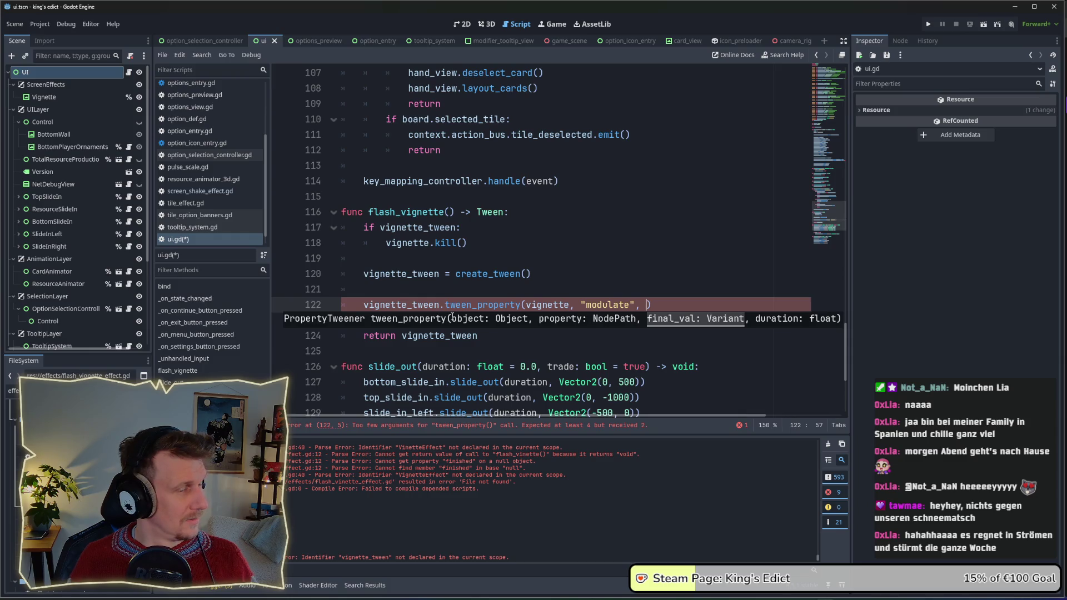
{"action": "key", "text": "Up"}
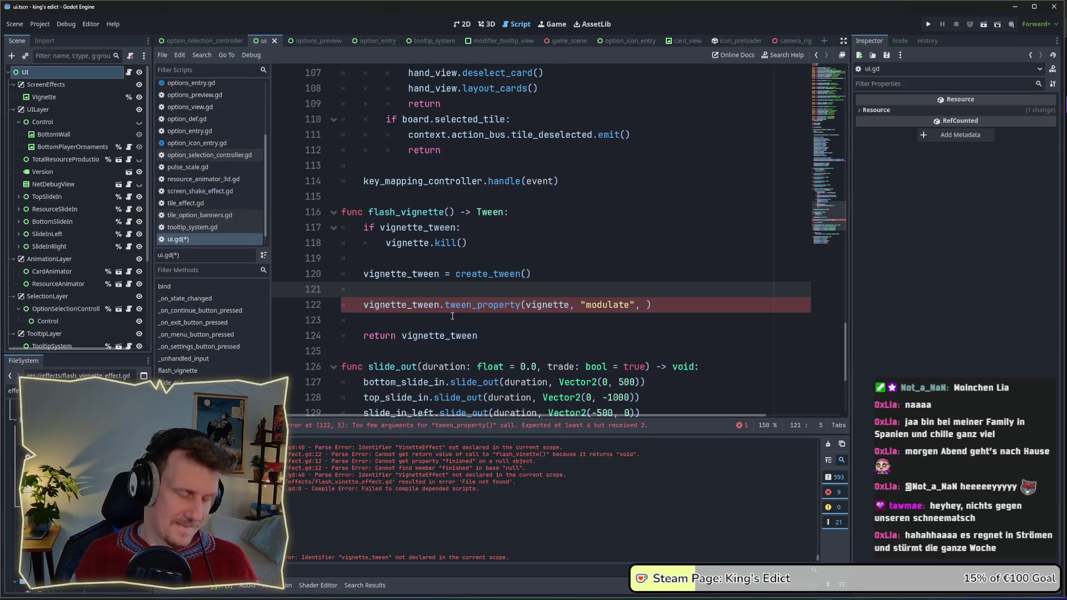
- Above the tween call, add vignette.modulate = vignette_normal_color
{"action": "type", "text": "vi"}
{"action": "key", "text": "BackSpace"}
{"action": "key", "text": "BackSpace"}
{"action": "key", "text": "Return"}
{"action": "type", "text": "vign"}
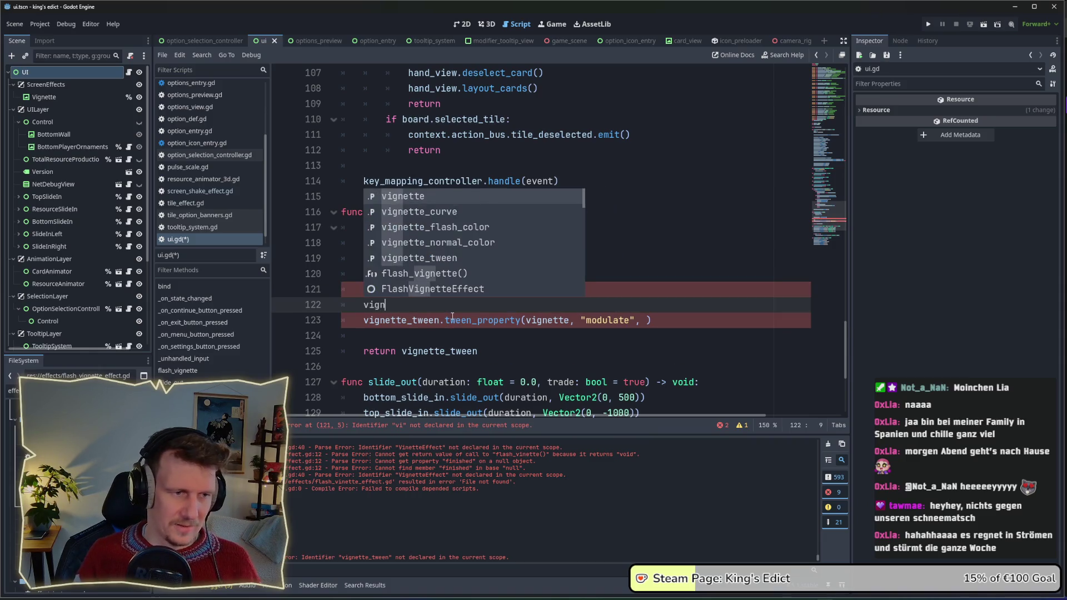
{"action": "key", "text": "Down"}
{"action": "key", "text": "Down"}
{"action": "key", "text": "Down"}
{"action": "key", "text": "Up"}
{"action": "key", "text": "Up"}
{"action": "key", "text": "Up"}
{"action": "key", "text": "Return"}
{"action": "type", "text": ".m"}
{"action": "key", "text": "Escape"}
{"action": "type", "text": "odulate "}
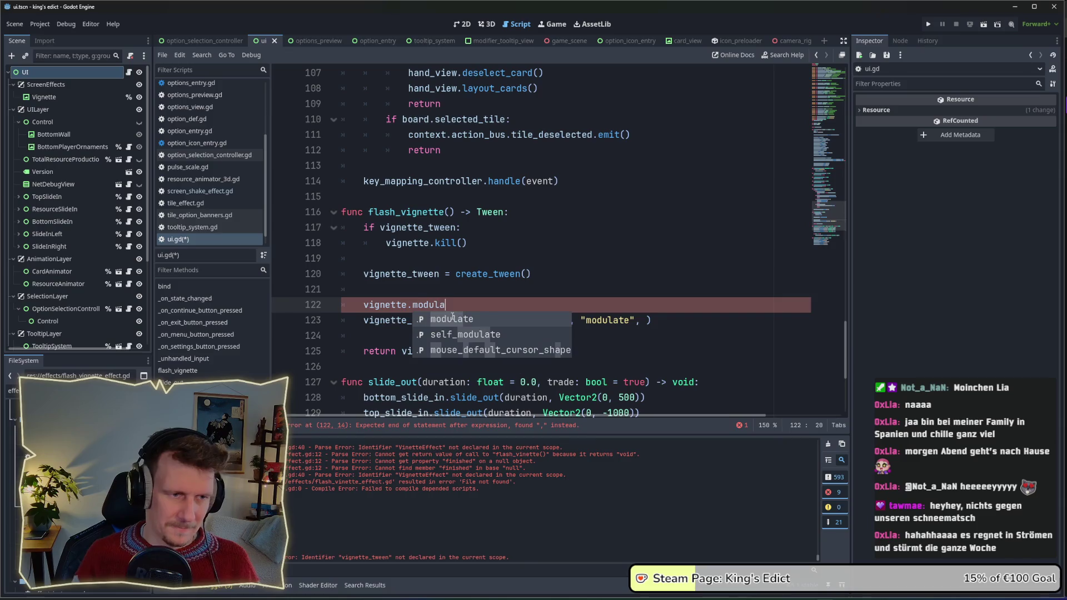
{"action": "type", "text": "= "}
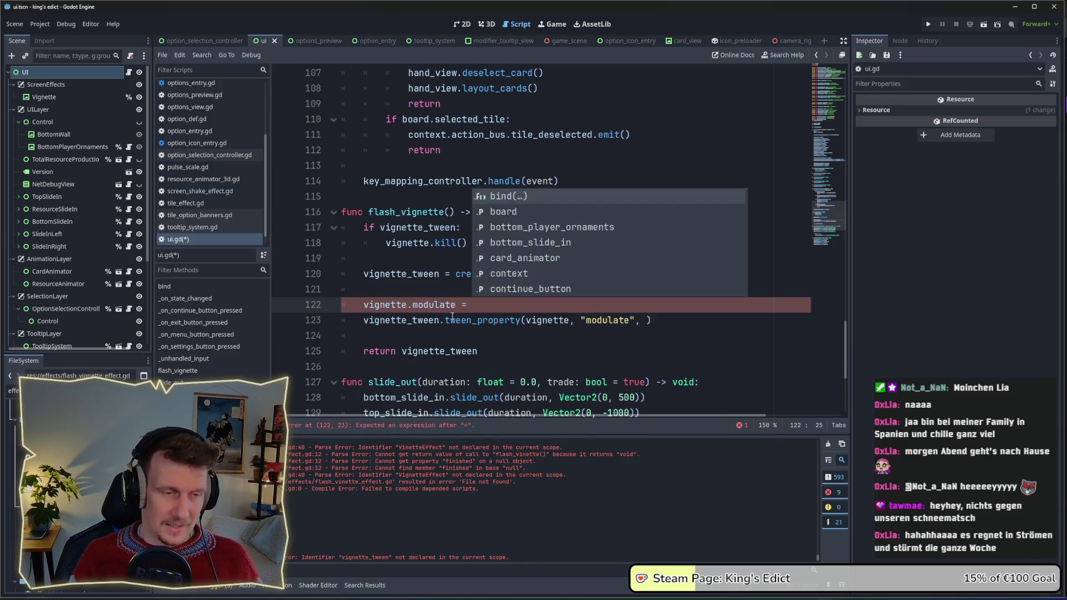
{"action": "type", "text": "vi"}
{"action": "key", "text": "Down"}
{"action": "key", "text": "Down"}
{"action": "key", "text": "Down"}
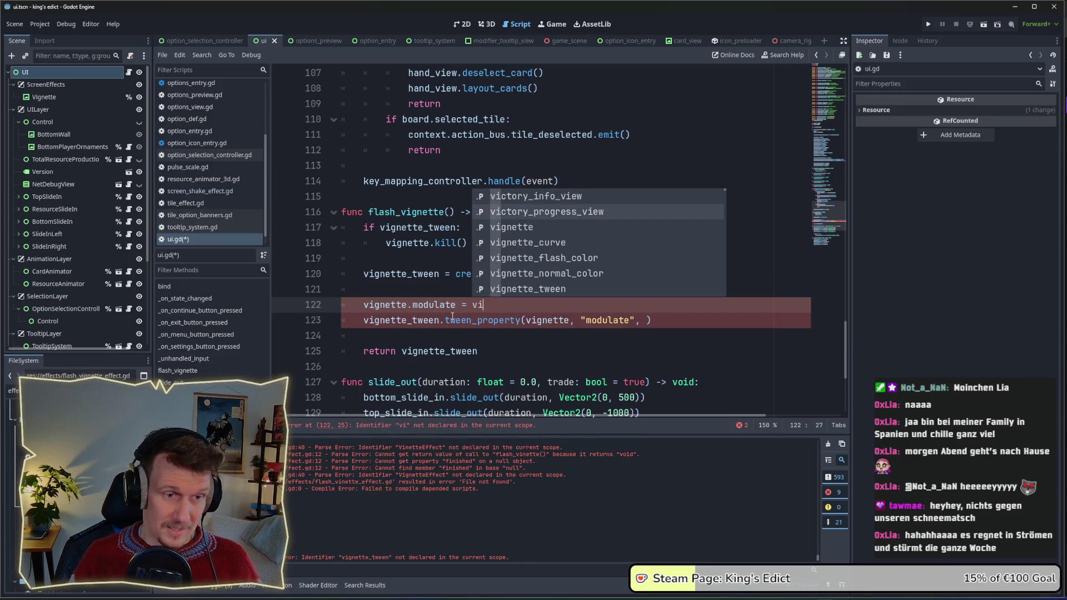
{"action": "key", "text": "Down"}
{"action": "key", "text": "Return"}
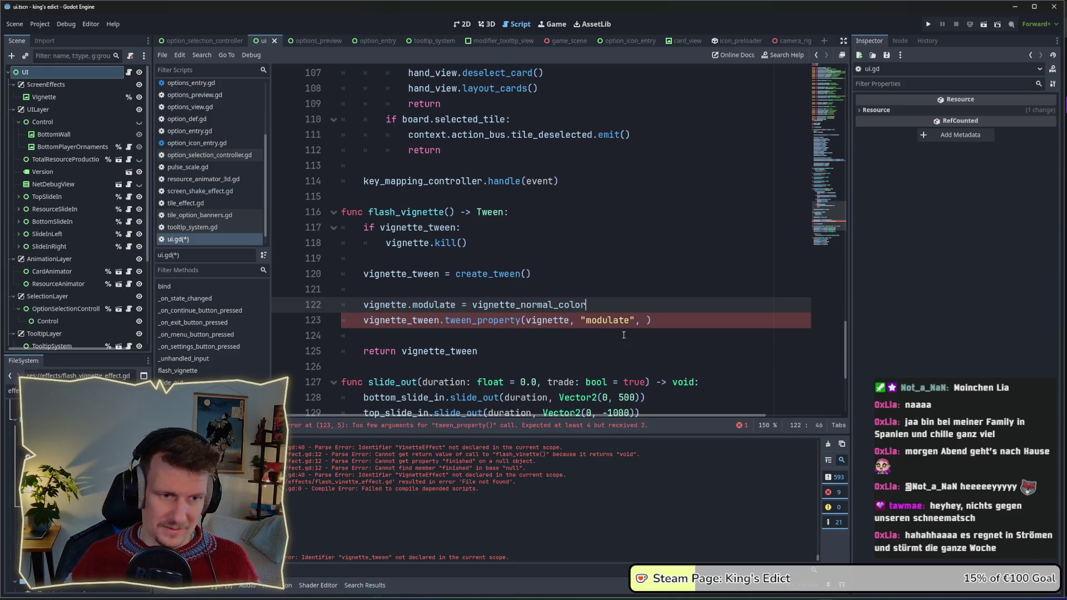
- Pass vignette_flash_color as the final value, add and save 0.35, then delete that duration
{"action": "left_click", "coordinate": [648, 321]}
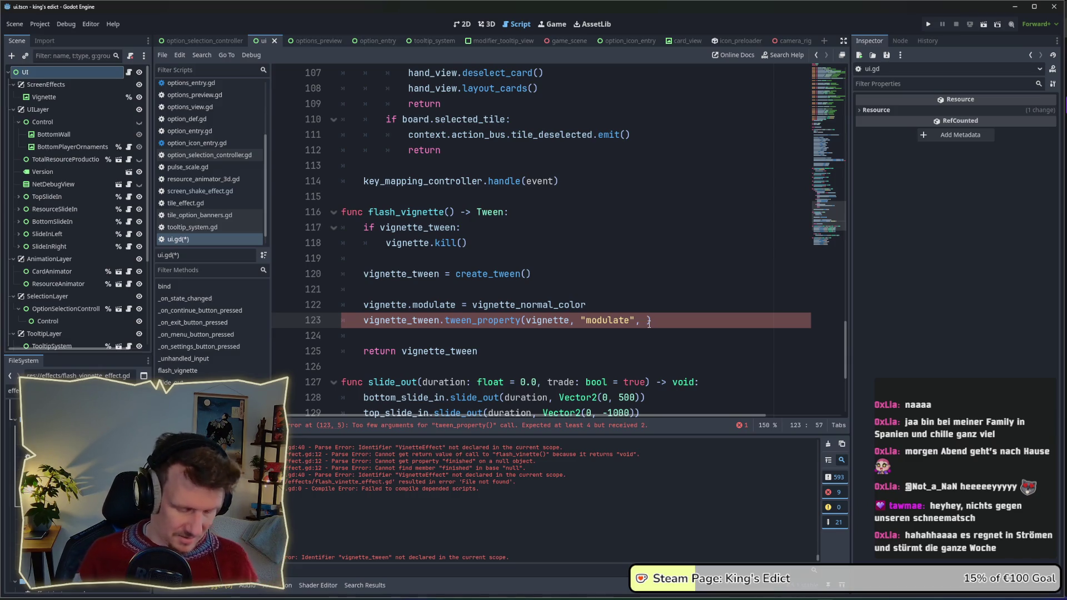
{"action": "type", "text": "vign"}
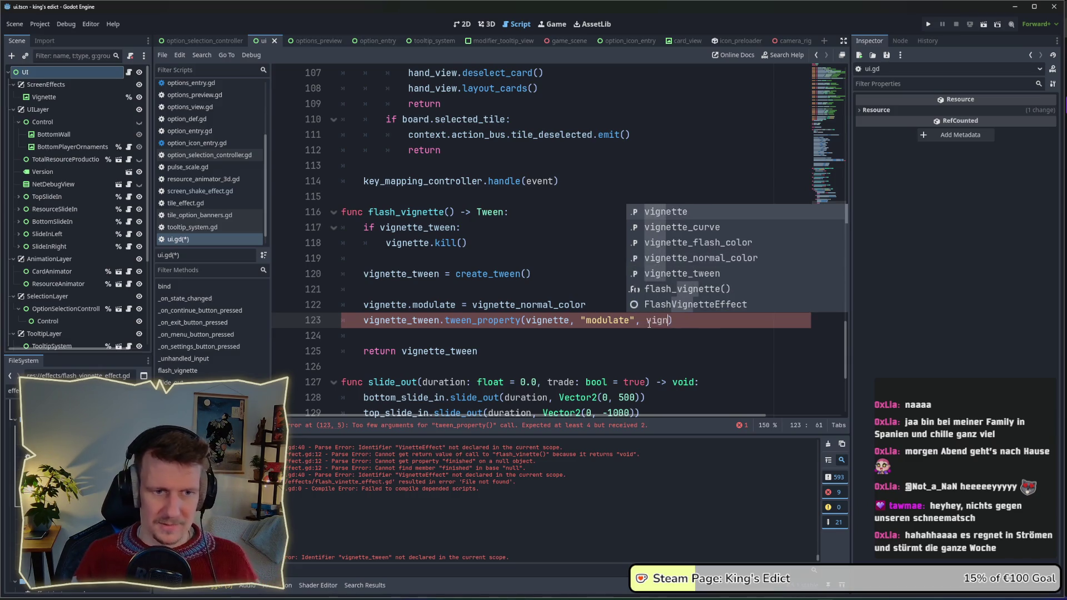
{"action": "key", "text": "Down"}
{"action": "key", "text": "Down"}
{"action": "key", "text": "Down"}
{"action": "key", "text": "Up"}
{"action": "key", "text": "Return"}
{"action": "key", "text": "End"}
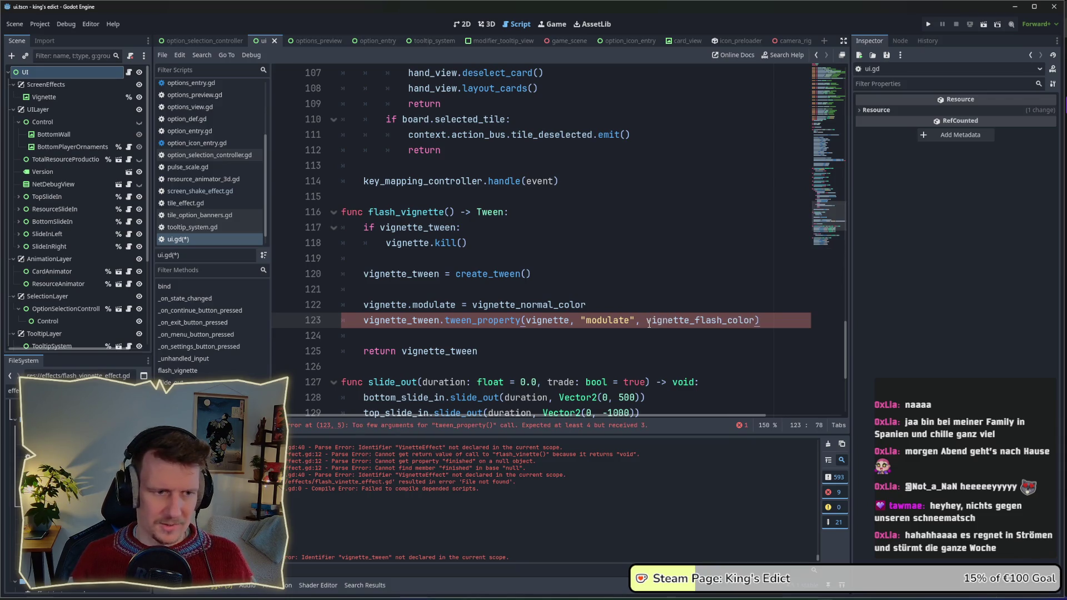
{"action": "key", "text": "Left"}
{"action": "type", "text": ", 0"}
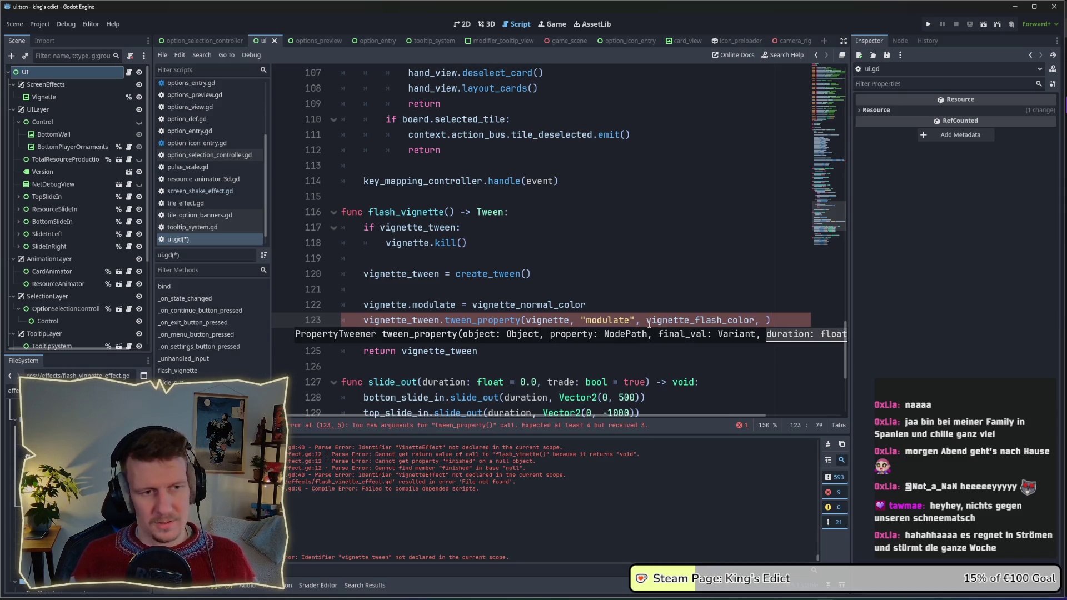
{"action": "type", "text": ".35"}
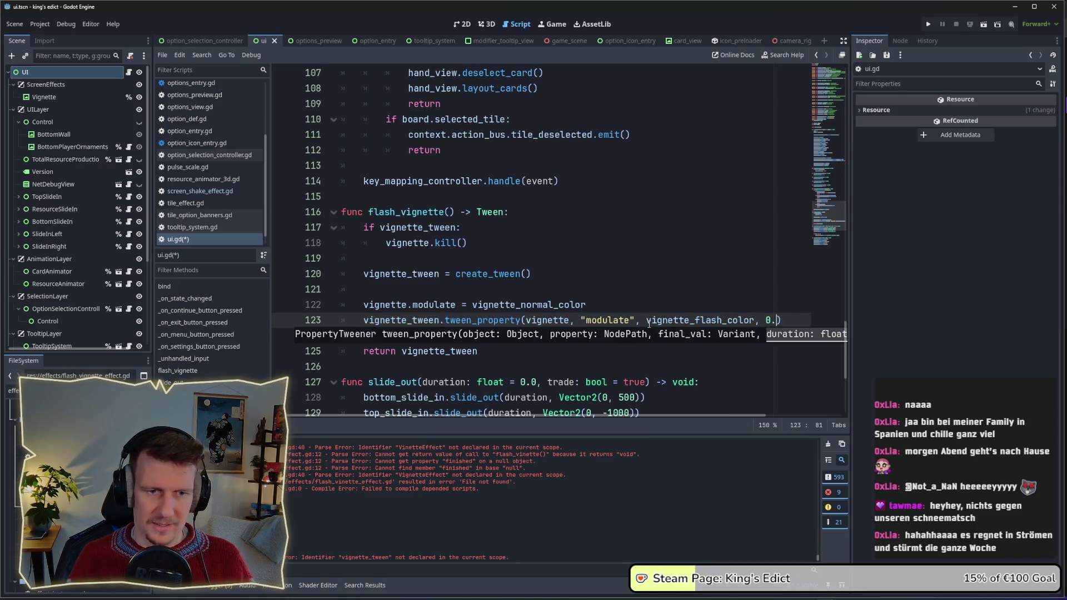
{"action": "key", "text": "ctrl+s"}
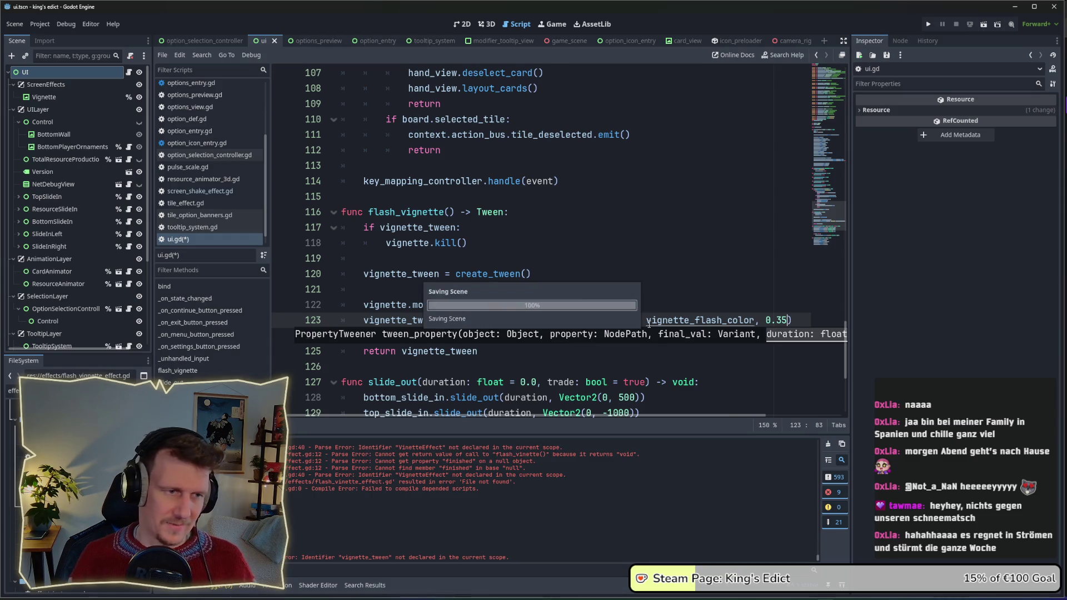
{"action": "double_click", "coordinate": [771, 323]}
{"action": "key", "text": "BackSpace"}
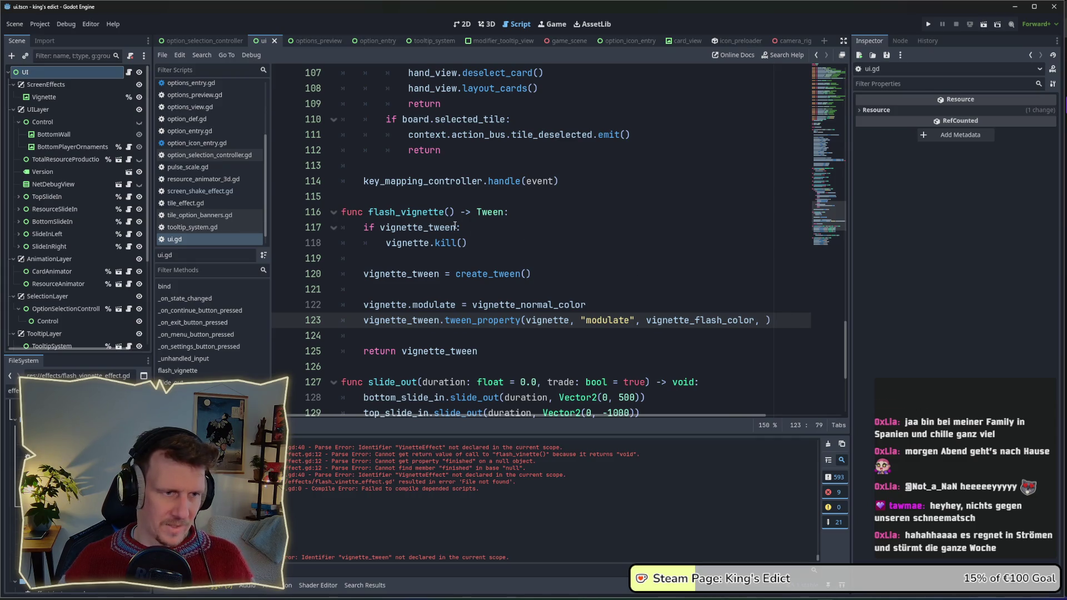
{"action": "left_click", "coordinate": [450, 212]}
- Give flash_vignette a duration: float parameter, pass duration to tween_property, and save
{"action": "type", "text": "duration: float"}
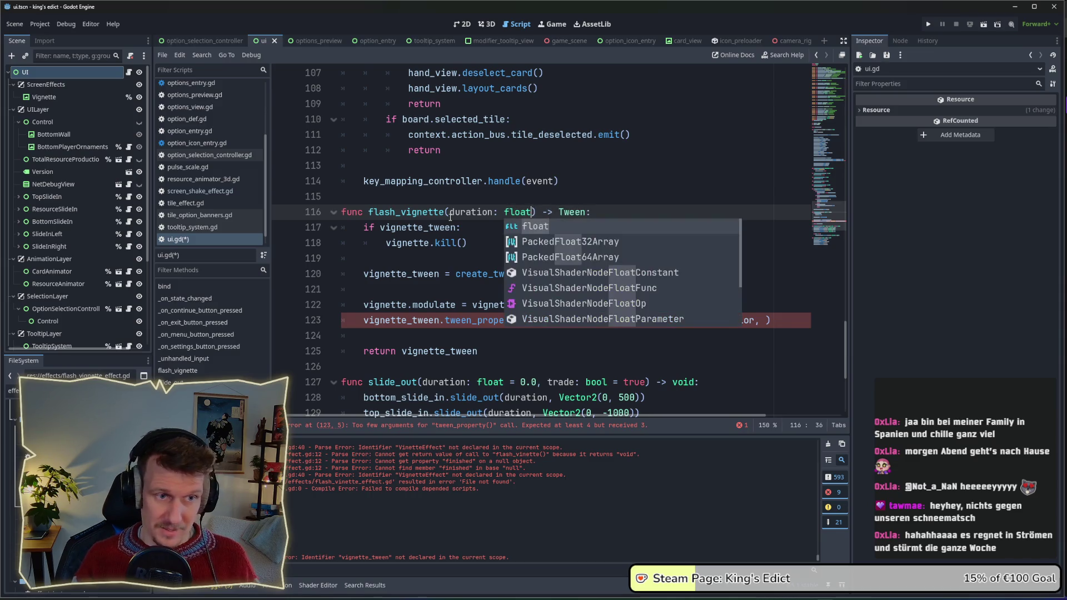
{"action": "key", "text": "Escape"}
{"action": "left_click", "coordinate": [762, 321]}
{"action": "type", "text": "duration"}
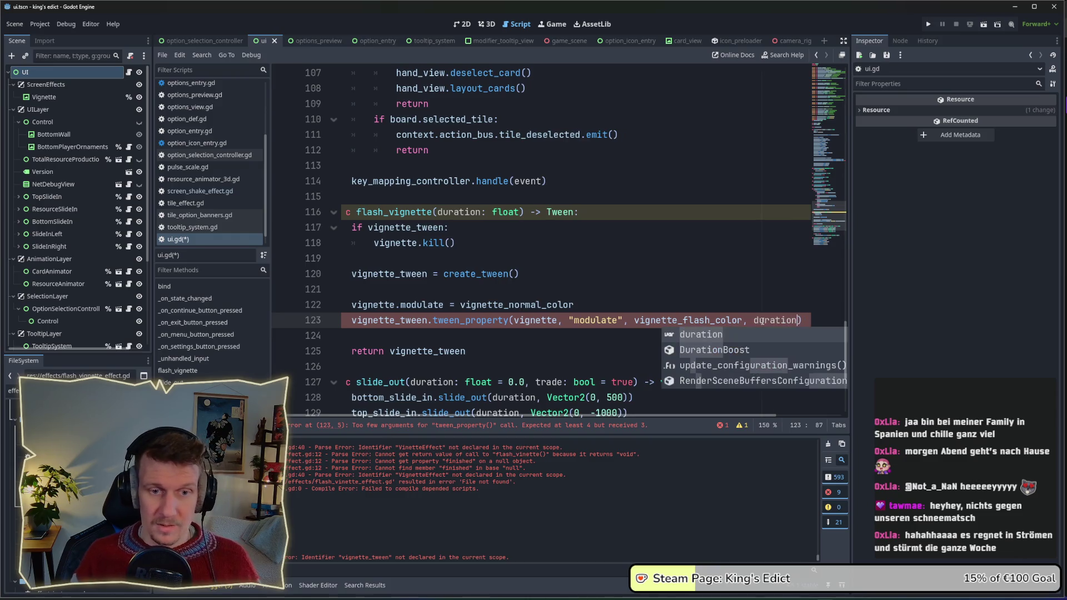
{"action": "key", "text": "ctrl+s"}
{"action": "left_click", "coordinate": [738, 289]}
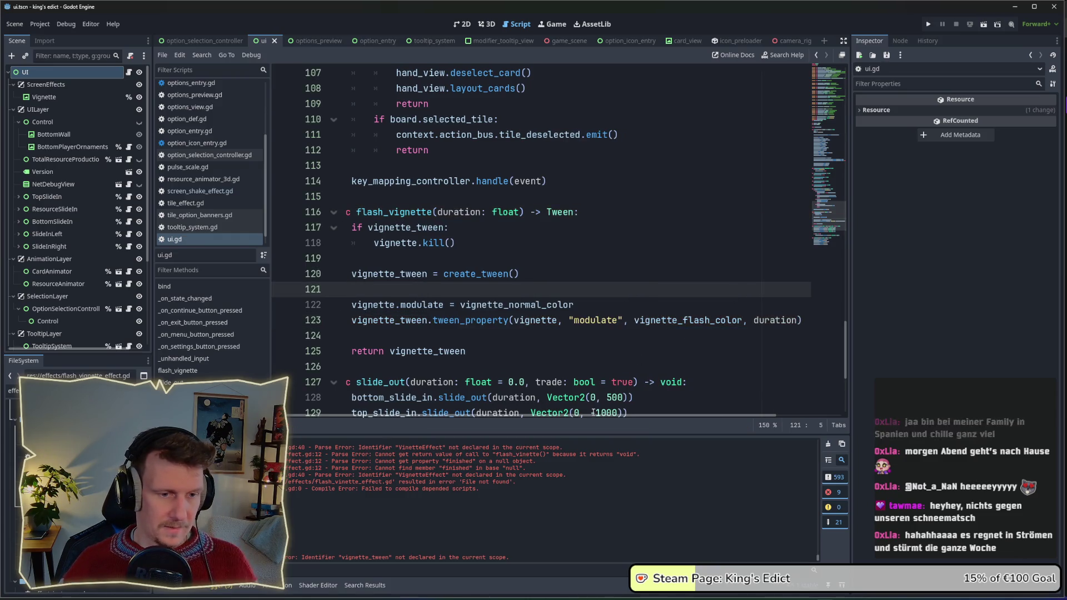
{"action": "scroll", "coordinate": [556, 312], "scroll_direction": "left", "scroll_amount": 1}
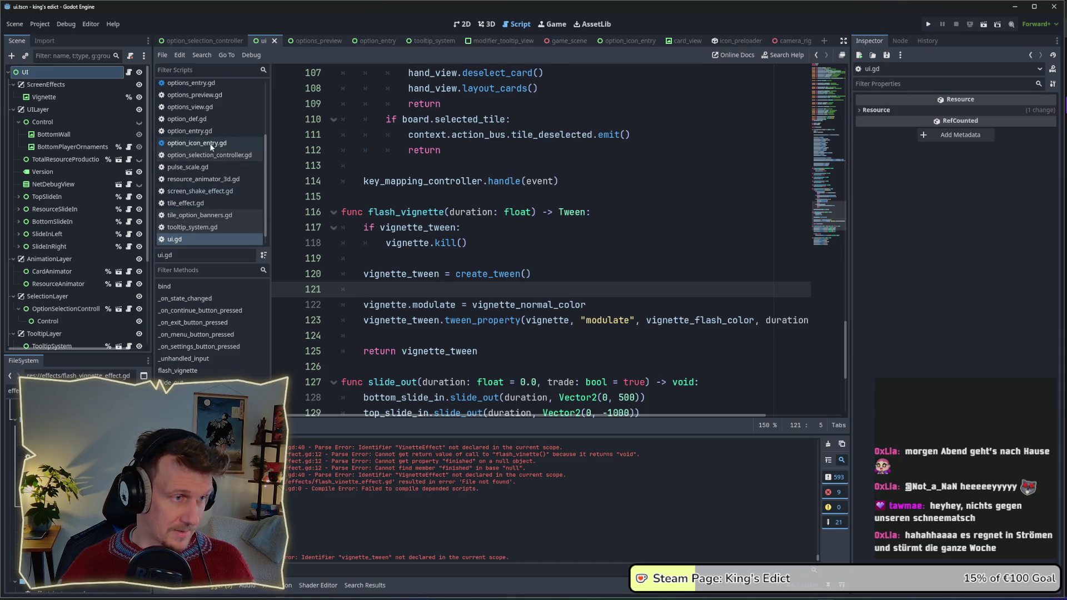
{"action": "scroll", "coordinate": [213, 146], "scroll_direction": "up", "scroll_amount": 3}
{"action": "left_click", "coordinate": [196, 121]}
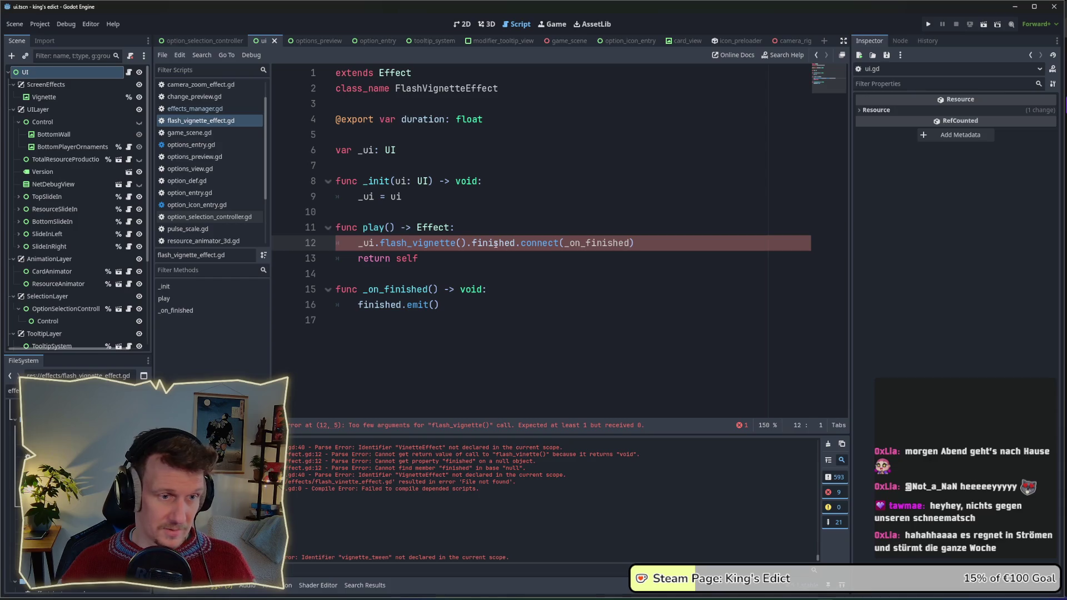
- Add duration: float = 0.35 to _init and declare a _duration float variable
{"action": "left_click", "coordinate": [391, 227]}
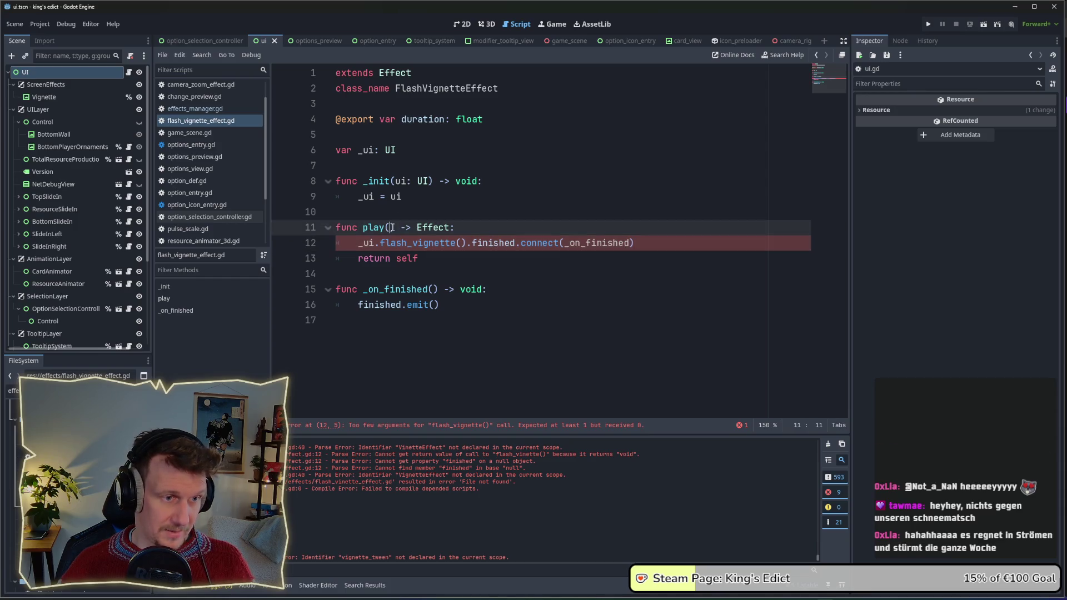
{"action": "left_click", "coordinate": [431, 190]}
{"action": "type", "text": ", "}
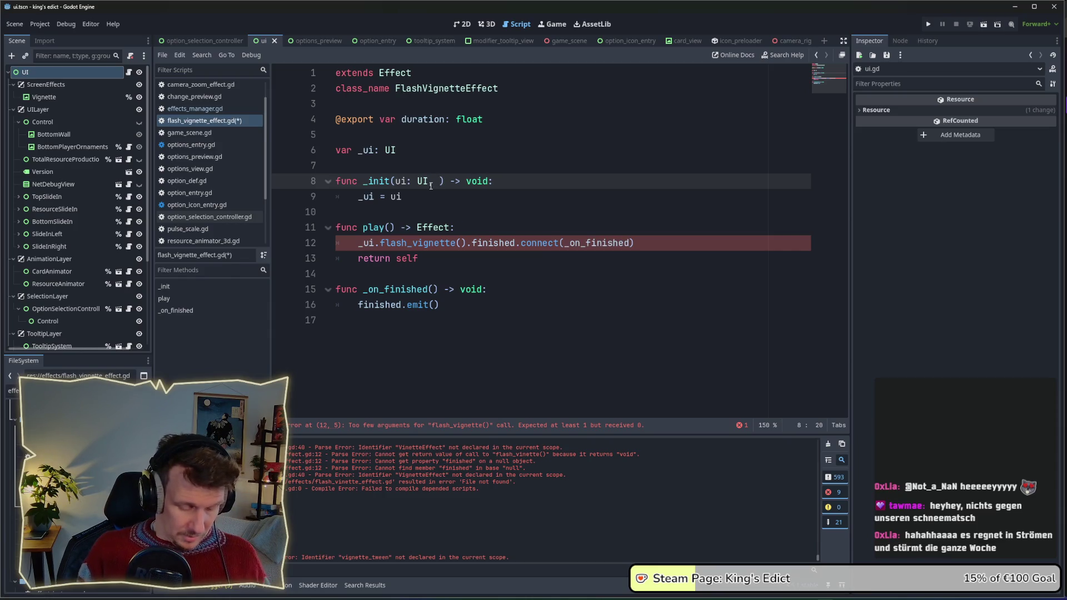
{"action": "type", "text": "duration: fl"}
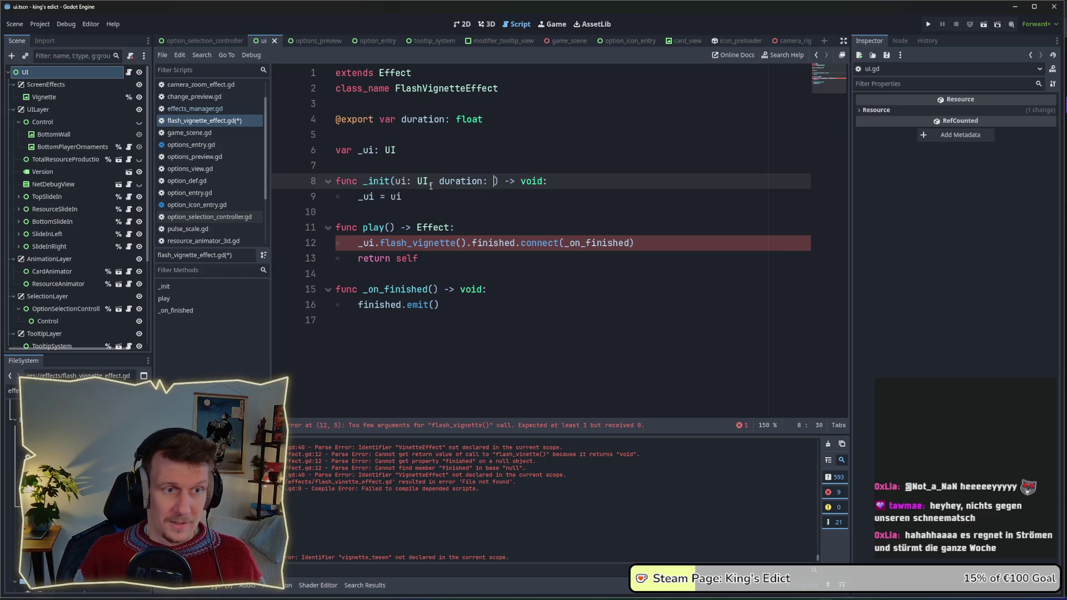
{"action": "type", "text": "oat = 0.35"}
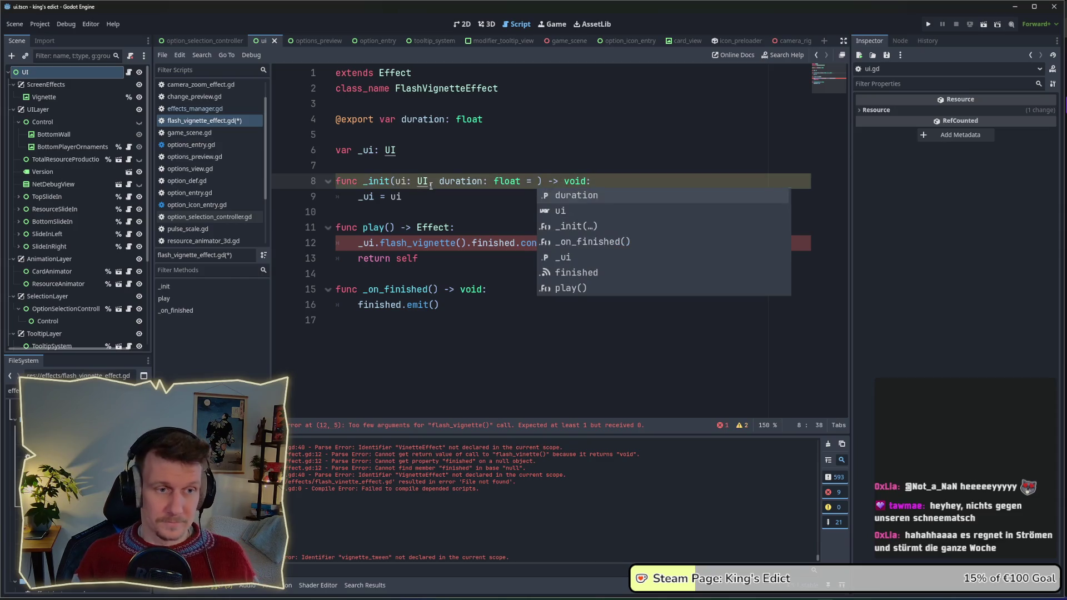
{"action": "left_click", "coordinate": [426, 152]}
{"action": "key", "text": "Return"}
{"action": "type", "text": "var "}
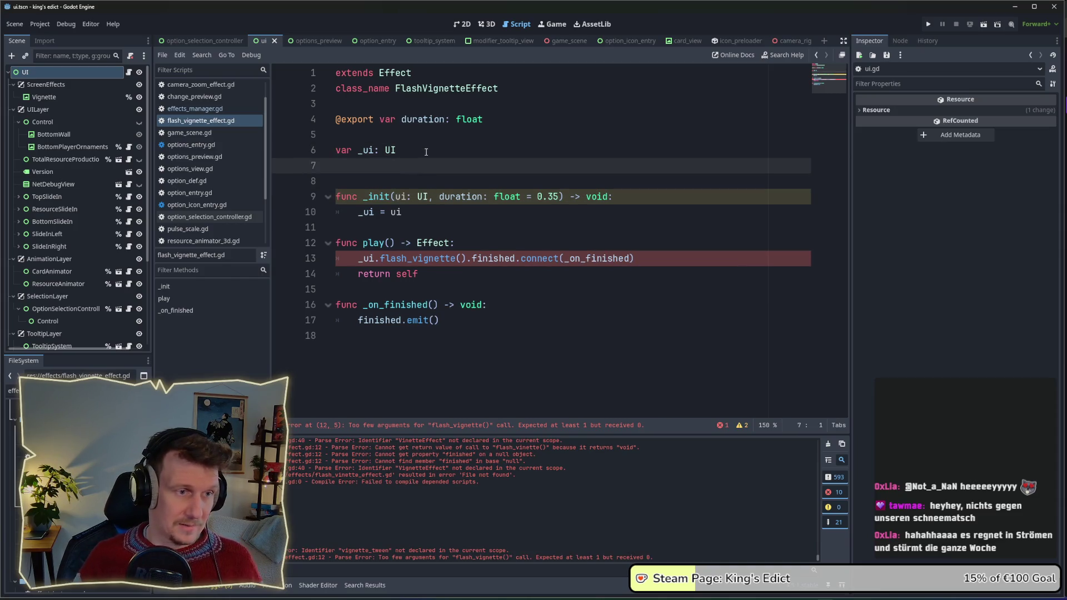
{"action": "type", "text": "_duration"}
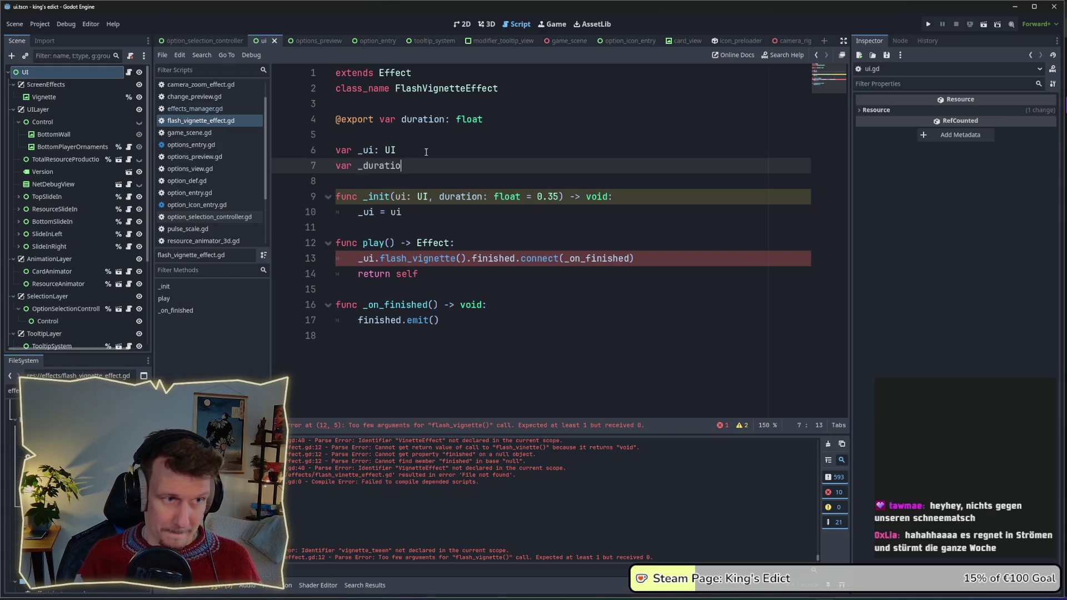
{"action": "type", "text": ": float ="}
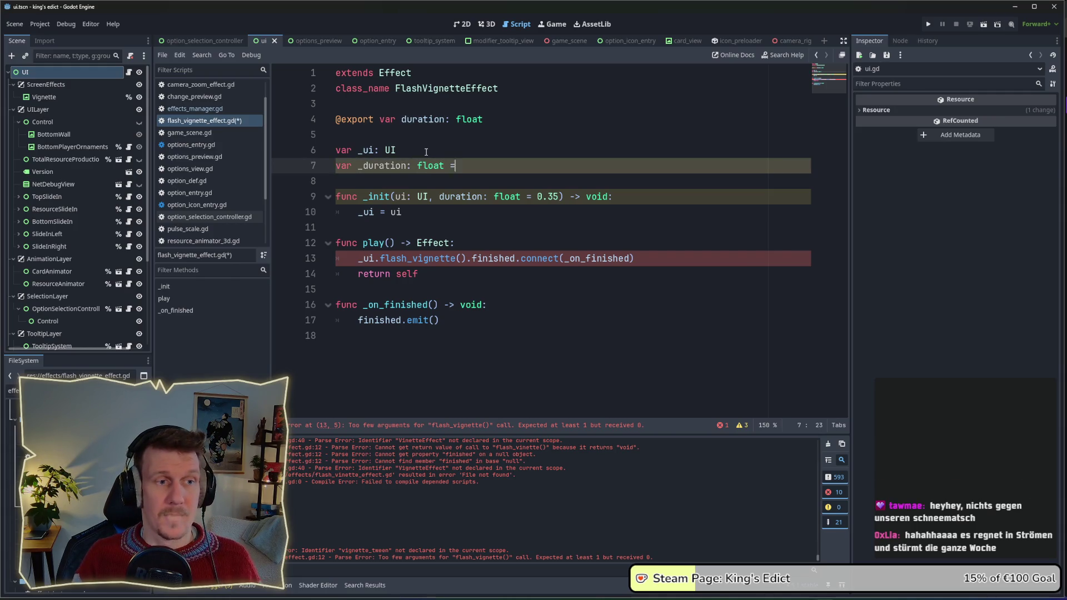
{"action": "key", "text": "BackSpace"}
{"action": "key", "text": "BackSpace"}
{"action": "key", "text": "BackSpace"}
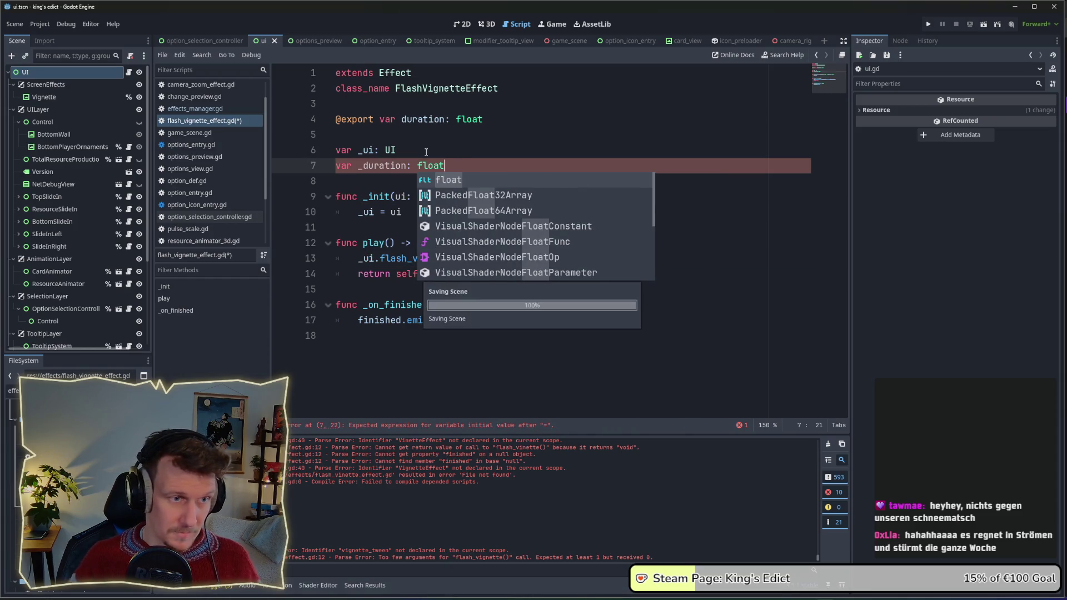
- Pass _duration as the flash_vignette() argument and save
{"action": "double_click", "coordinate": [393, 166]}
{"action": "key", "text": "ctrl+c"}
{"action": "left_click", "coordinate": [627, 259]}
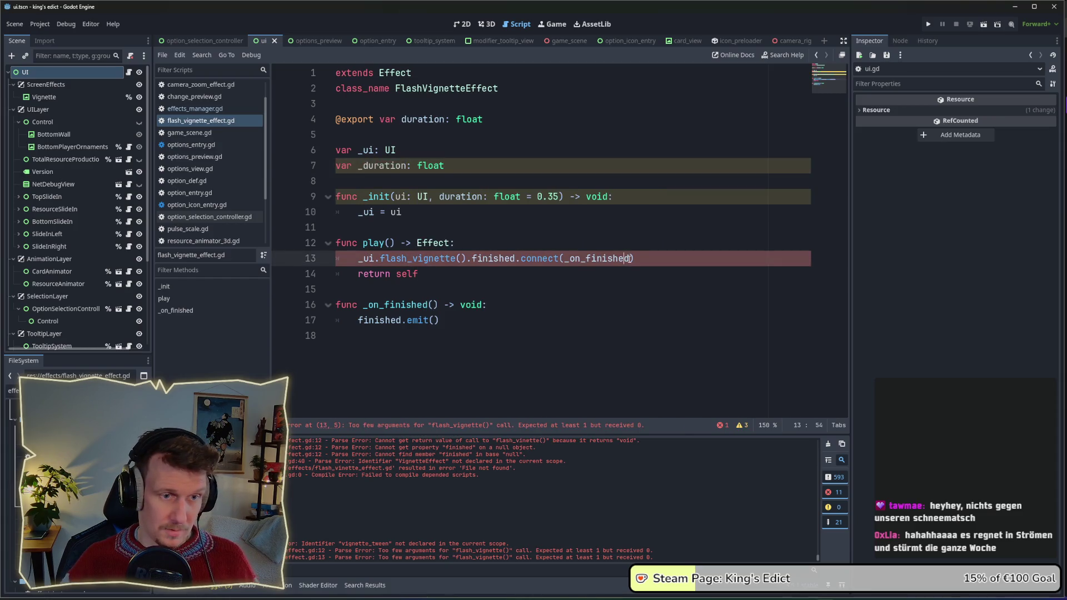
{"action": "left_click", "coordinate": [460, 259]}
{"action": "key", "text": "ctrl+v"}
{"action": "key", "text": "ctrl+s"}
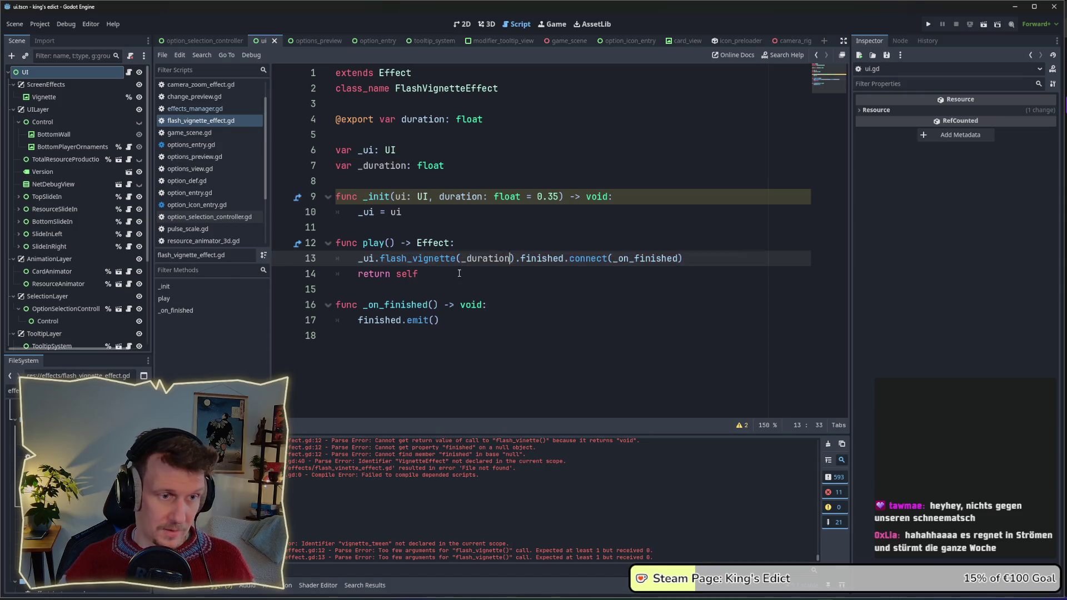
- Store the duration parameter in _duration inside _init
{"action": "left_click", "coordinate": [460, 273]}
{"action": "left_click", "coordinate": [424, 217]}
{"action": "key", "text": "Return"}
{"action": "key", "text": "ctrl+v"}
{"action": "type", "text": "= dur"}
{"action": "key", "text": "Return"}
{"action": "left_click", "coordinate": [195, 108]}
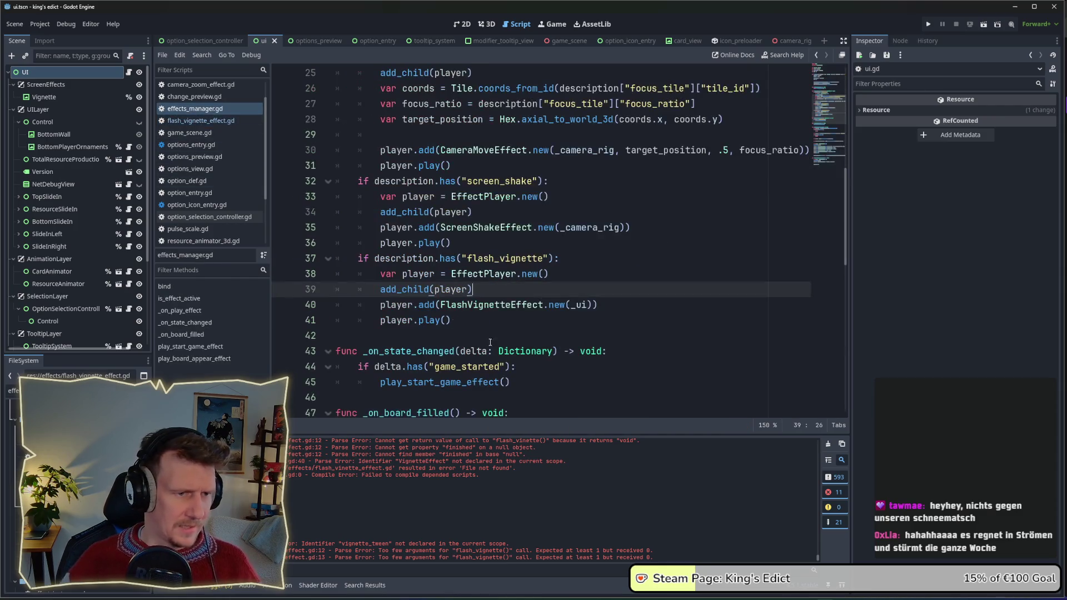
- Pass 0.35 as the duration to both FlashVignetteEffect.new() and ScreenShakeEffect.new()
{"action": "left_click", "coordinate": [641, 315]}
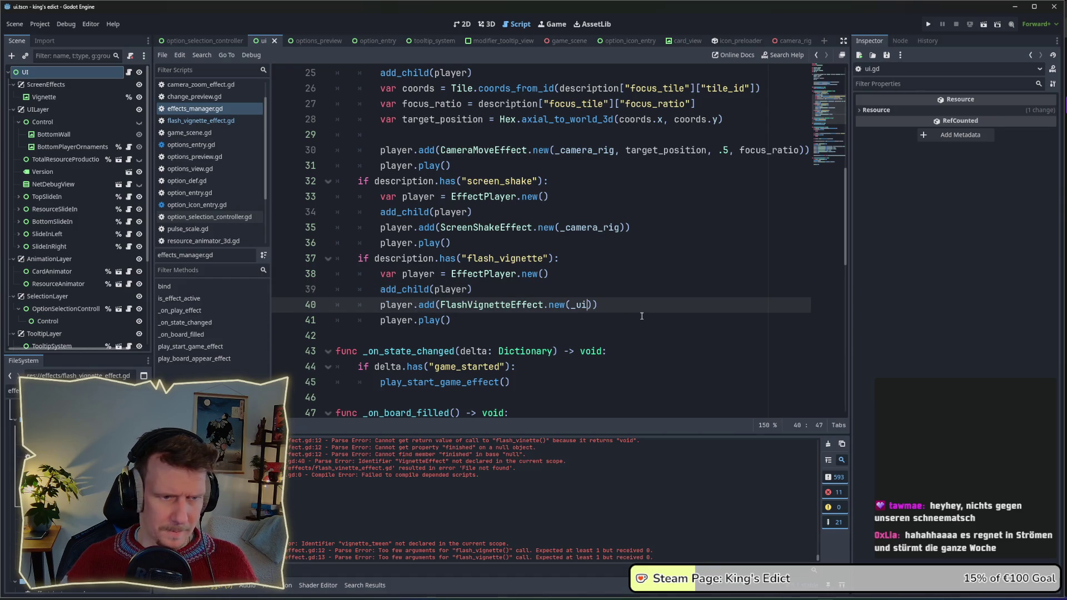
{"action": "type", "text": ", "}
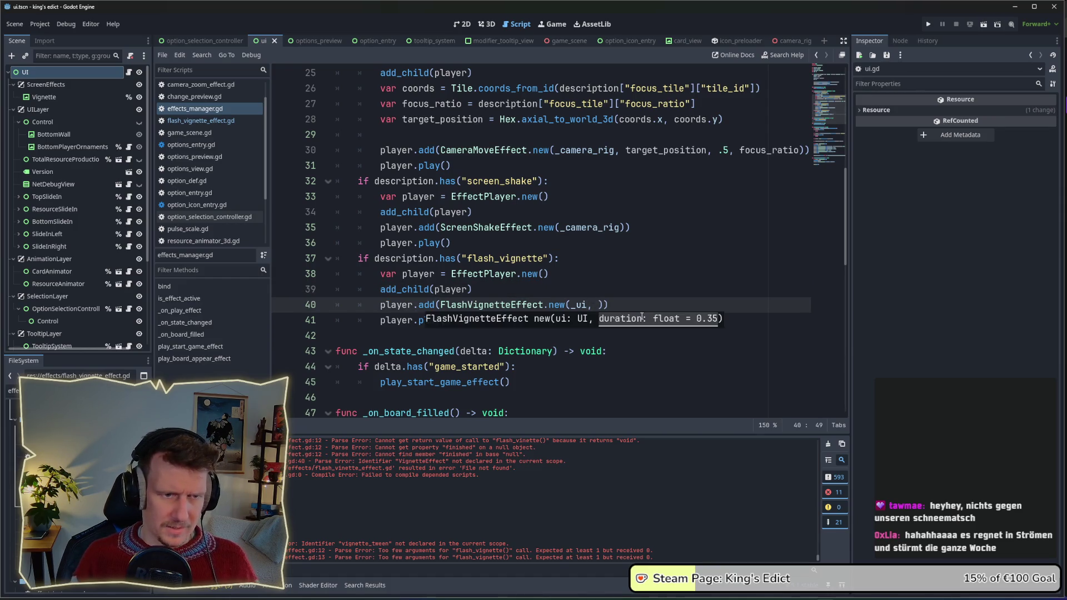
{"action": "type", "text": "_duration"}
{"action": "key", "text": "ctrl+BackSpace"}
{"action": "type", "text": "0.35"}
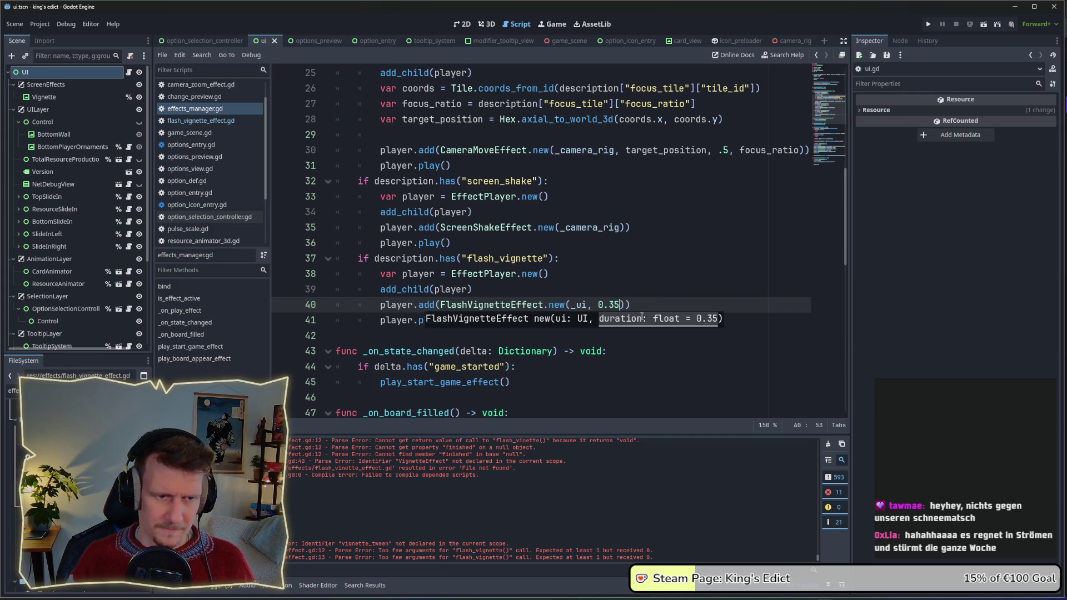
{"action": "key", "text": "Escape"}
{"action": "key", "text": "Up"}
{"action": "key", "text": "Up"}
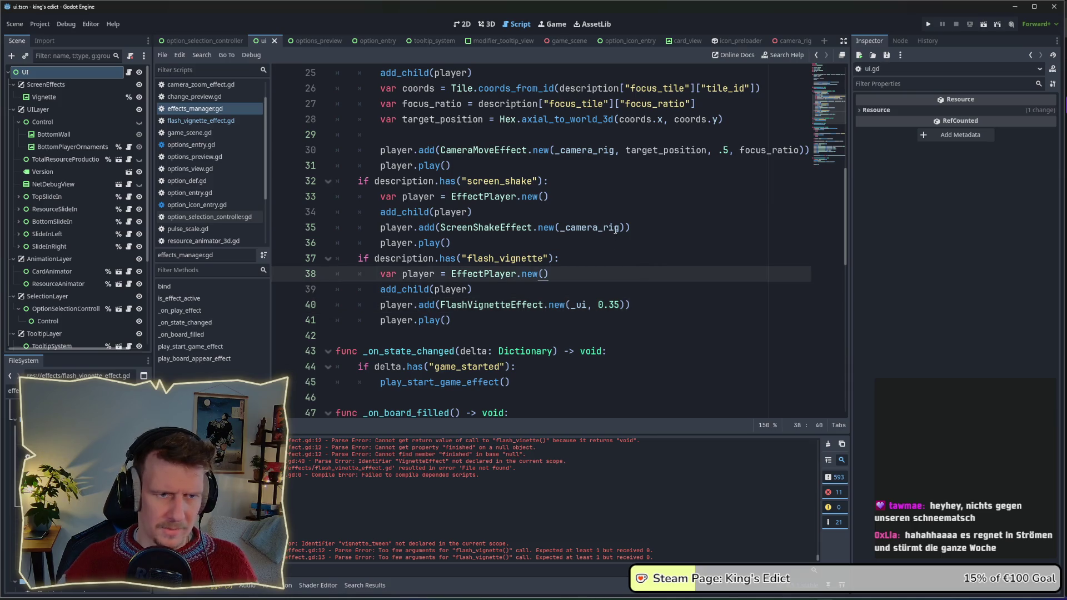
{"action": "left_click", "coordinate": [617, 230]}
{"action": "type", "text": ", "}
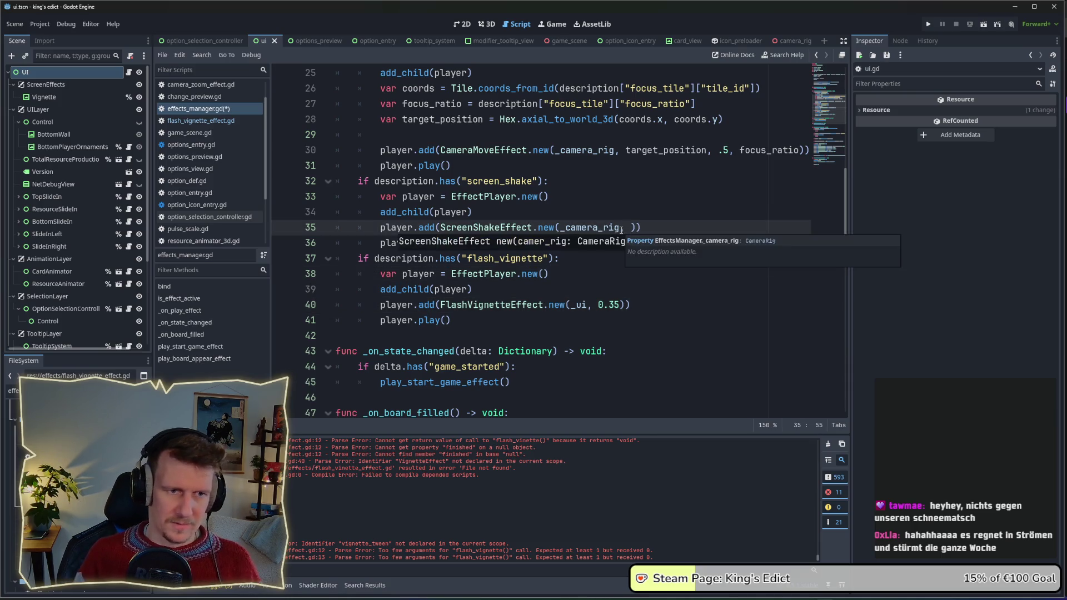
{"action": "type", "text": "0.35"}
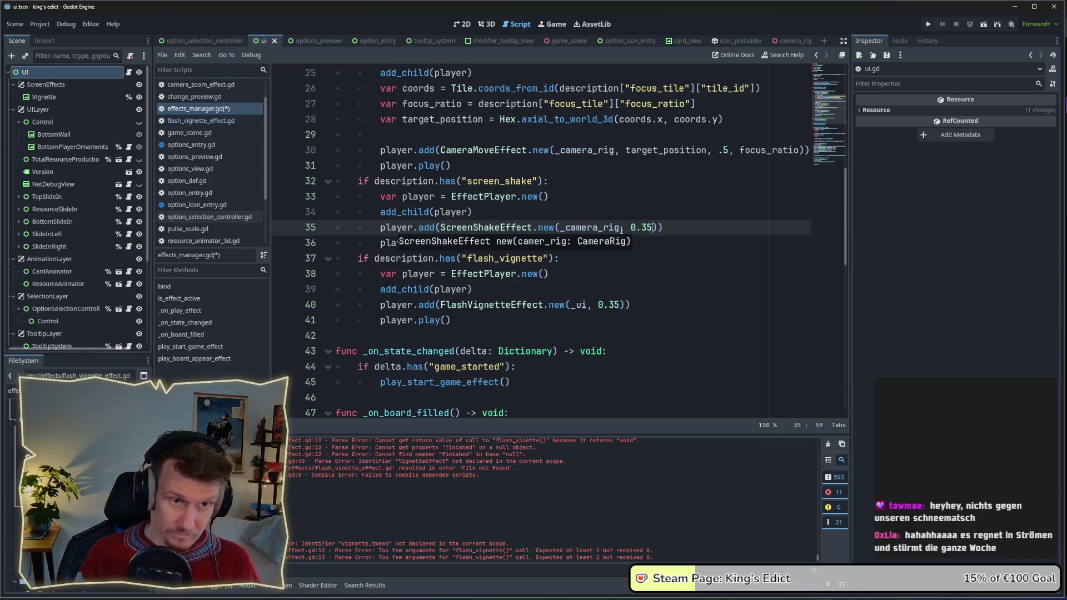
{"action": "left_click", "coordinate": [494, 227], "text": "ctrl"}
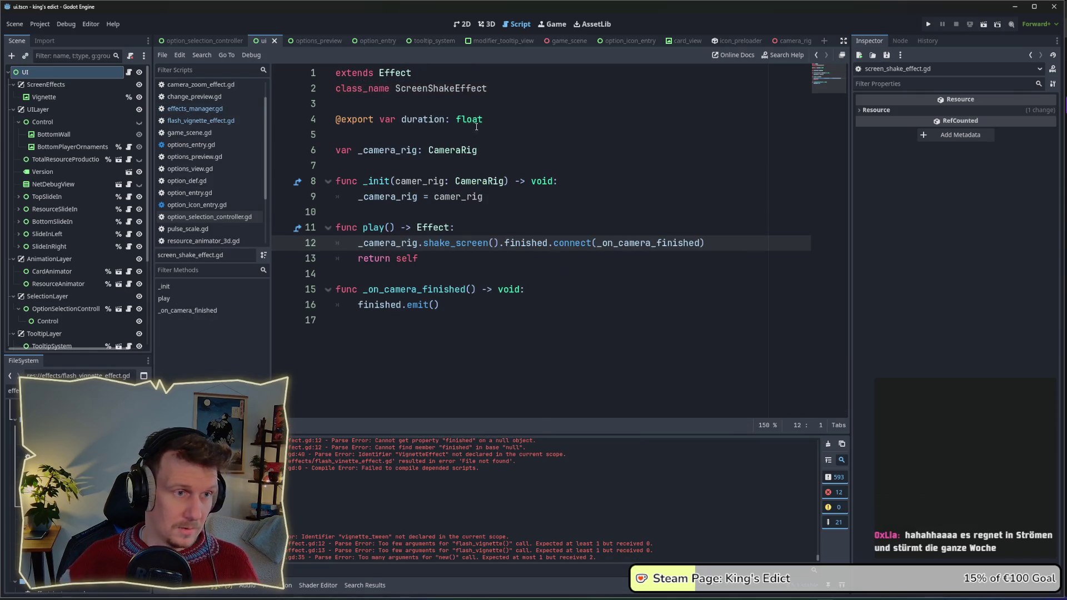
- Turn the exported duration variable into a plain private _duration variable
{"action": "left_click", "coordinate": [505, 126]}
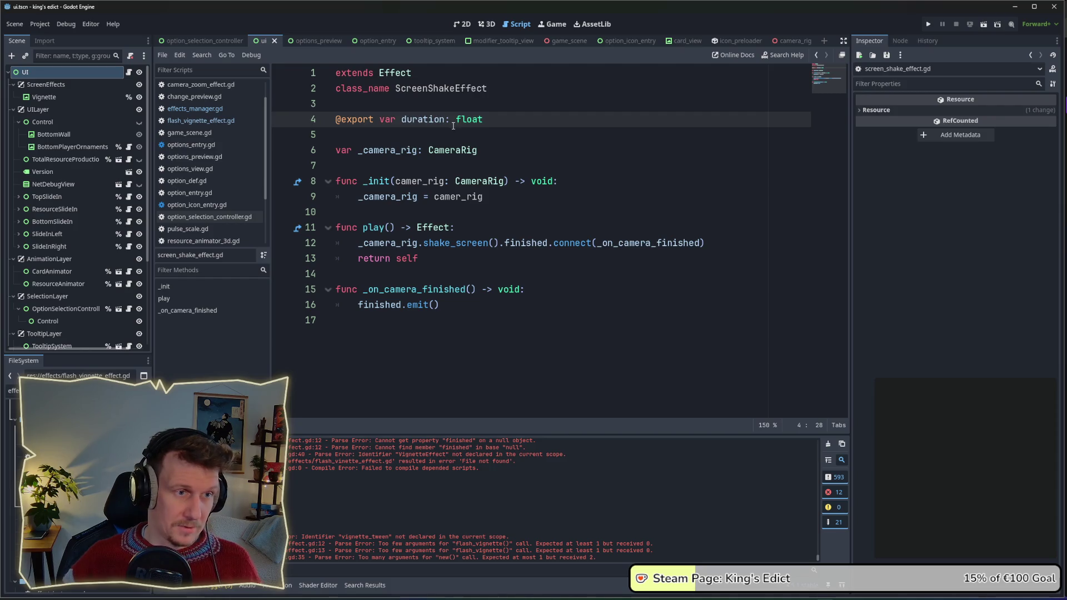
{"action": "left_click", "coordinate": [401, 119]}
{"action": "type", "text": "_"}
{"action": "double_click", "coordinate": [371, 119]}
{"action": "key", "text": "BackSpace"}
{"action": "key", "text": "Delete"}
- Add duration: float = 0.35 to _init, assign it to _duration, and save
{"action": "left_click", "coordinate": [505, 181]}
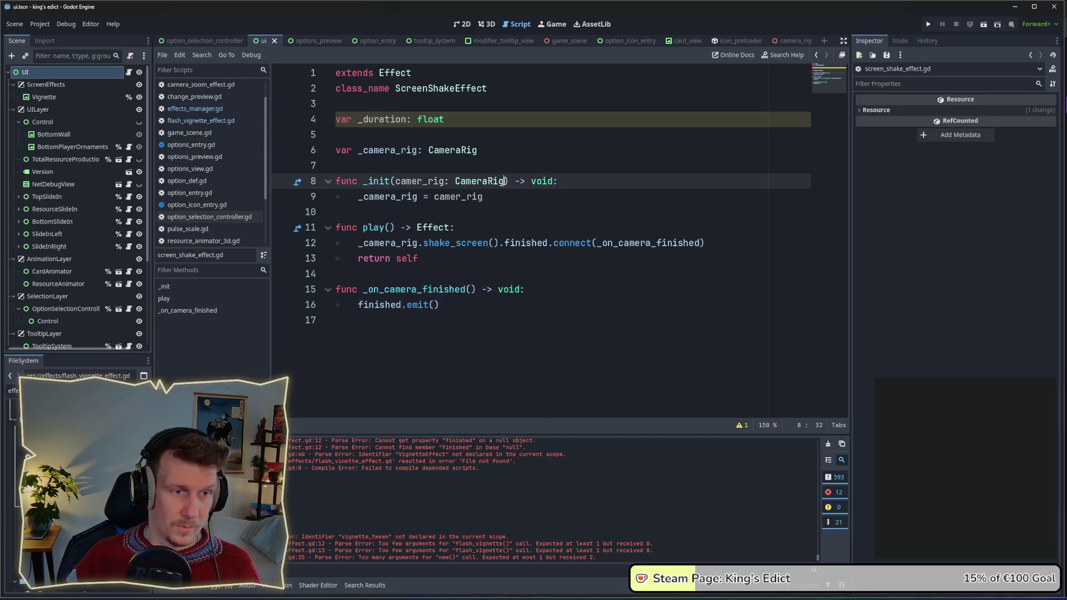
{"action": "type", "text": ", duration: float"}
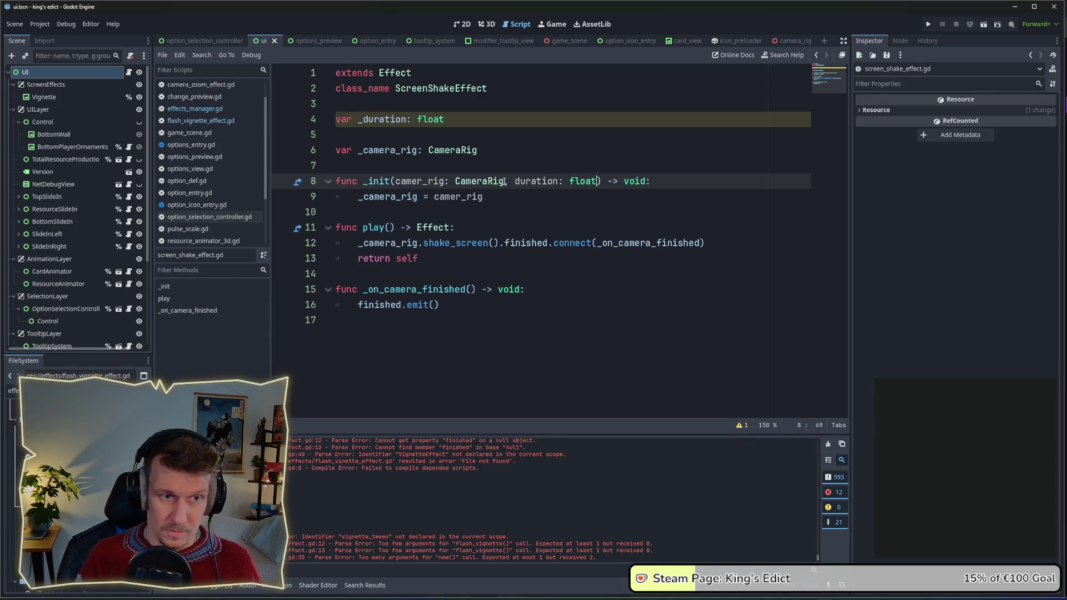
{"action": "type", "text": " = 0.45"}
{"action": "key", "text": "BackSpace"}
{"action": "key", "text": "BackSpace"}
{"action": "type", "text": "35"}
{"action": "key", "text": "Down"}
{"action": "key", "text": "Return"}
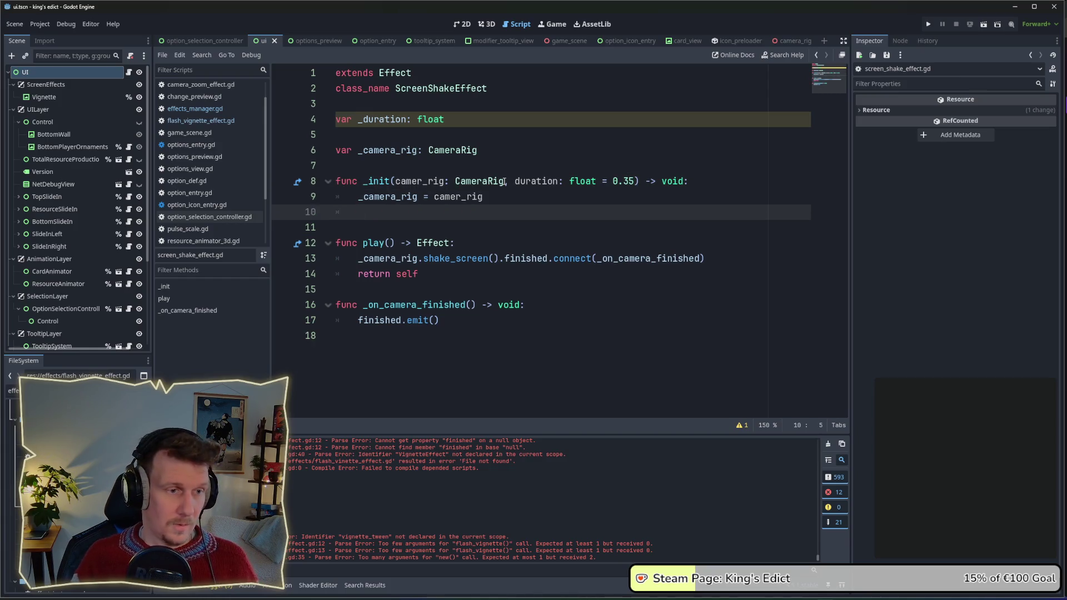
{"action": "type", "text": "_duration ="}
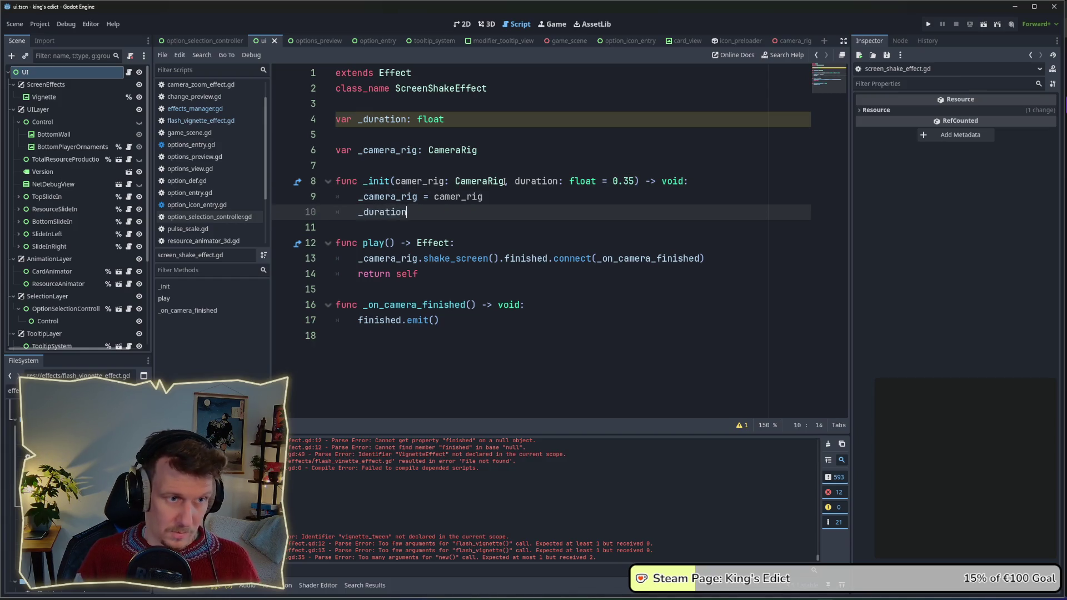
{"action": "type", "text": " duration"}
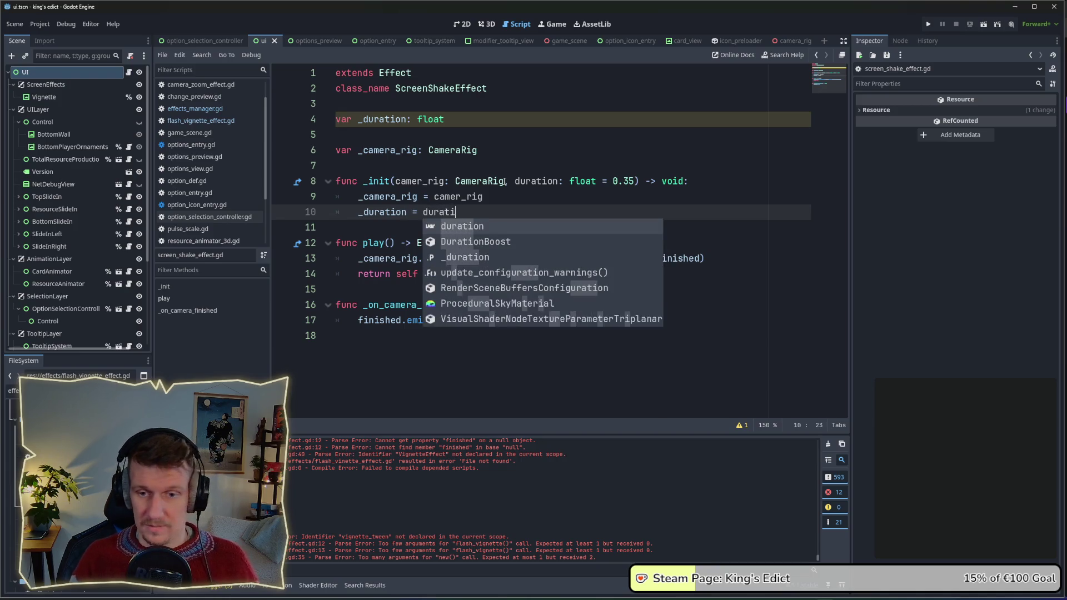
{"action": "key", "text": "ctrl+s"}
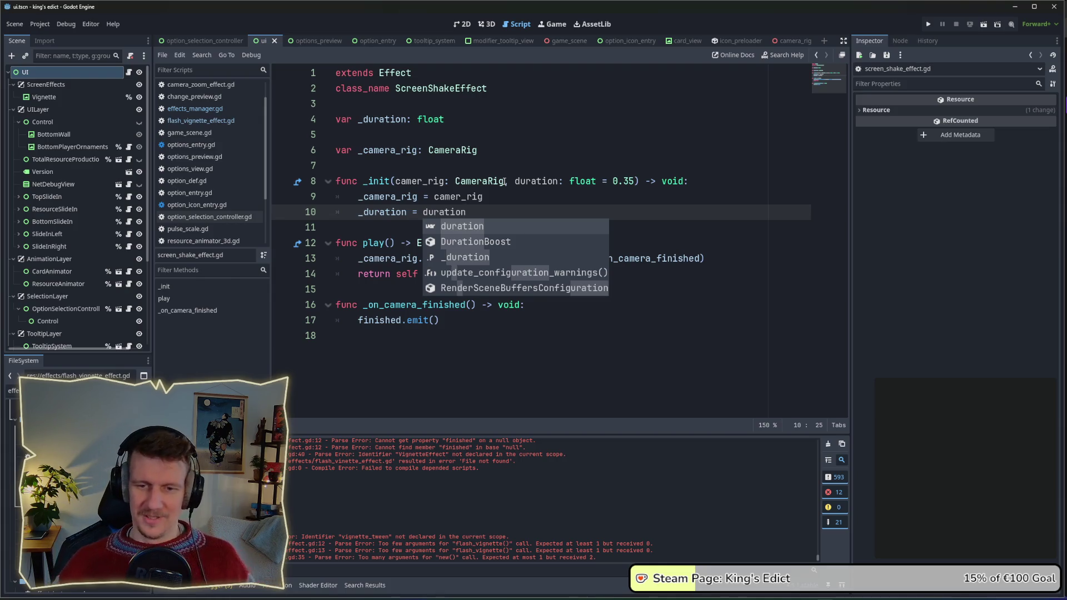
{"action": "key", "text": "Escape"}
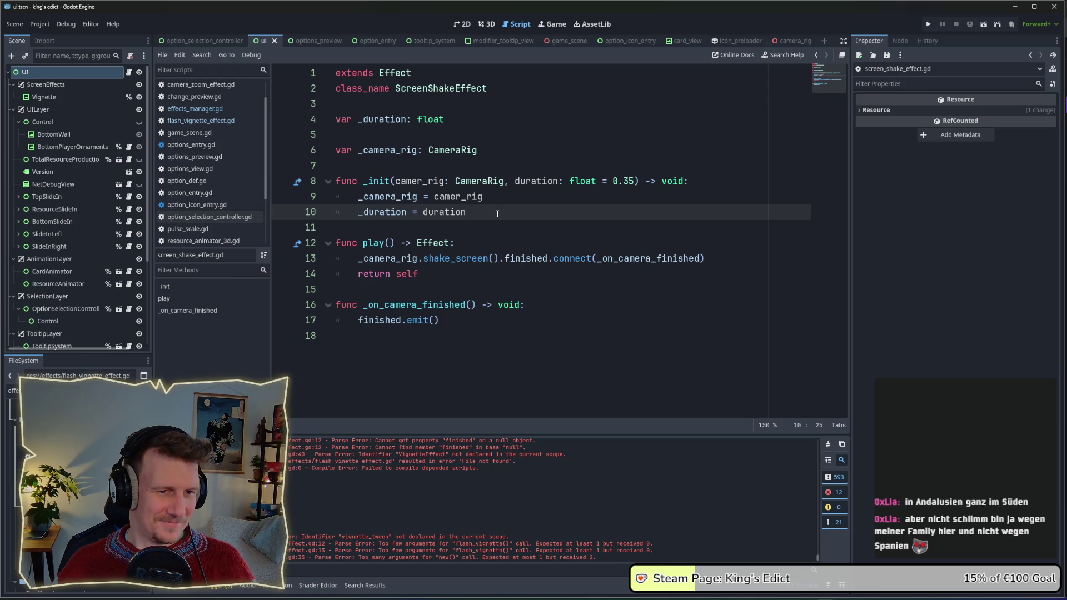
- Go from the shake_screen() call on line 13 to its definition in camera_rig.gd
{"action": "left_click", "coordinate": [497, 258]}
{"action": "type", "text": "_dura"}
{"action": "type", "text": "tion"}
{"action": "left_click", "coordinate": [473, 258], "text": "ctrl"}
- Add a 'duration: float' parameter to shake_screen
{"action": "left_click", "coordinate": [438, 243]}
{"action": "type", "text": "_dura"}
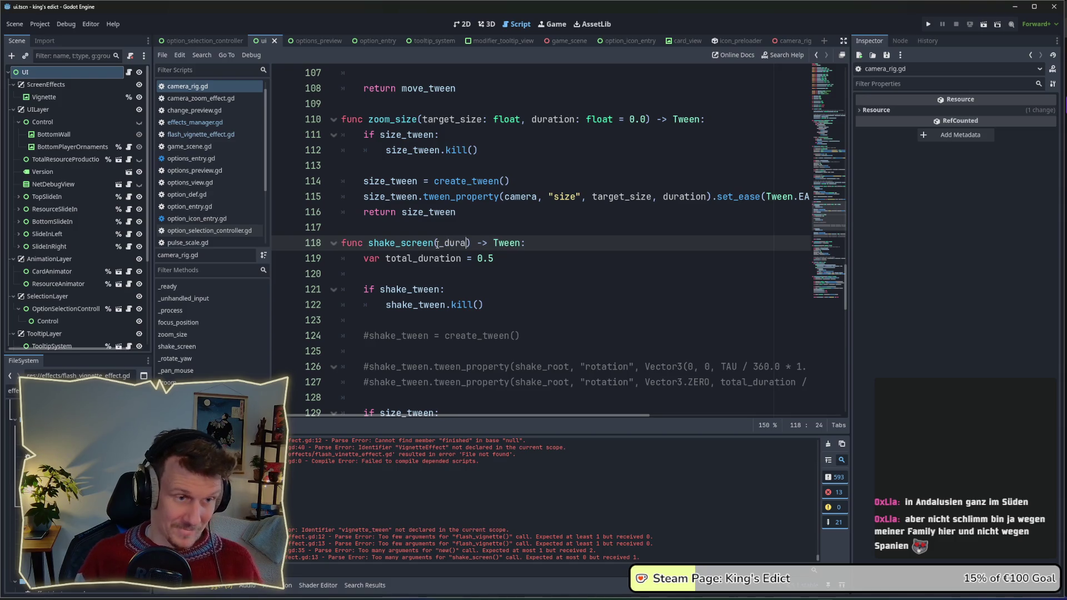
{"action": "key", "text": "BackSpace"}
{"action": "key", "text": "BackSpace"}
{"action": "key", "text": "BackSpace"}
{"action": "type", "text": "d"}
{"action": "type", "text": "uration"}
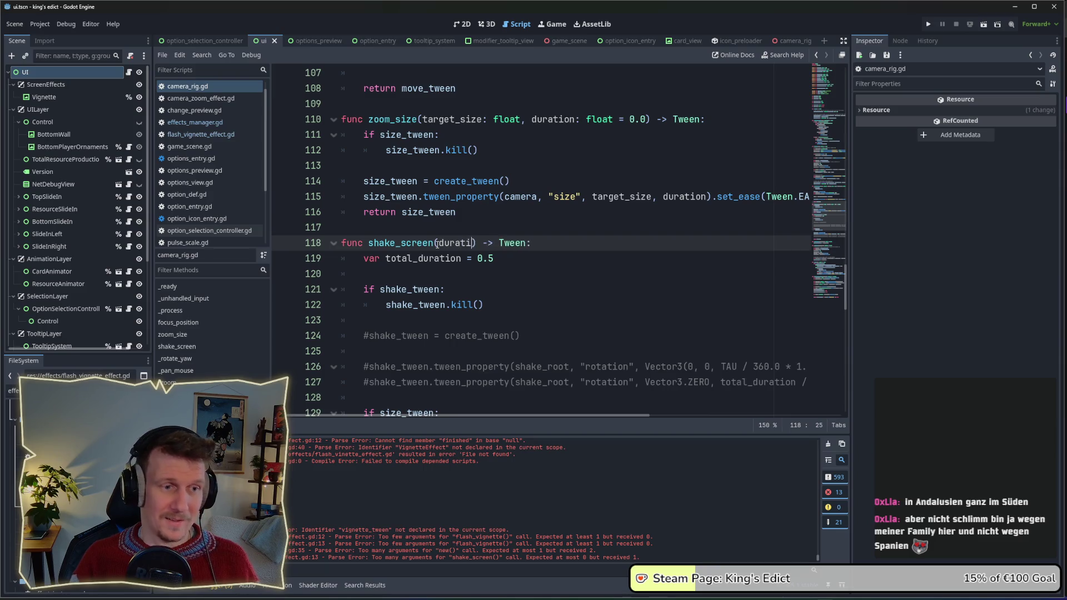
{"action": "type", "text": ": float"}
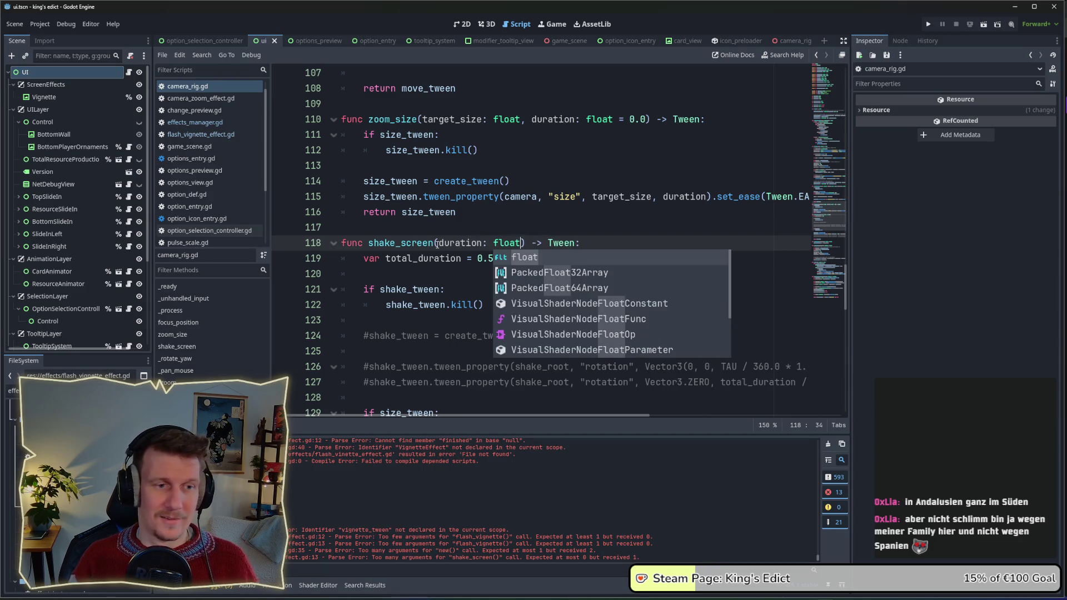
- Delete total_duration, the commented shake tween lines and the shake_tween kill check, then save
{"action": "scroll", "coordinate": [418, 252], "scroll_direction": "down", "scroll_amount": 3}
{"action": "key", "text": "Down"}
{"action": "key", "text": "shift+Home"}
{"action": "key", "text": "shift+Home"}
{"action": "key", "text": "BackSpace"}
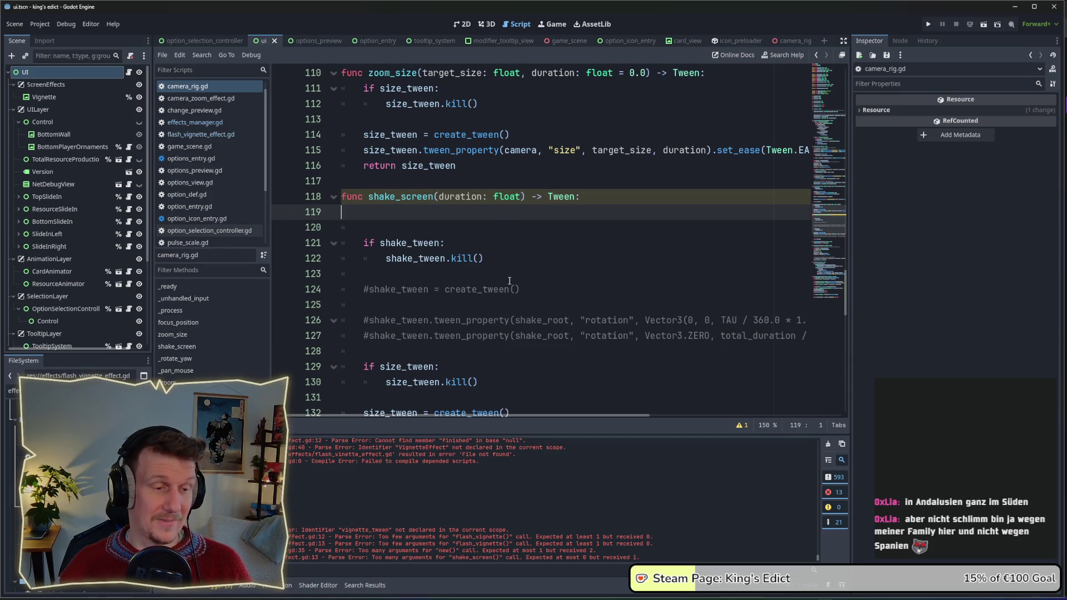
{"action": "scroll", "coordinate": [507, 276], "scroll_direction": "down", "scroll_amount": 1}
{"action": "left_click_drag", "start_coordinate": [376, 303], "coordinate": [332, 251]}
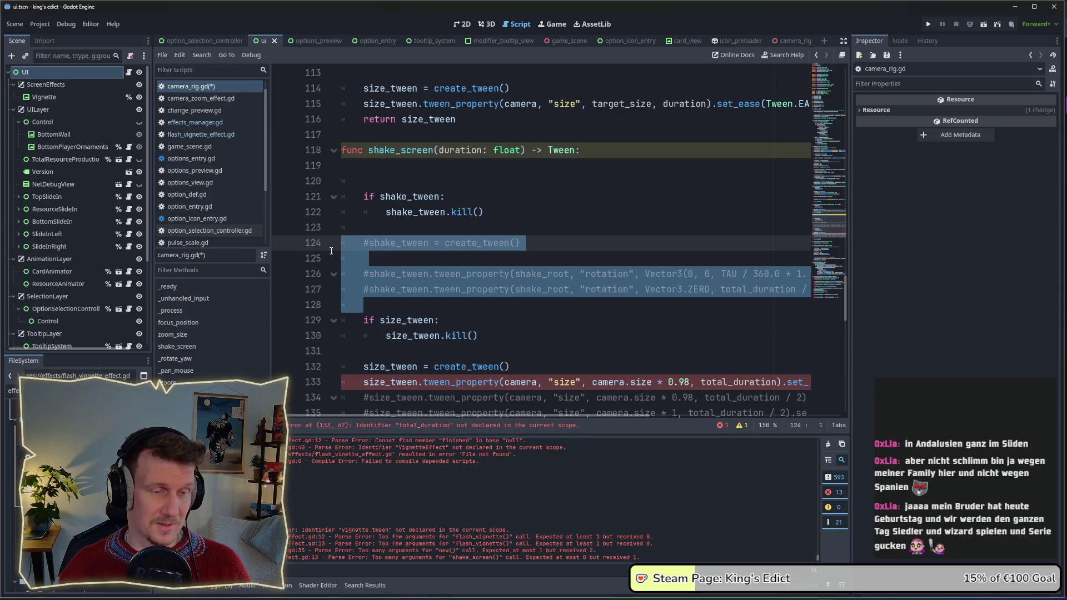
{"action": "key", "text": "BackSpace"}
{"action": "key", "text": "BackSpace"}
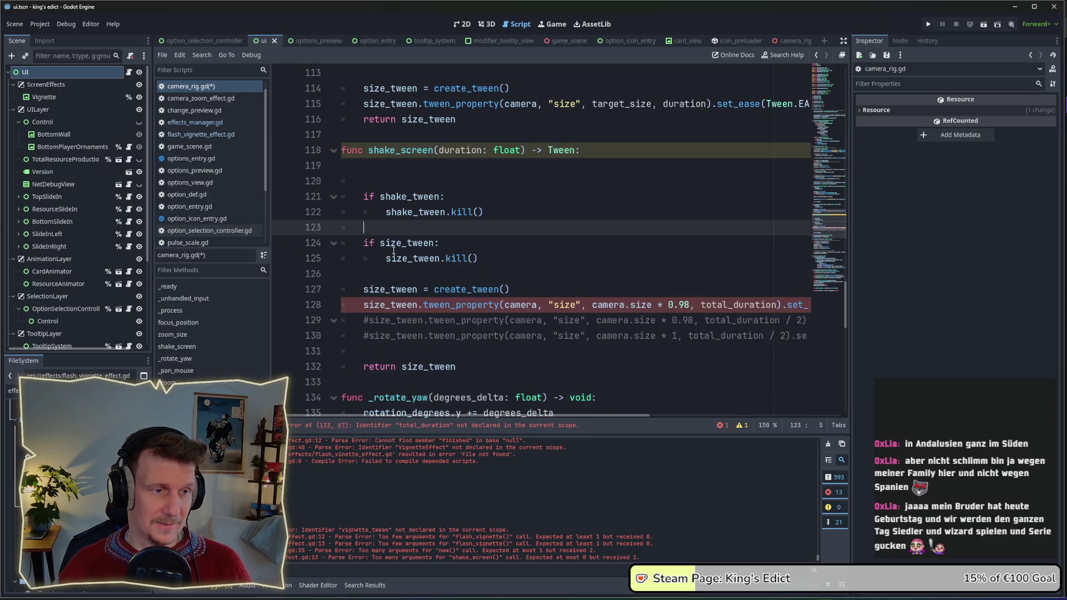
{"action": "left_click_drag", "start_coordinate": [520, 227], "coordinate": [298, 196]}
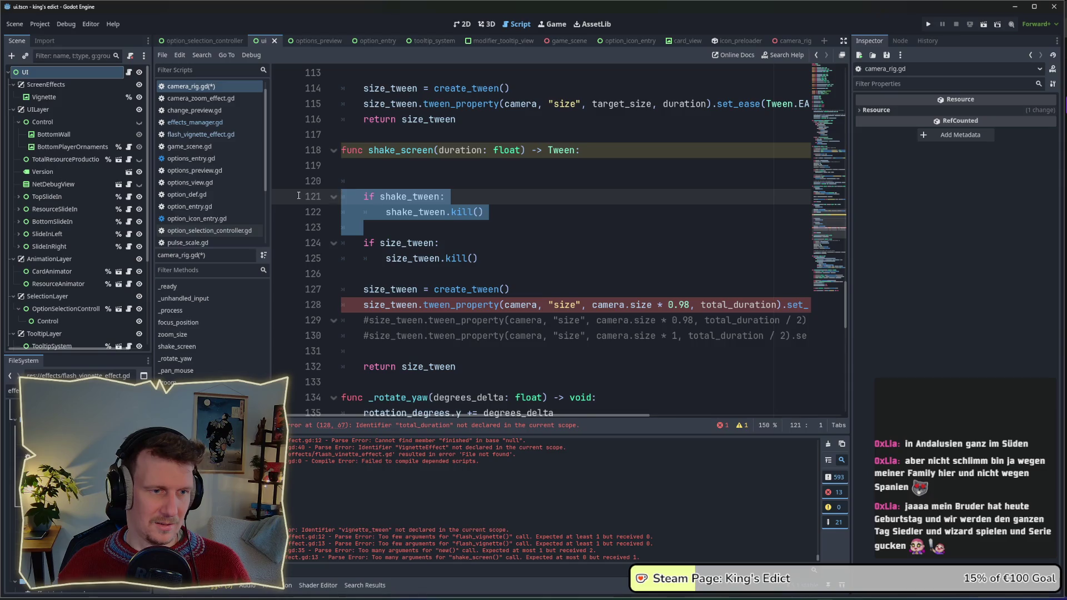
{"action": "key", "text": "BackSpace"}
{"action": "key", "text": "BackSpace"}
{"action": "key", "text": "BackSpace"}
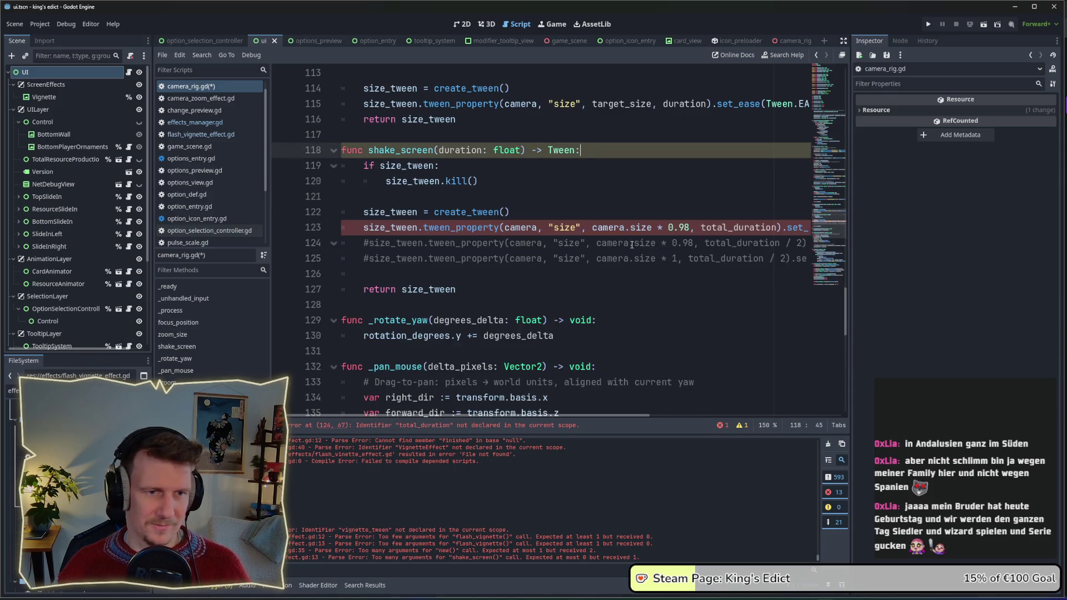
{"action": "key", "text": "ctrl+s"}
- Use duration instead of total_duration in the size tween and delete the commented size tween lines
{"action": "mouse_move", "coordinate": [575, 416]}
{"action": "left_mouse_down"}
{"action": "mouse_move", "coordinate": [721, 421]}
{"action": "mouse_move", "coordinate": [754, 317]}
{"action": "left_mouse_up"}
{"action": "left_click_drag", "start_coordinate": [655, 418], "coordinate": [532, 412]}
{"action": "double_click", "coordinate": [619, 227]}
{"action": "type", "text": "duration"}
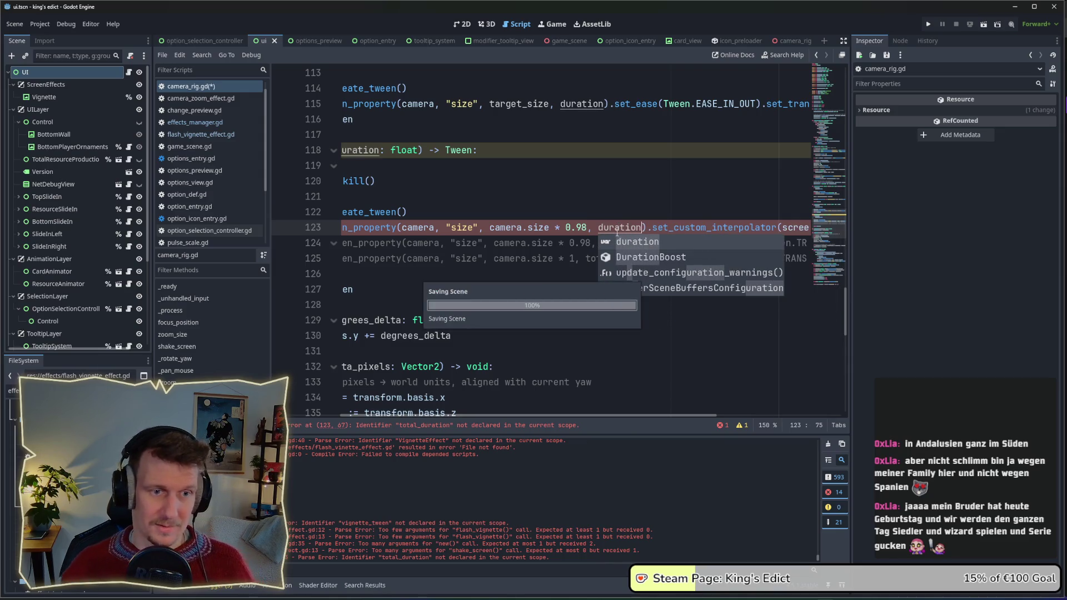
{"action": "left_click_drag", "start_coordinate": [613, 417], "coordinate": [486, 407]}
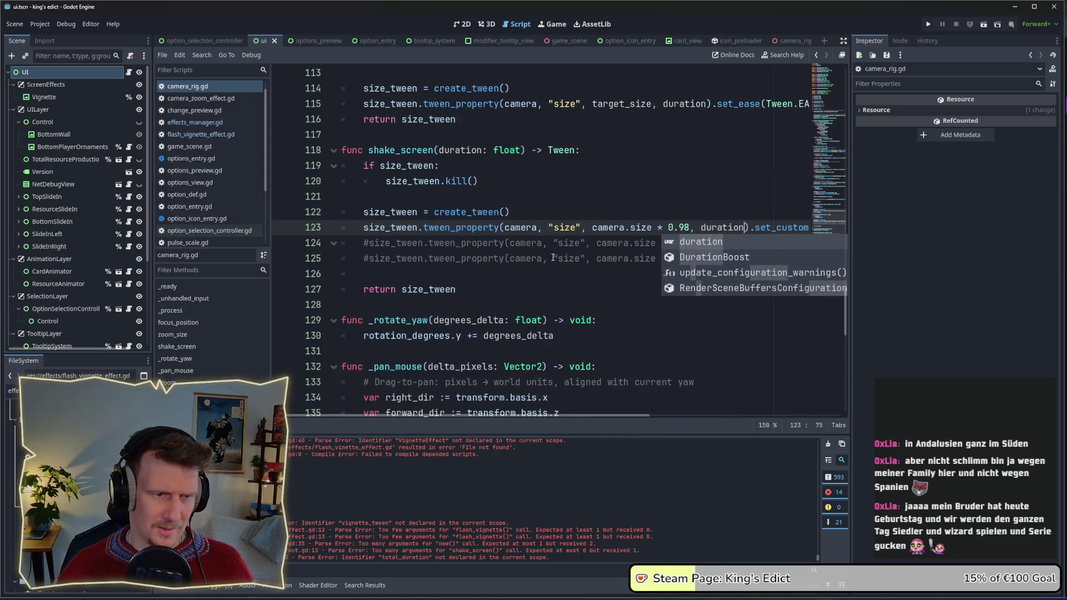
{"action": "left_click_drag", "start_coordinate": [373, 269], "coordinate": [340, 243]}
{"action": "key", "text": "BackSpace"}
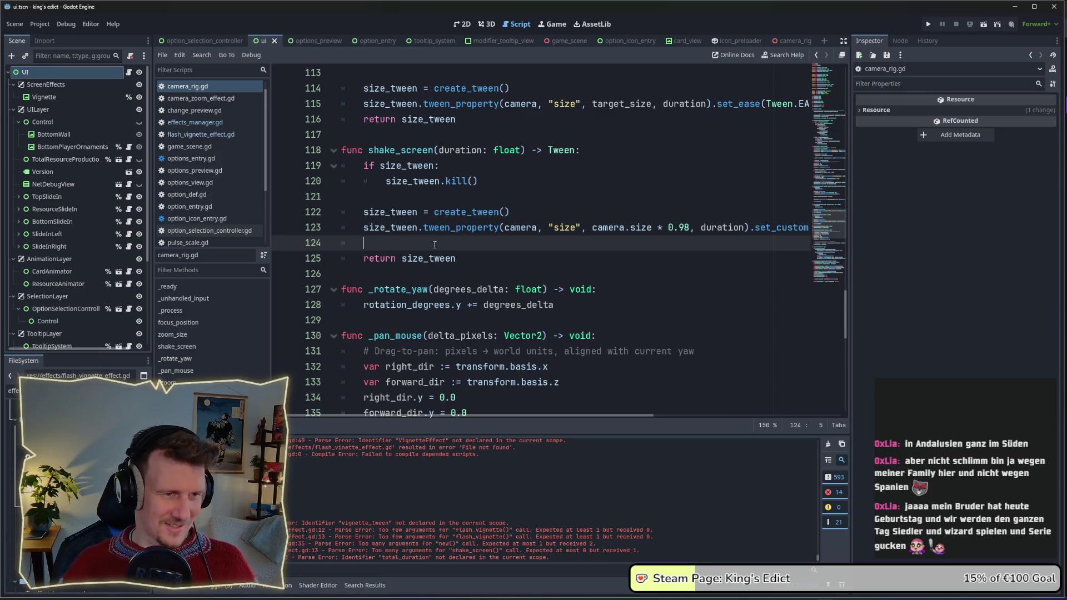
- Review shake_screen from the size_tween kill check down to the return line
{"action": "left_click", "coordinate": [407, 201]}
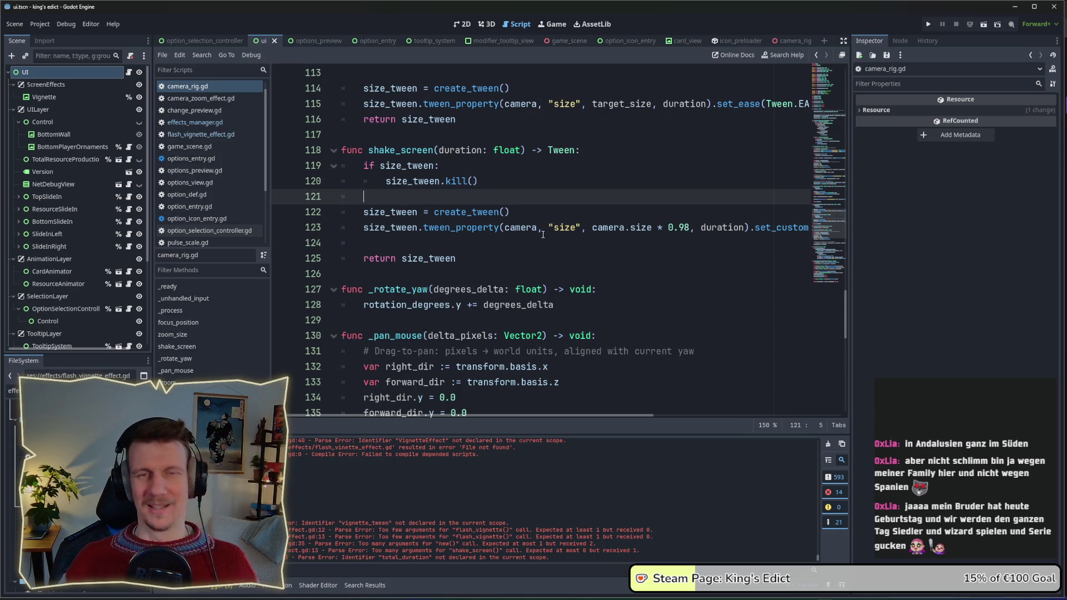
{"action": "mouse_move", "coordinate": [478, 415]}
{"action": "left_mouse_down"}
{"action": "mouse_move", "coordinate": [656, 419]}
{"action": "mouse_move", "coordinate": [482, 402]}
{"action": "left_mouse_up"}
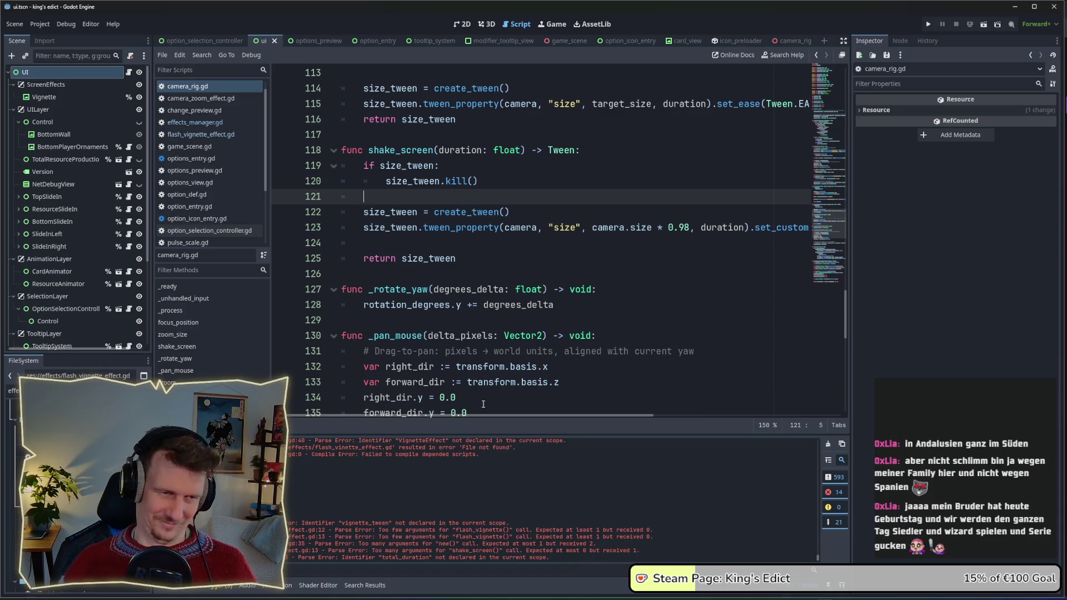
{"action": "left_click", "coordinate": [453, 250]}
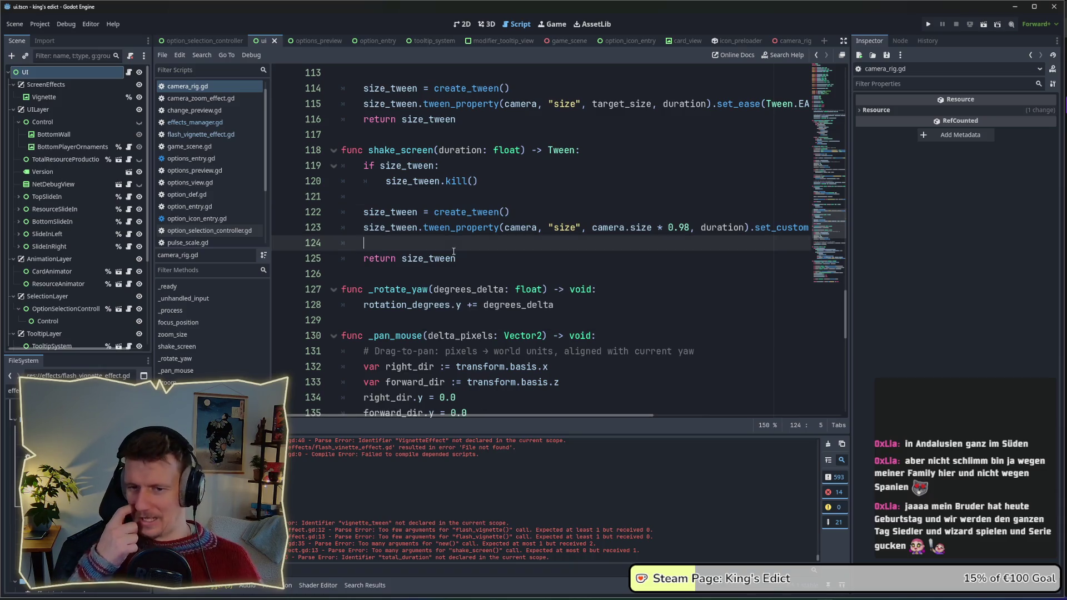
{"action": "key", "text": "Up"}
{"action": "key", "text": "Up"}
{"action": "key", "text": "Up"}
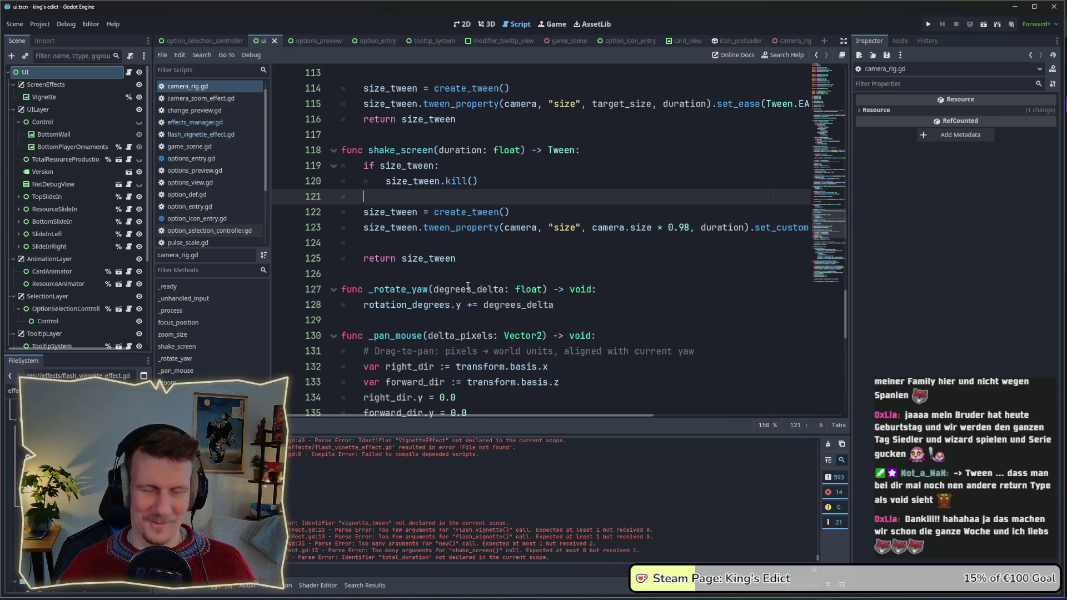
{"action": "mouse_move", "coordinate": [498, 417]}
{"action": "left_mouse_down"}
{"action": "mouse_move", "coordinate": [662, 418]}
{"action": "mouse_move", "coordinate": [467, 417]}
{"action": "left_mouse_up"}
{"action": "left_click", "coordinate": [466, 260]}
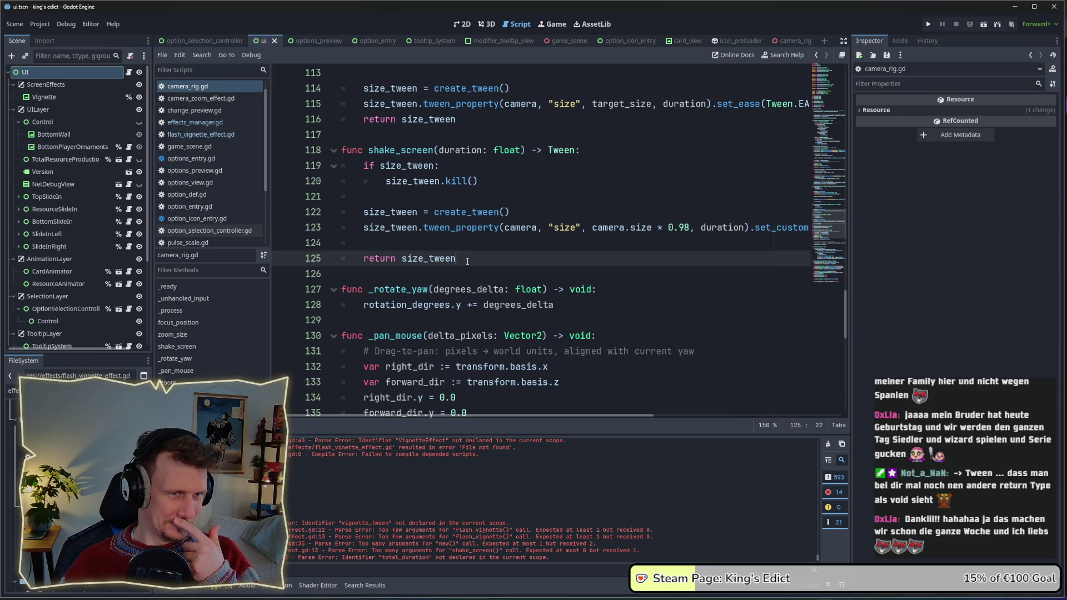
- In flash_vignette_effect.gd, remove the exported duration variable, keeping _duration set by _init
{"action": "mouse_move", "coordinate": [476, 415]}
{"action": "left_mouse_down"}
{"action": "mouse_move", "coordinate": [519, 415]}
{"action": "mouse_move", "coordinate": [476, 415]}
{"action": "left_mouse_up"}
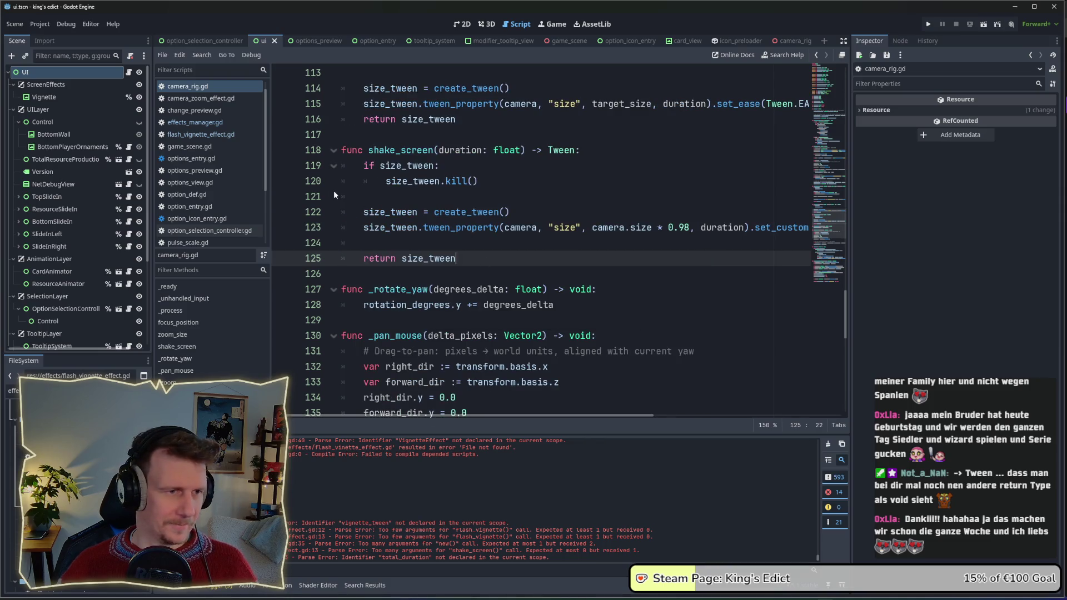
{"action": "left_click", "coordinate": [203, 134]}
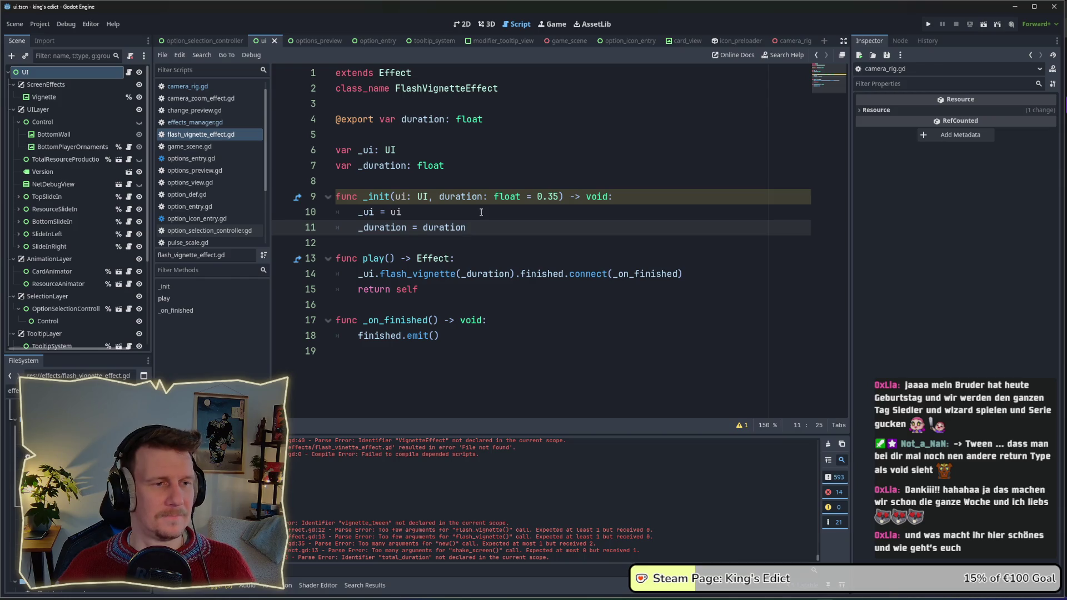
{"action": "left_click", "coordinate": [477, 199]}
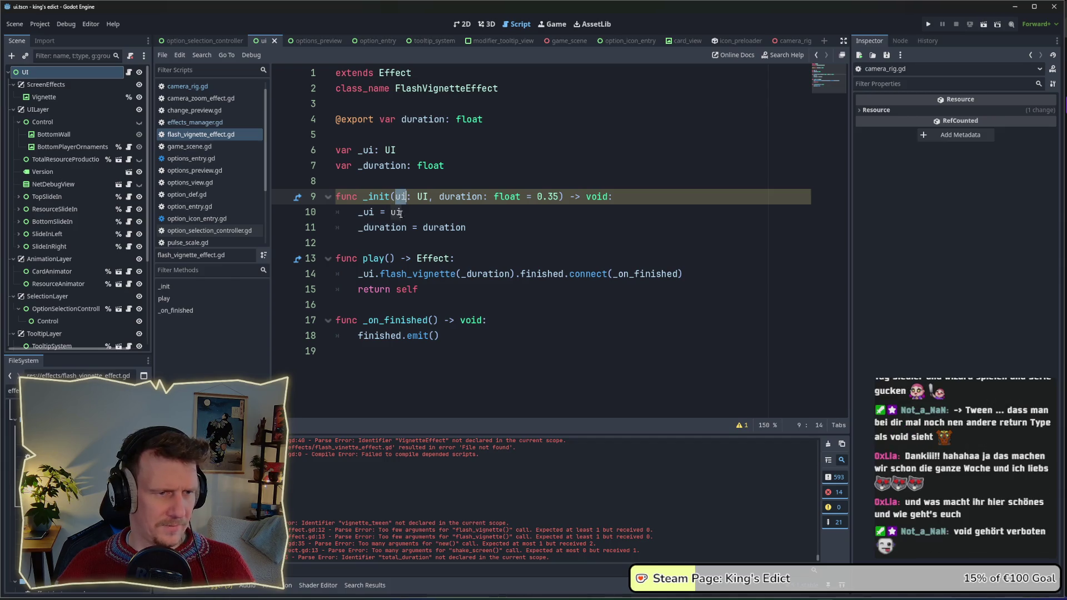
{"action": "double_click", "coordinate": [443, 227]}
{"action": "left_click_drag", "start_coordinate": [483, 119], "coordinate": [272, 126]}
{"action": "key", "text": "Delete"}
{"action": "key", "text": "Delete"}
{"action": "key", "text": "Delete"}
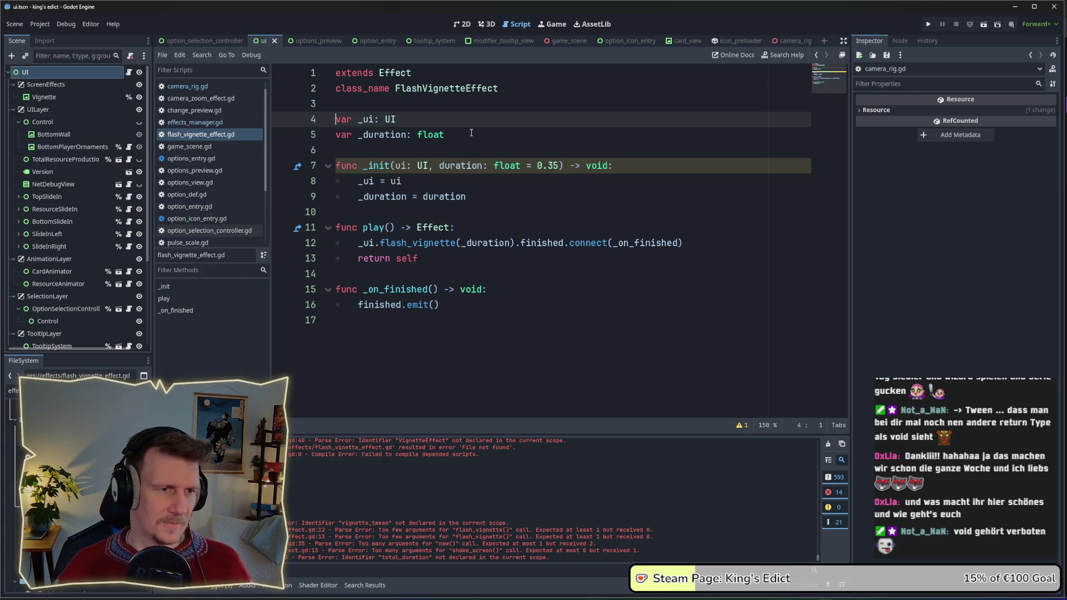
{"action": "left_click", "coordinate": [472, 133]}
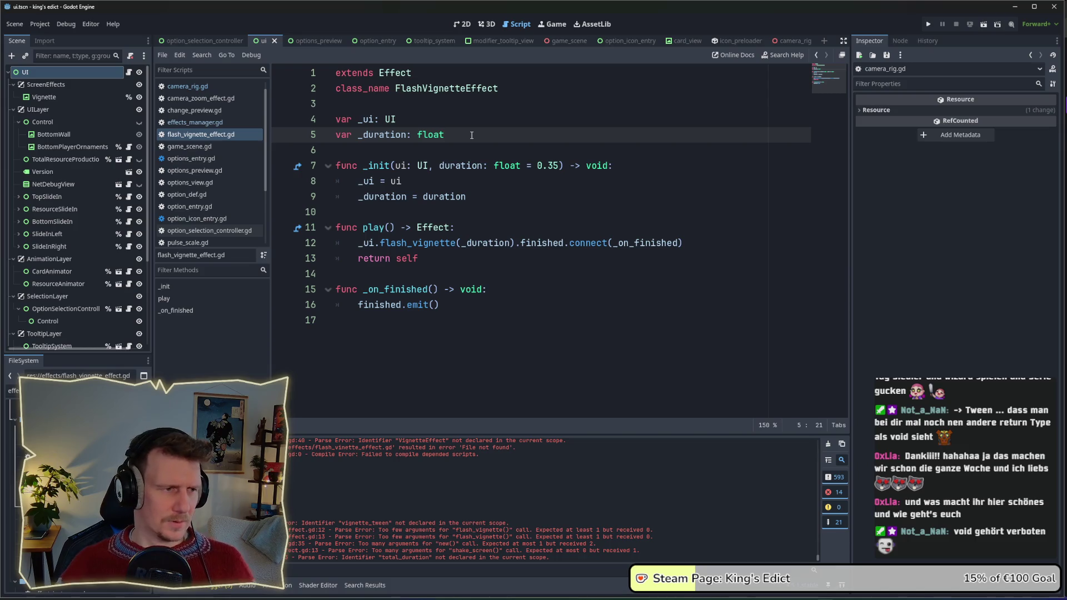
{"action": "left_click", "coordinate": [209, 122]}
- Search all project files for flash_vignette from effects_manager.gd
{"action": "left_click", "coordinate": [572, 271]}
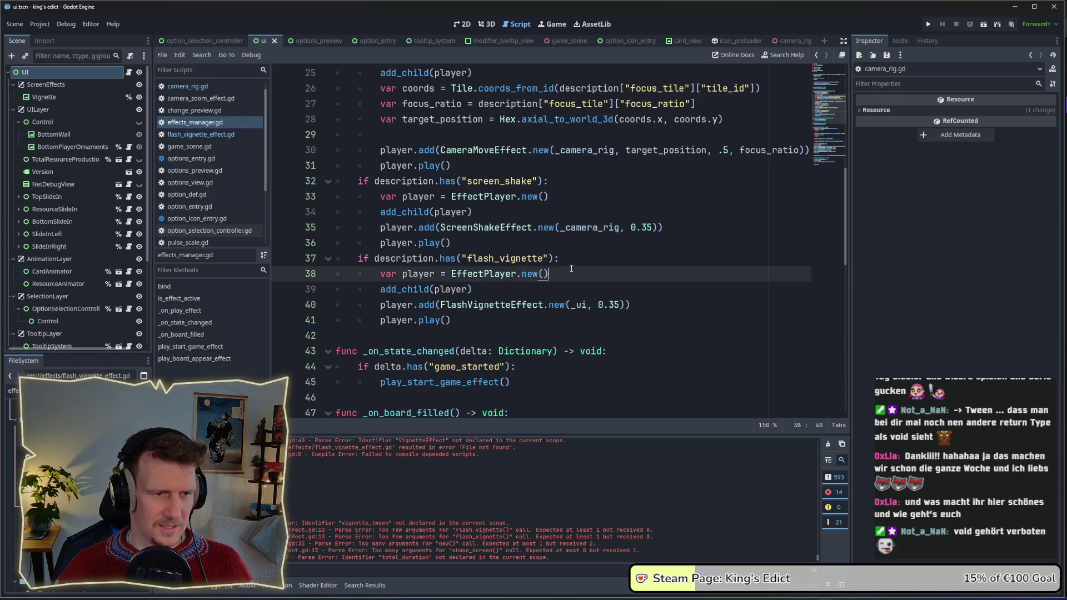
{"action": "left_click_drag", "start_coordinate": [549, 259], "coordinate": [463, 259]}
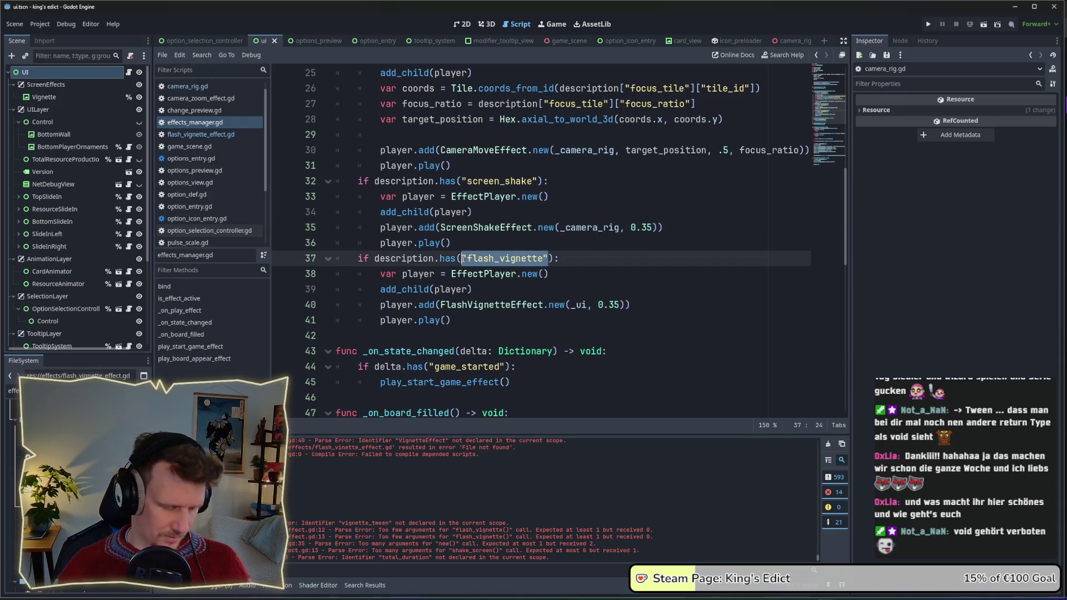
{"action": "key", "text": "ctrl+shift+f"}
{"action": "left_click", "coordinate": [719, 349]}
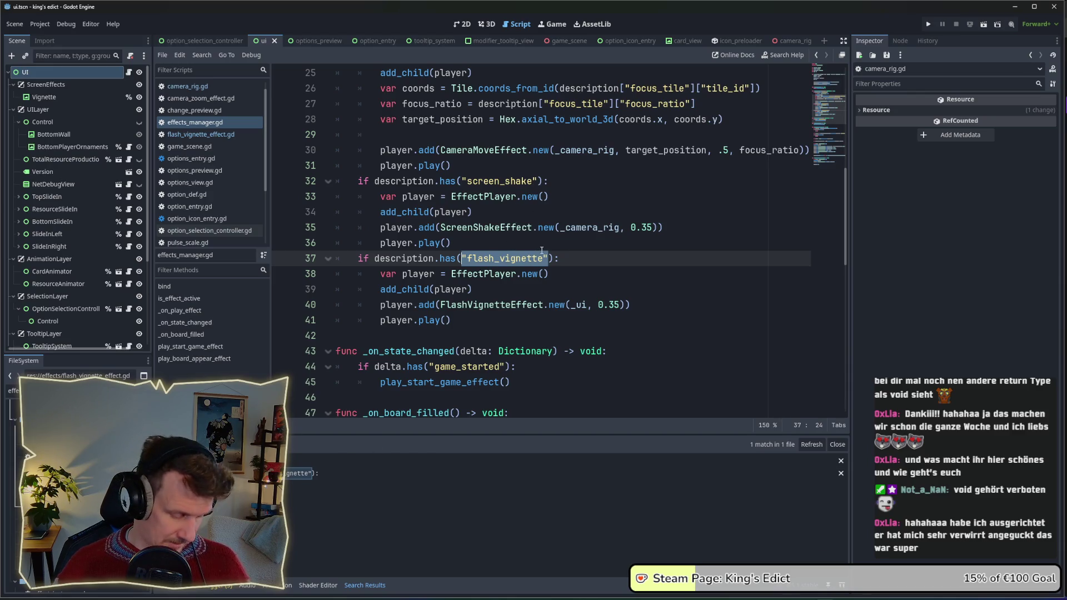
- Search all project files for screen_shake and open the match where it is emitted
{"action": "left_click_drag", "start_coordinate": [539, 183], "coordinate": [464, 182]}
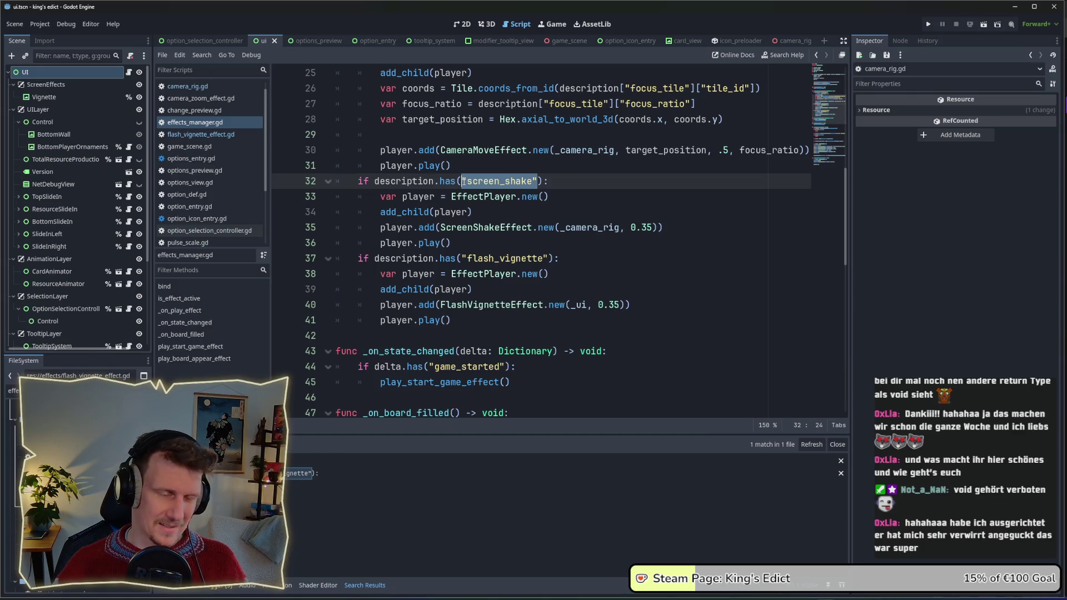
{"action": "key", "text": "ctrl+shift+f"}
{"action": "left_click", "coordinate": [720, 349]}
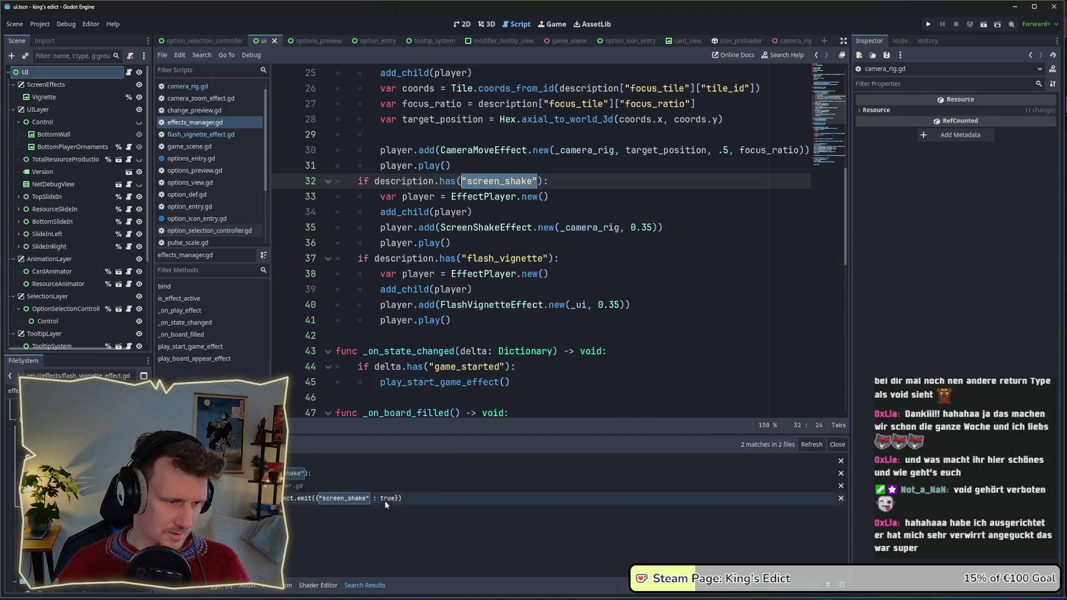
{"action": "left_click", "coordinate": [372, 499]}
- Duplicate the screen_shake emit line and change the copy to emit flash_vignette
{"action": "left_click", "coordinate": [707, 335]}
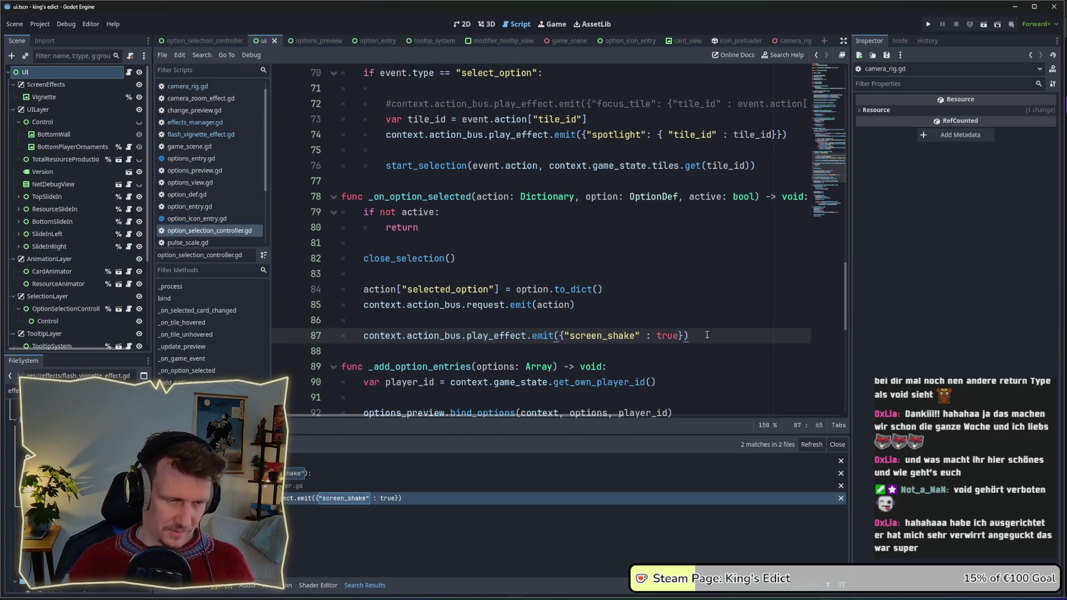
{"action": "key", "text": "ctrl+shift+d"}
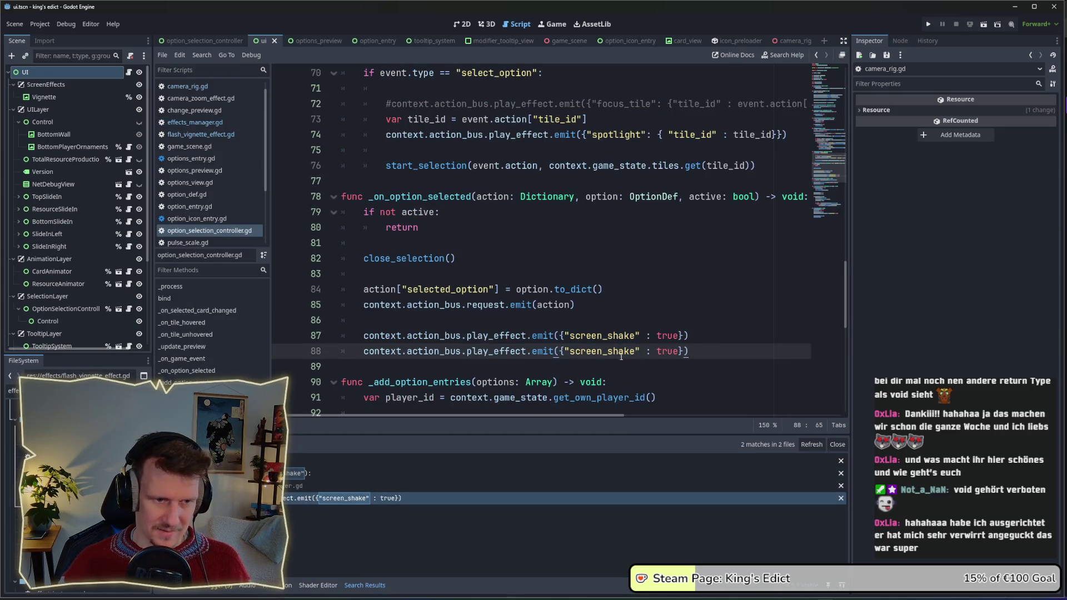
{"action": "double_click", "coordinate": [595, 356]}
{"action": "type", "text": "flash"}
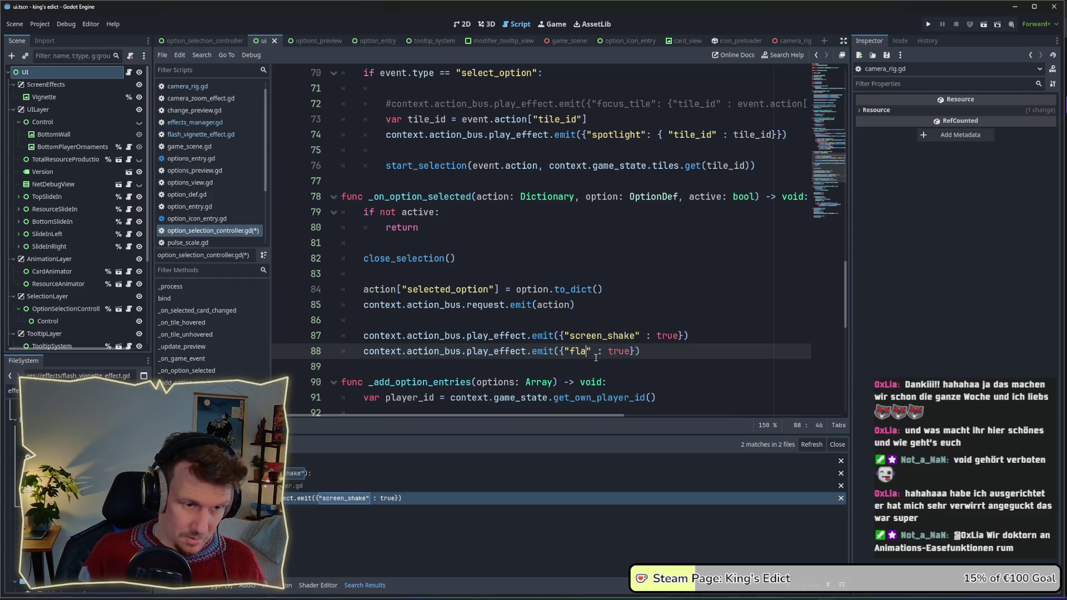
{"action": "type", "text": "_vign"}
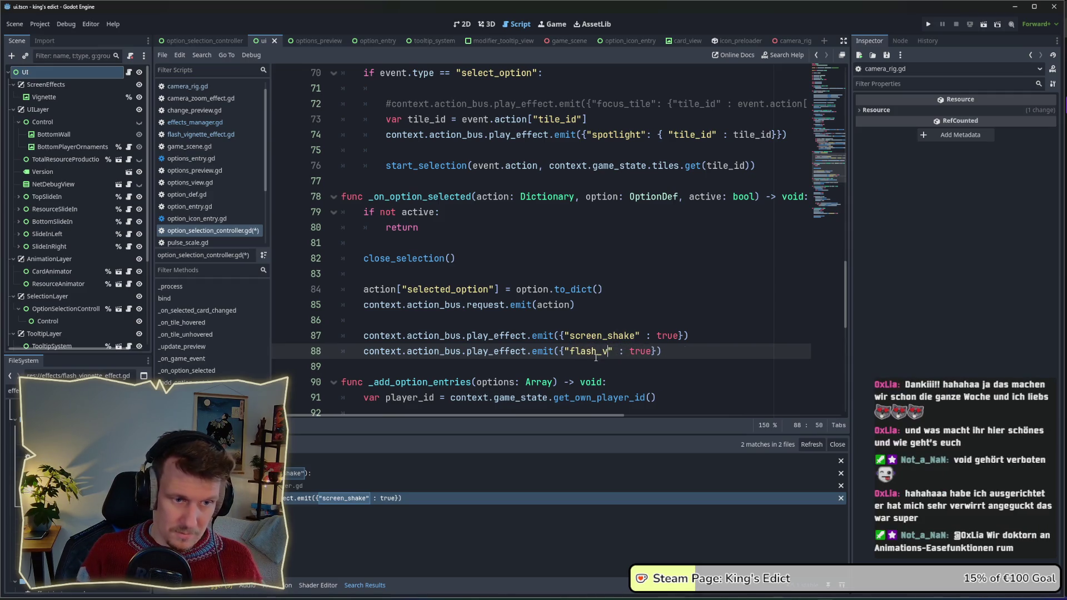
{"action": "type", "text": "ette"}
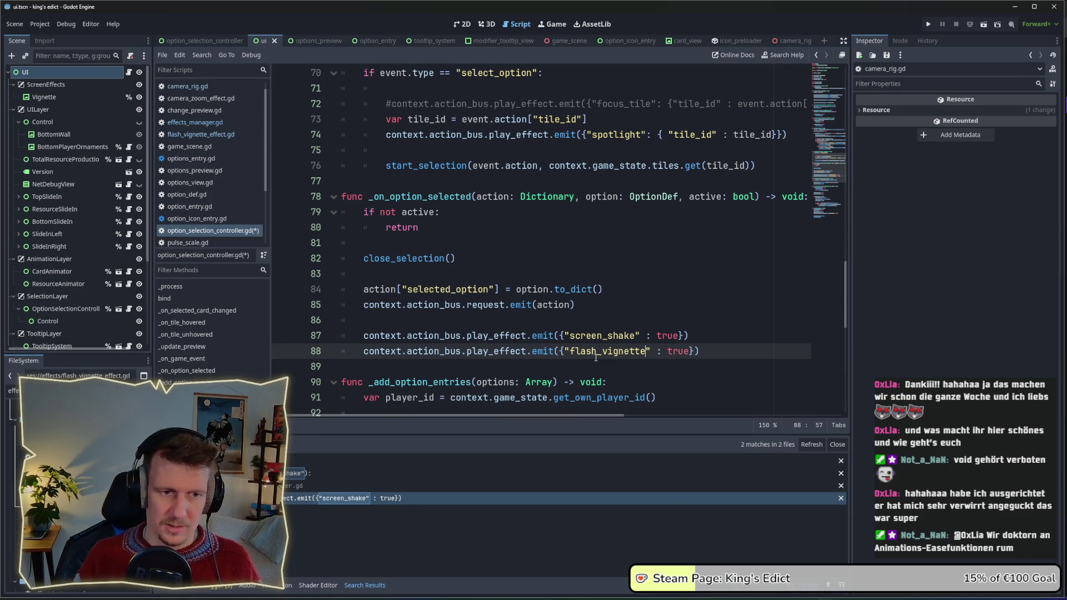
- Search the project for every flash_vignette occurrence, then launch the game
{"action": "left_click_drag", "start_coordinate": [563, 351], "coordinate": [651, 351]}
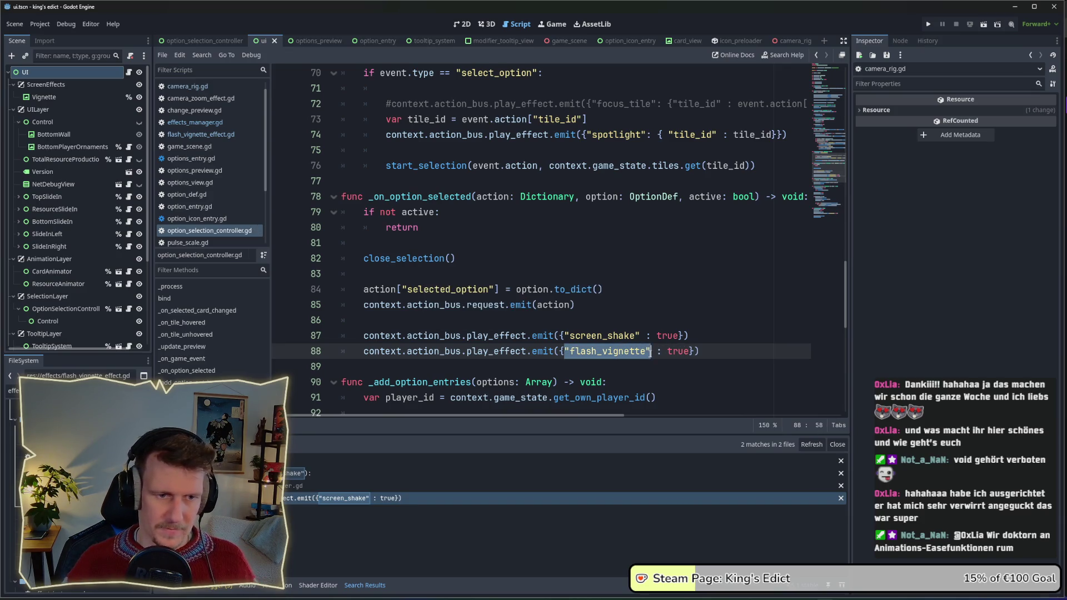
{"action": "key", "text": "ctrl+shift+f"}
{"action": "key", "text": "Return"}
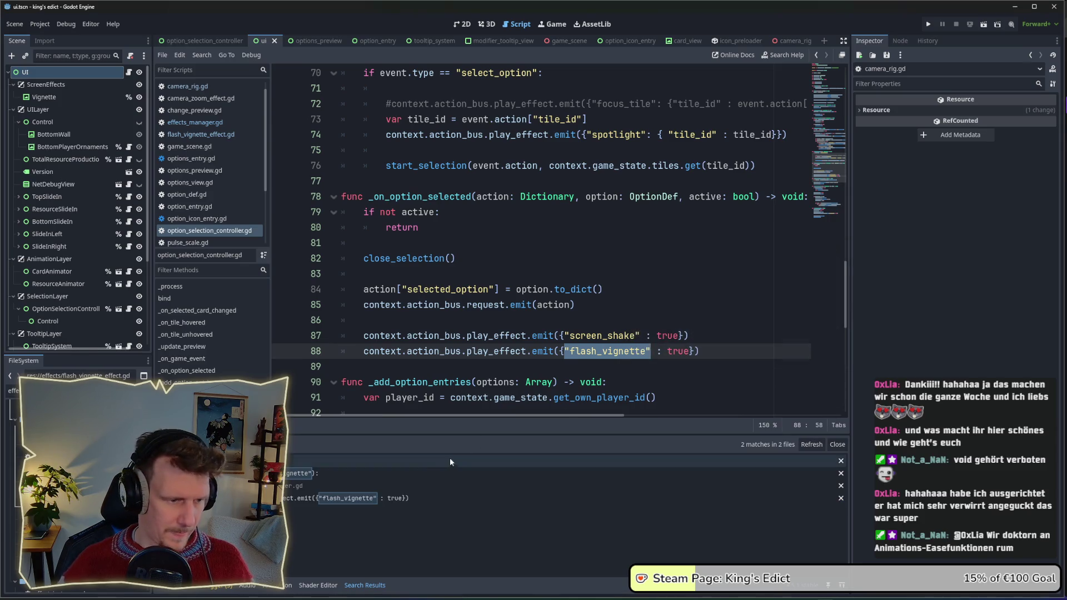
{"action": "left_click", "coordinate": [670, 291]}
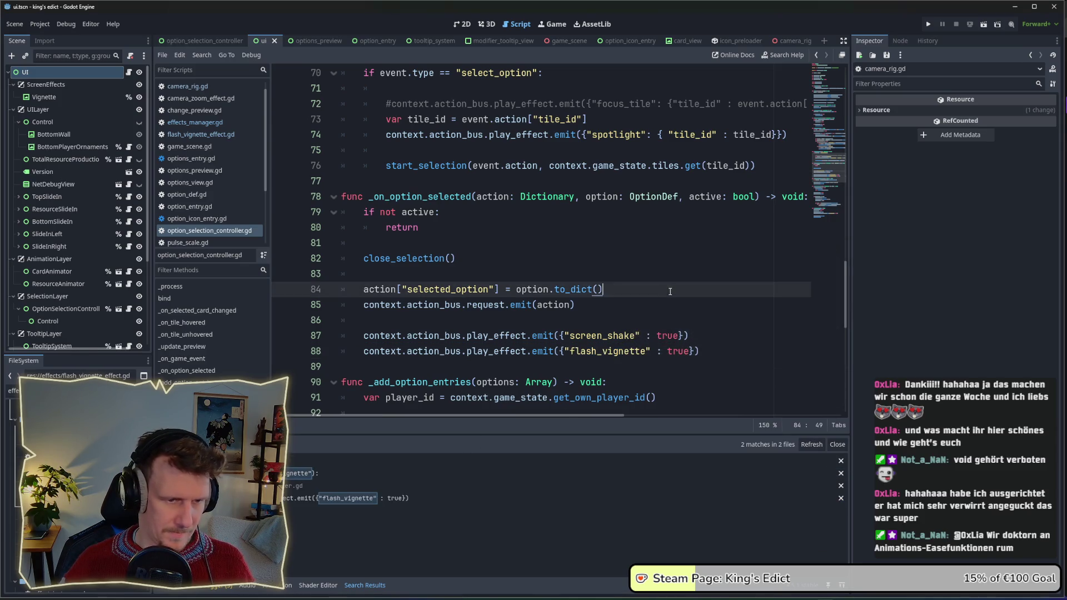
{"action": "left_click", "coordinate": [638, 319]}
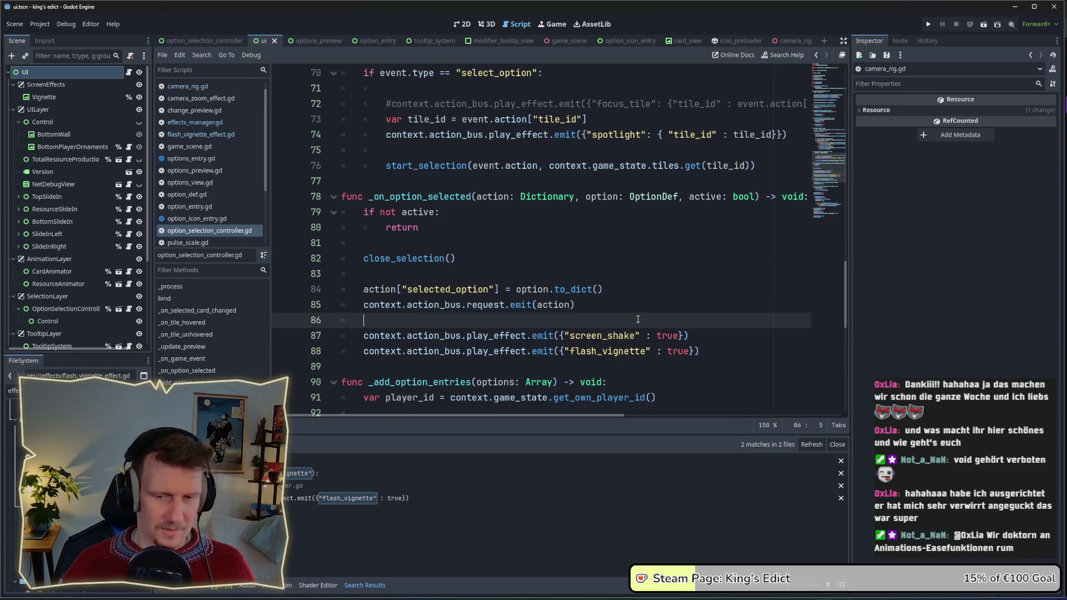
{"action": "left_click", "coordinate": [929, 24]}
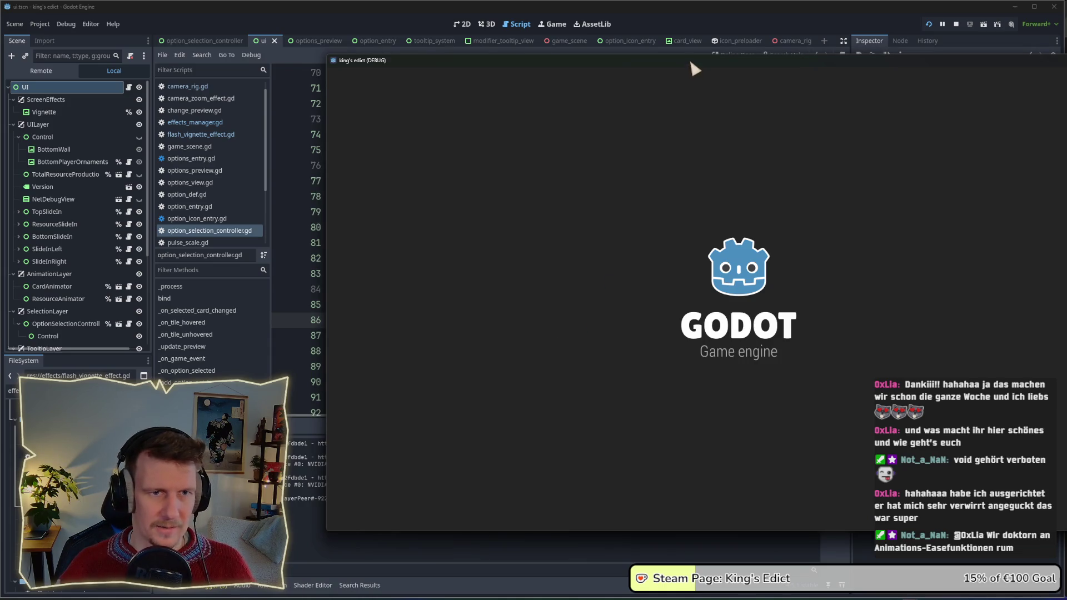
- Create a new game on the i_know_this_place map and start the match
{"action": "left_click", "coordinate": [572, 212]}
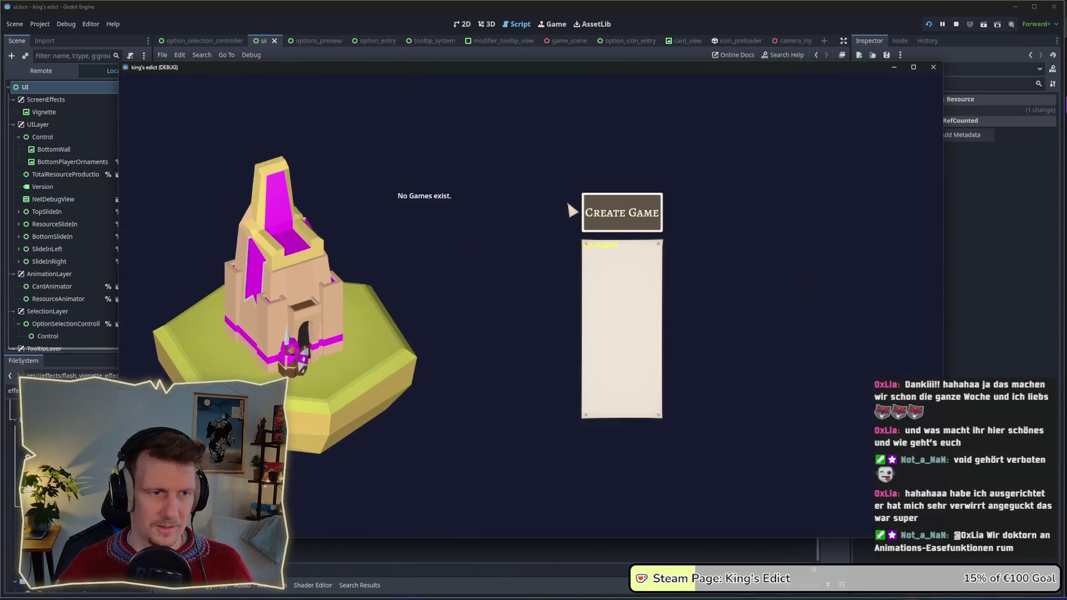
{"action": "left_click", "coordinate": [612, 212]}
{"action": "left_click", "coordinate": [625, 123]}
{"action": "left_click", "coordinate": [628, 179]}
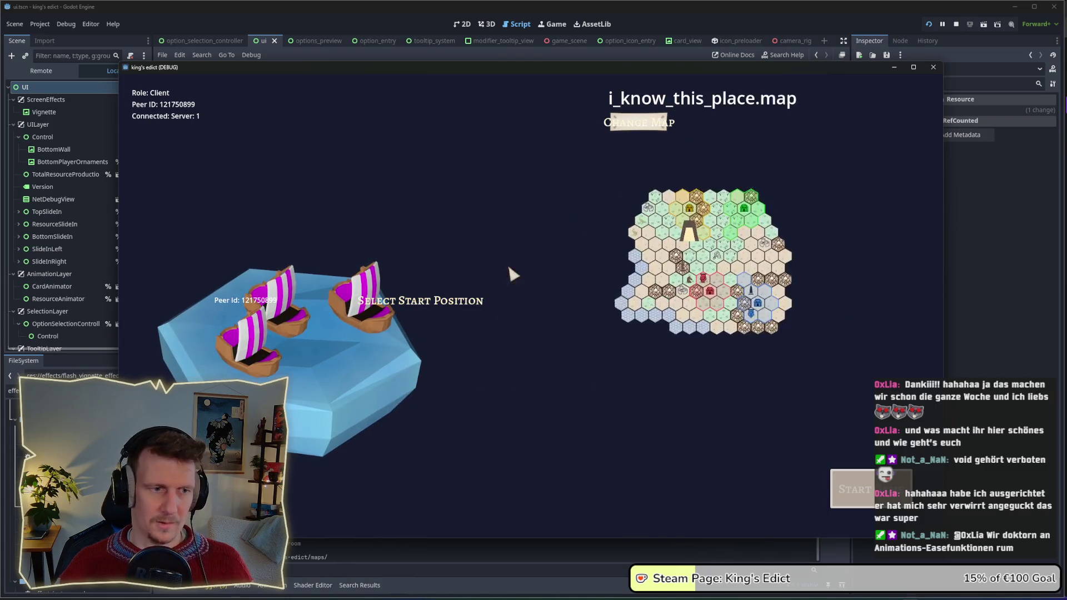
{"action": "left_click", "coordinate": [723, 289]}
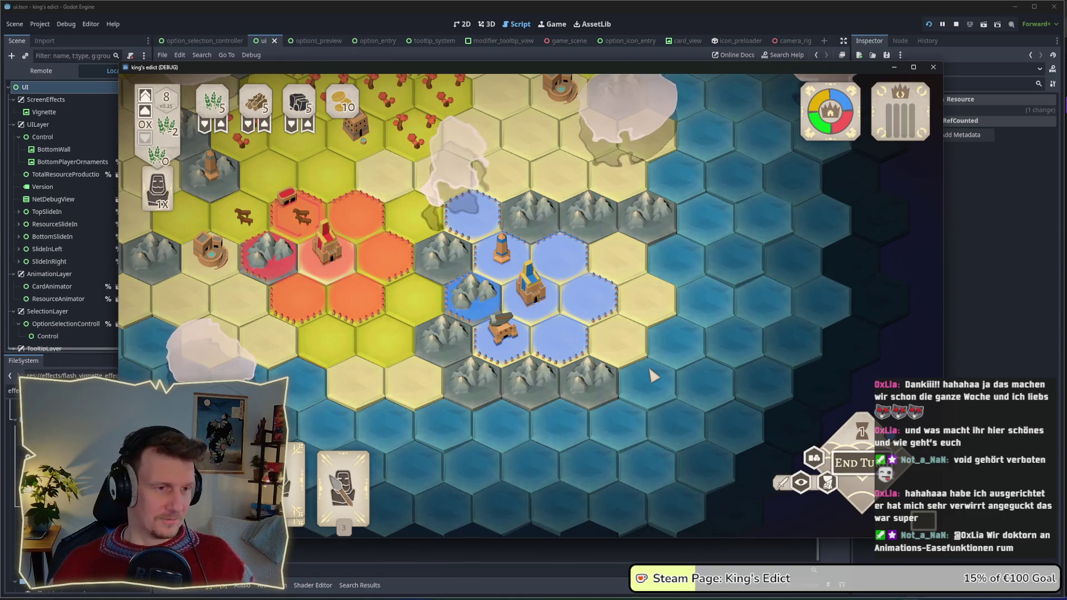
- Play a card, build a sawmill on a hex, and select an option to trigger the flash
{"action": "mouse_move", "coordinate": [606, 146]}
{"action": "left_click", "coordinate": [529, 218]}
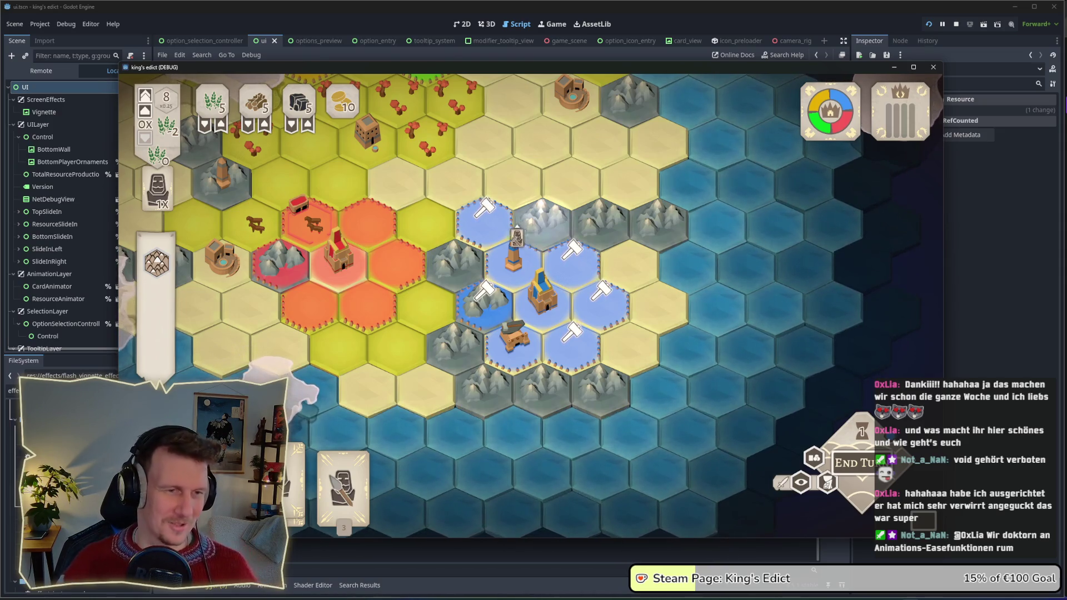
{"action": "left_click", "coordinate": [487, 229]}
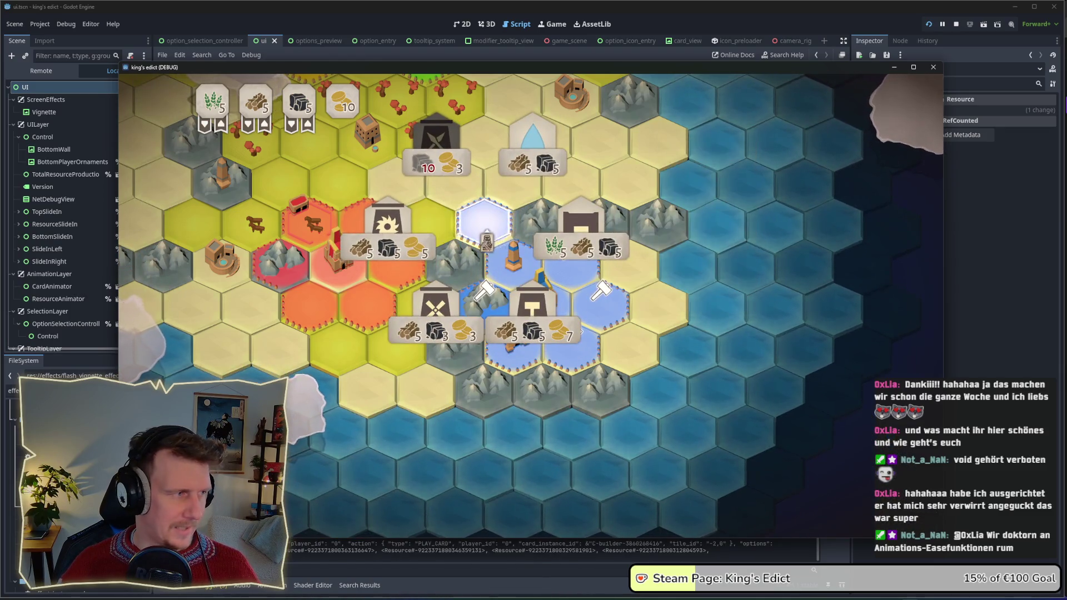
{"action": "left_click", "coordinate": [402, 234]}
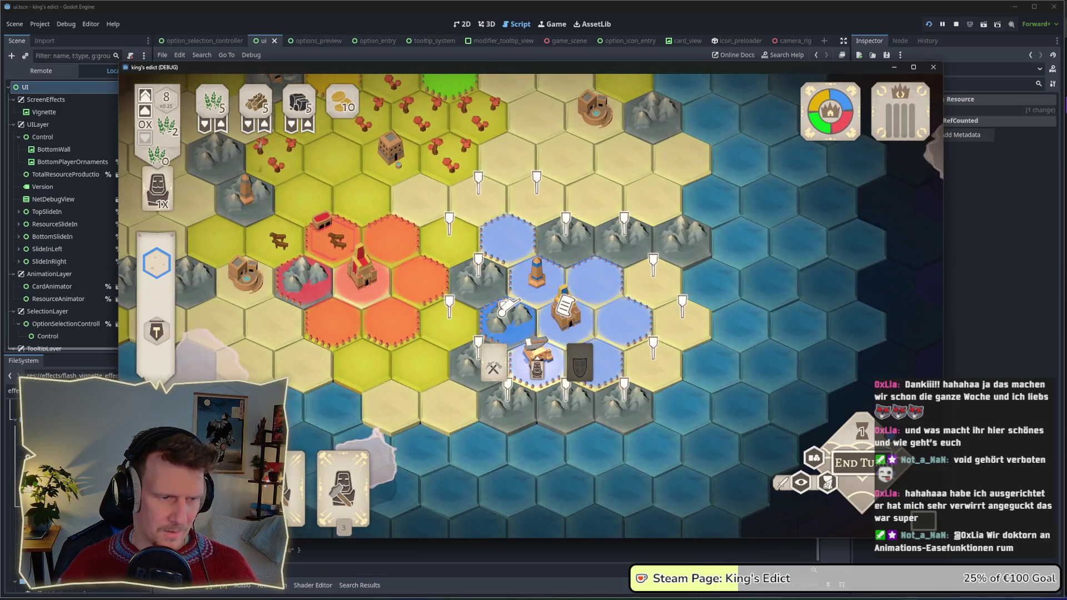
{"action": "left_click", "coordinate": [489, 362]}
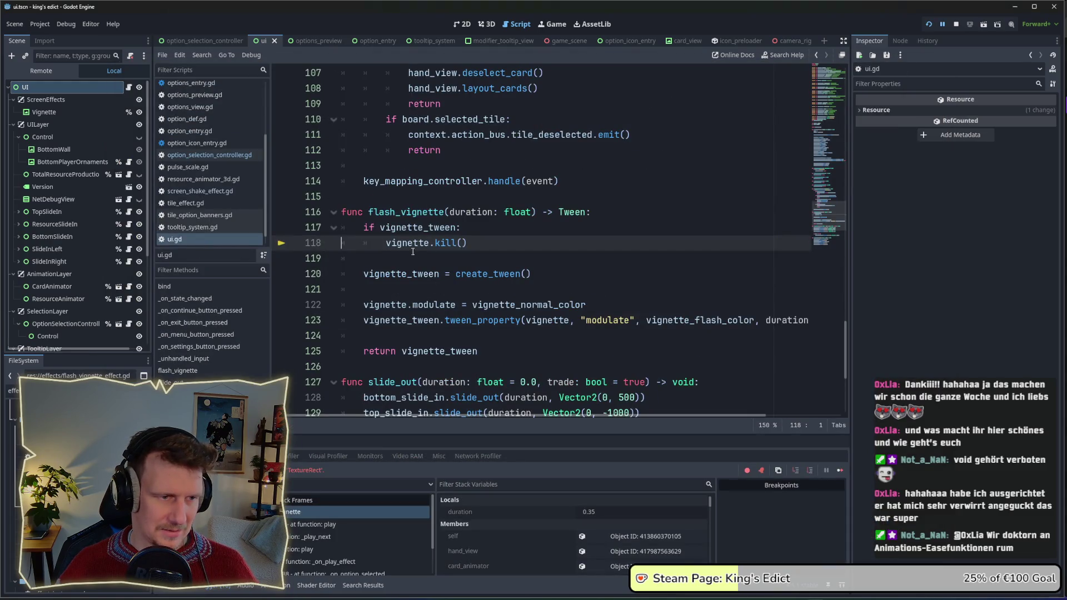
- Make line 118 kill vignette_tween instead of vignette, then relaunch the game
{"action": "left_click", "coordinate": [411, 276]}
{"action": "double_click", "coordinate": [408, 245]}
{"action": "type", "text": "vignette_tween"}
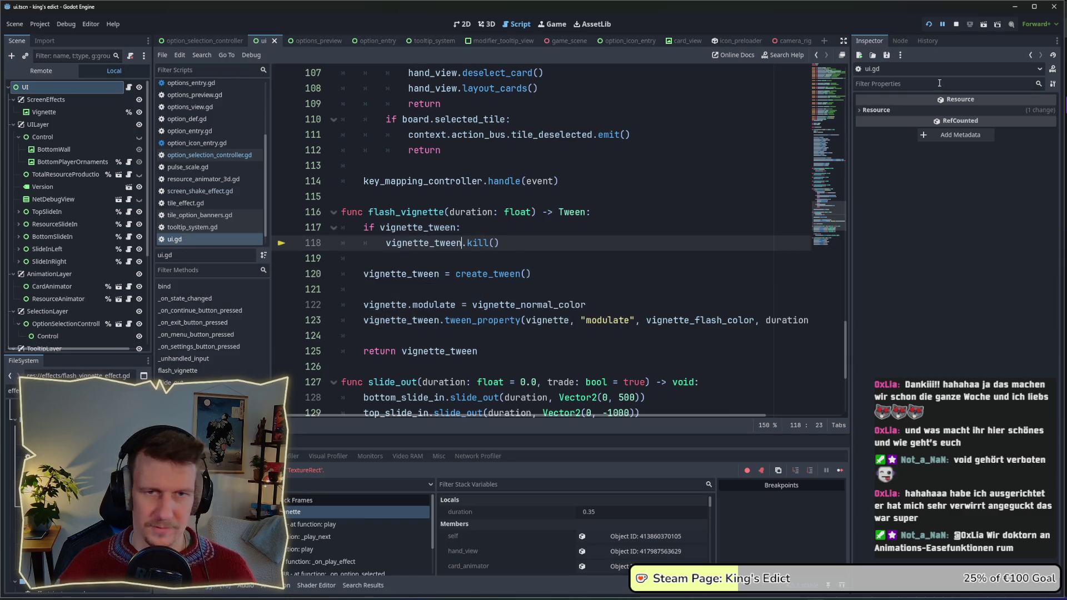
{"action": "left_click", "coordinate": [929, 24]}
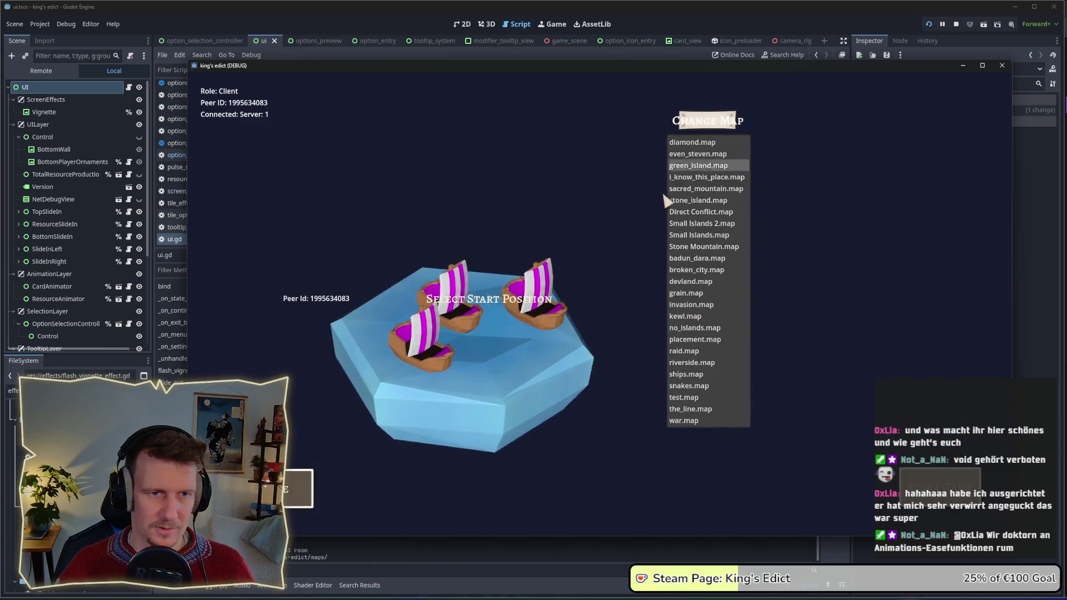
- Start a match on i_know_this_place and play the first card's build option on a blue hex
{"action": "left_click", "coordinate": [733, 176]}
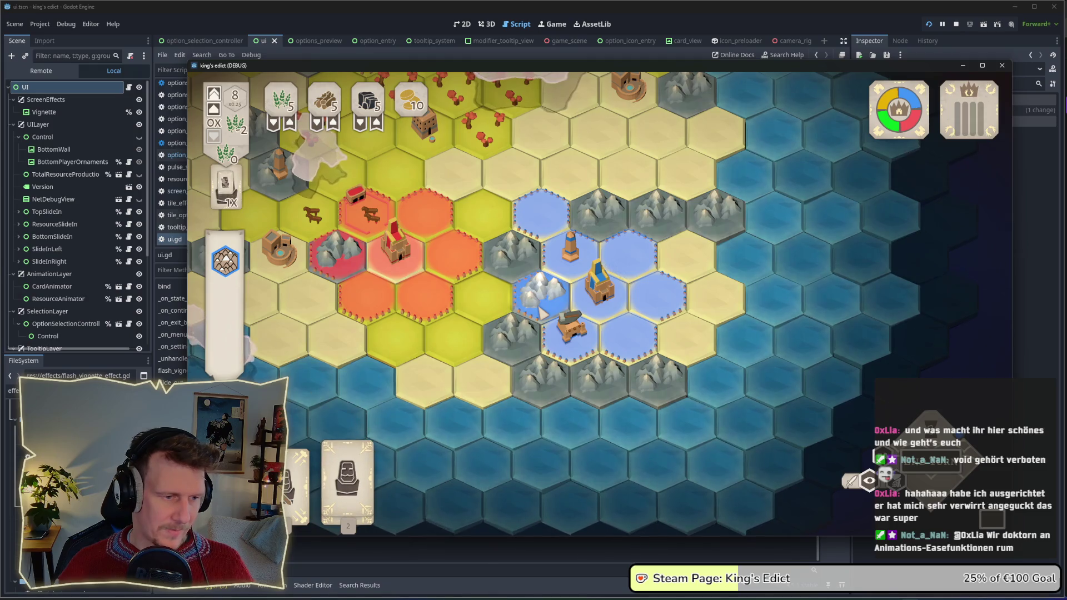
{"action": "key", "text": "1"}
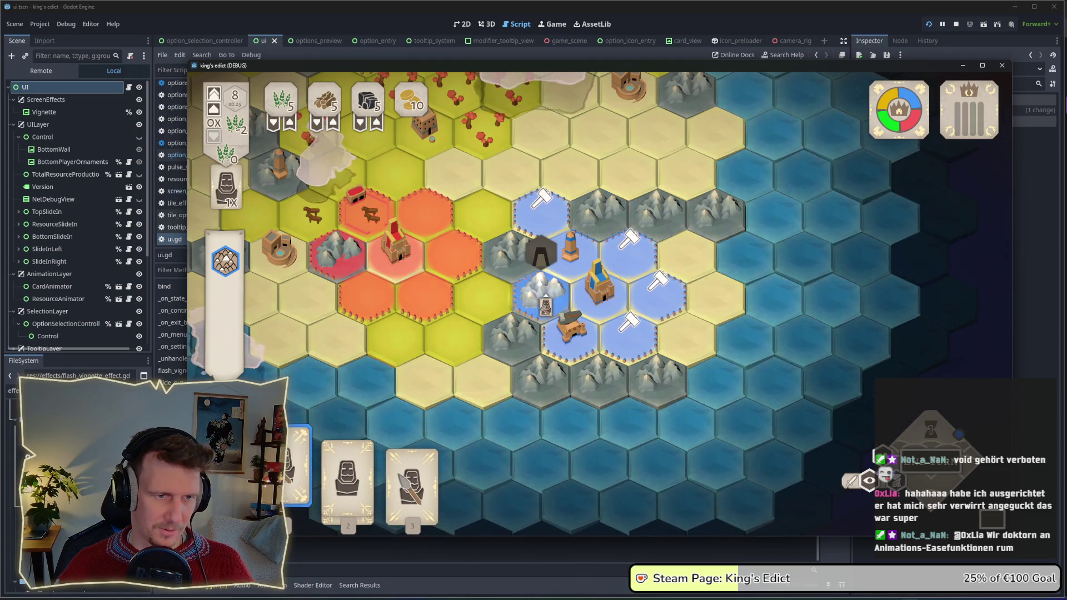
{"action": "left_click", "coordinate": [541, 211]}
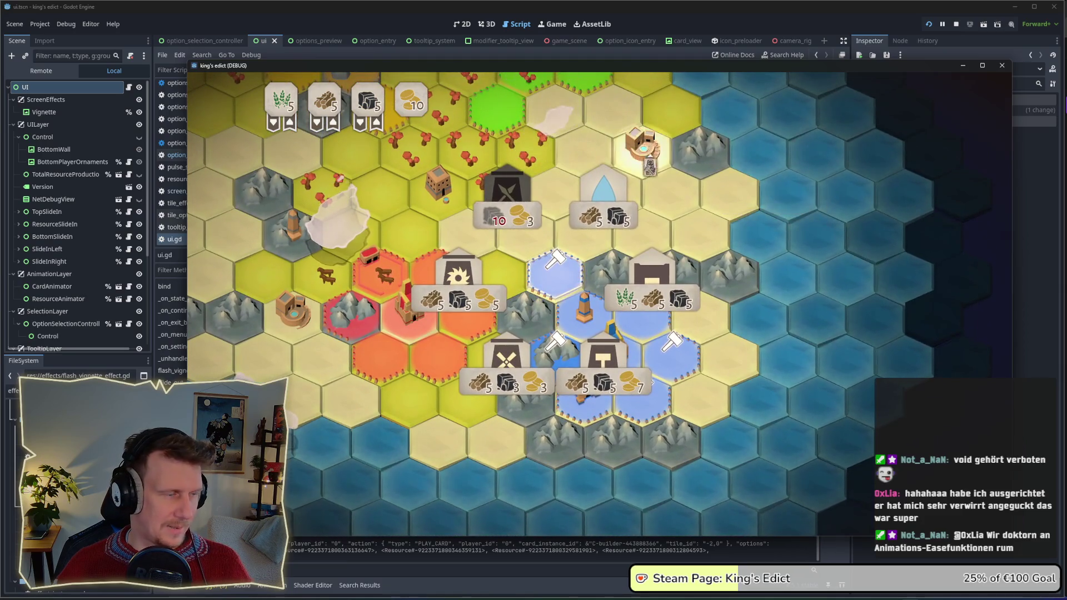
{"action": "mouse_move", "coordinate": [454, 296]}
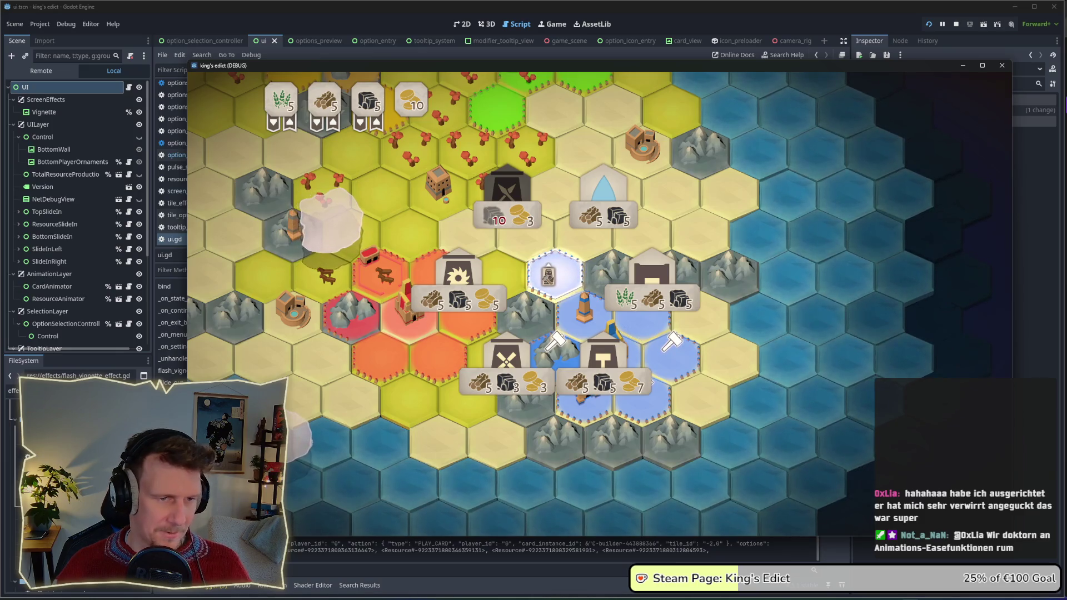
{"action": "left_click", "coordinate": [483, 276]}
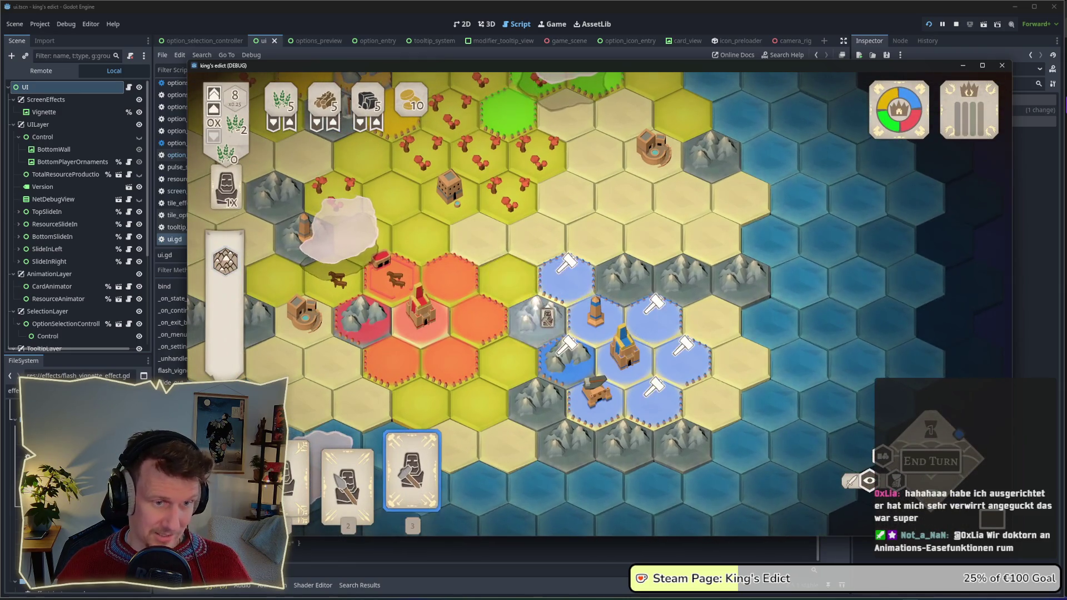
- Play another card and place a sawmill on the blue hex
{"action": "left_click", "coordinate": [556, 300]}
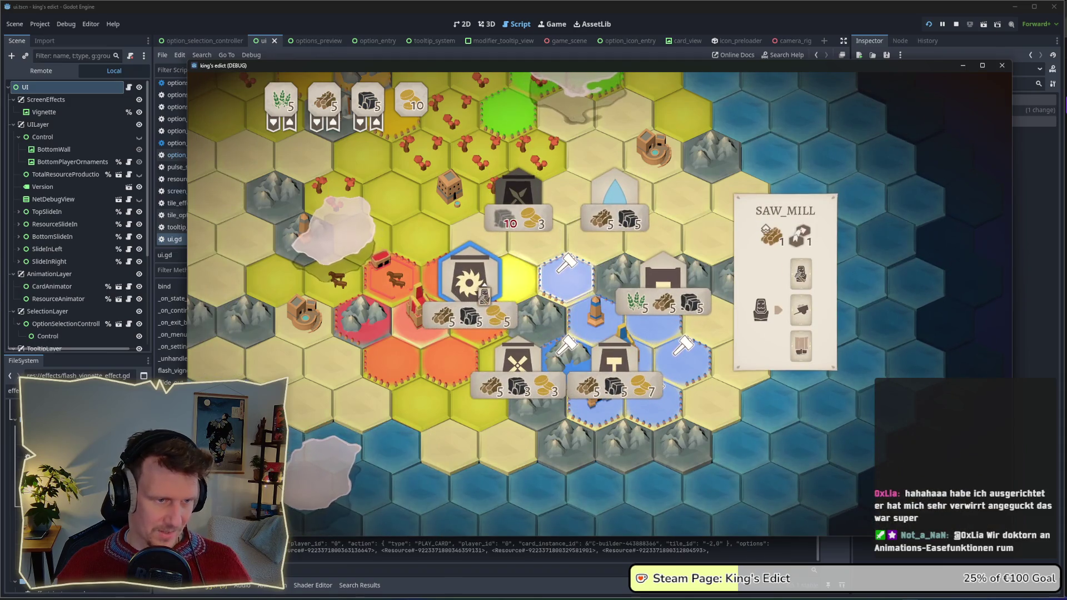
{"action": "left_click", "coordinate": [484, 294]}
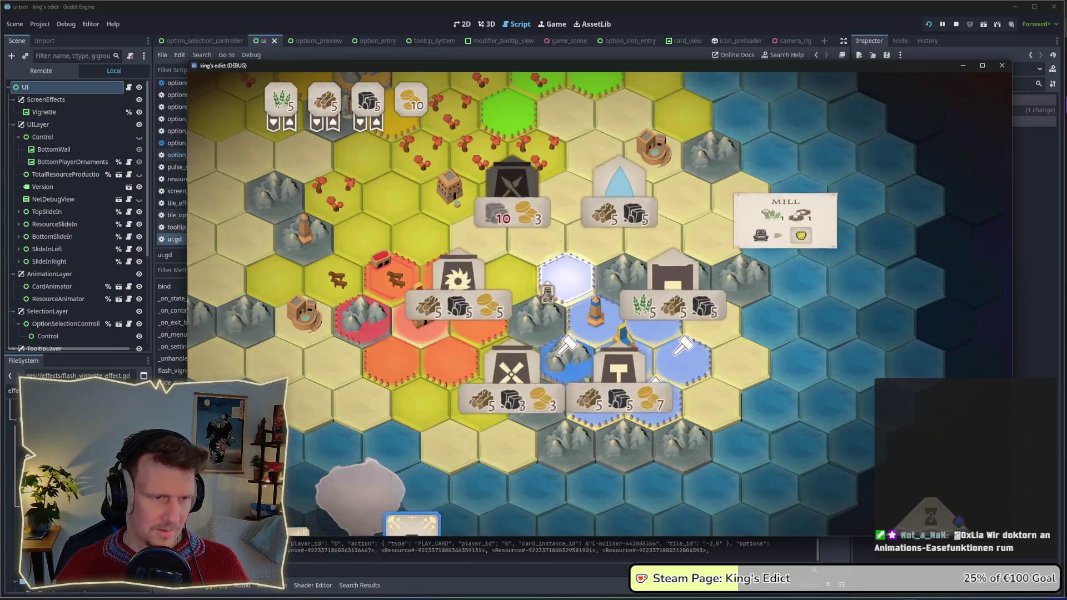
{"action": "left_click", "coordinate": [636, 389]}
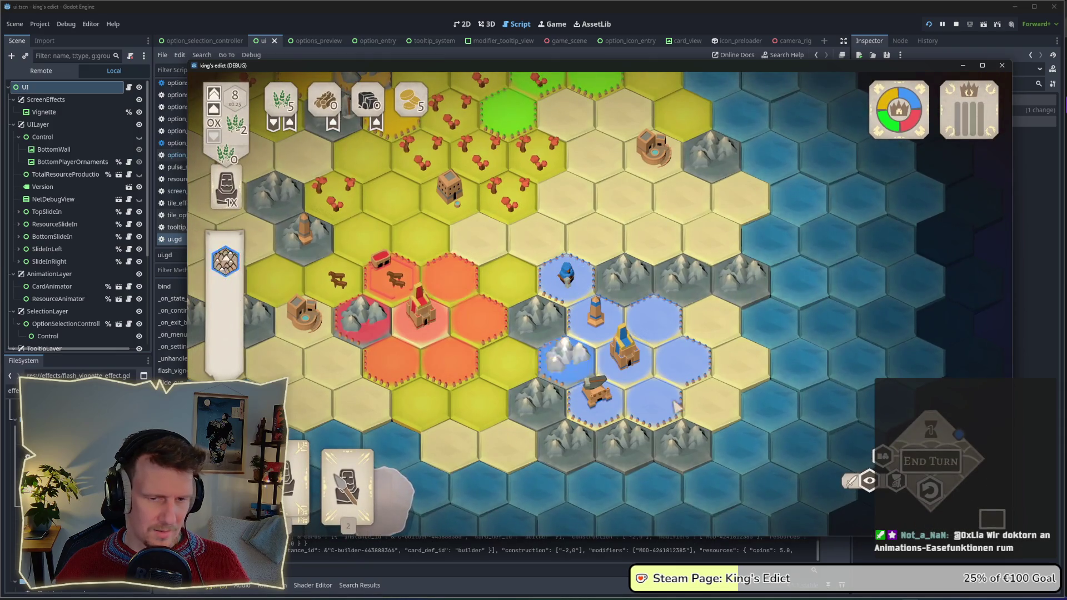